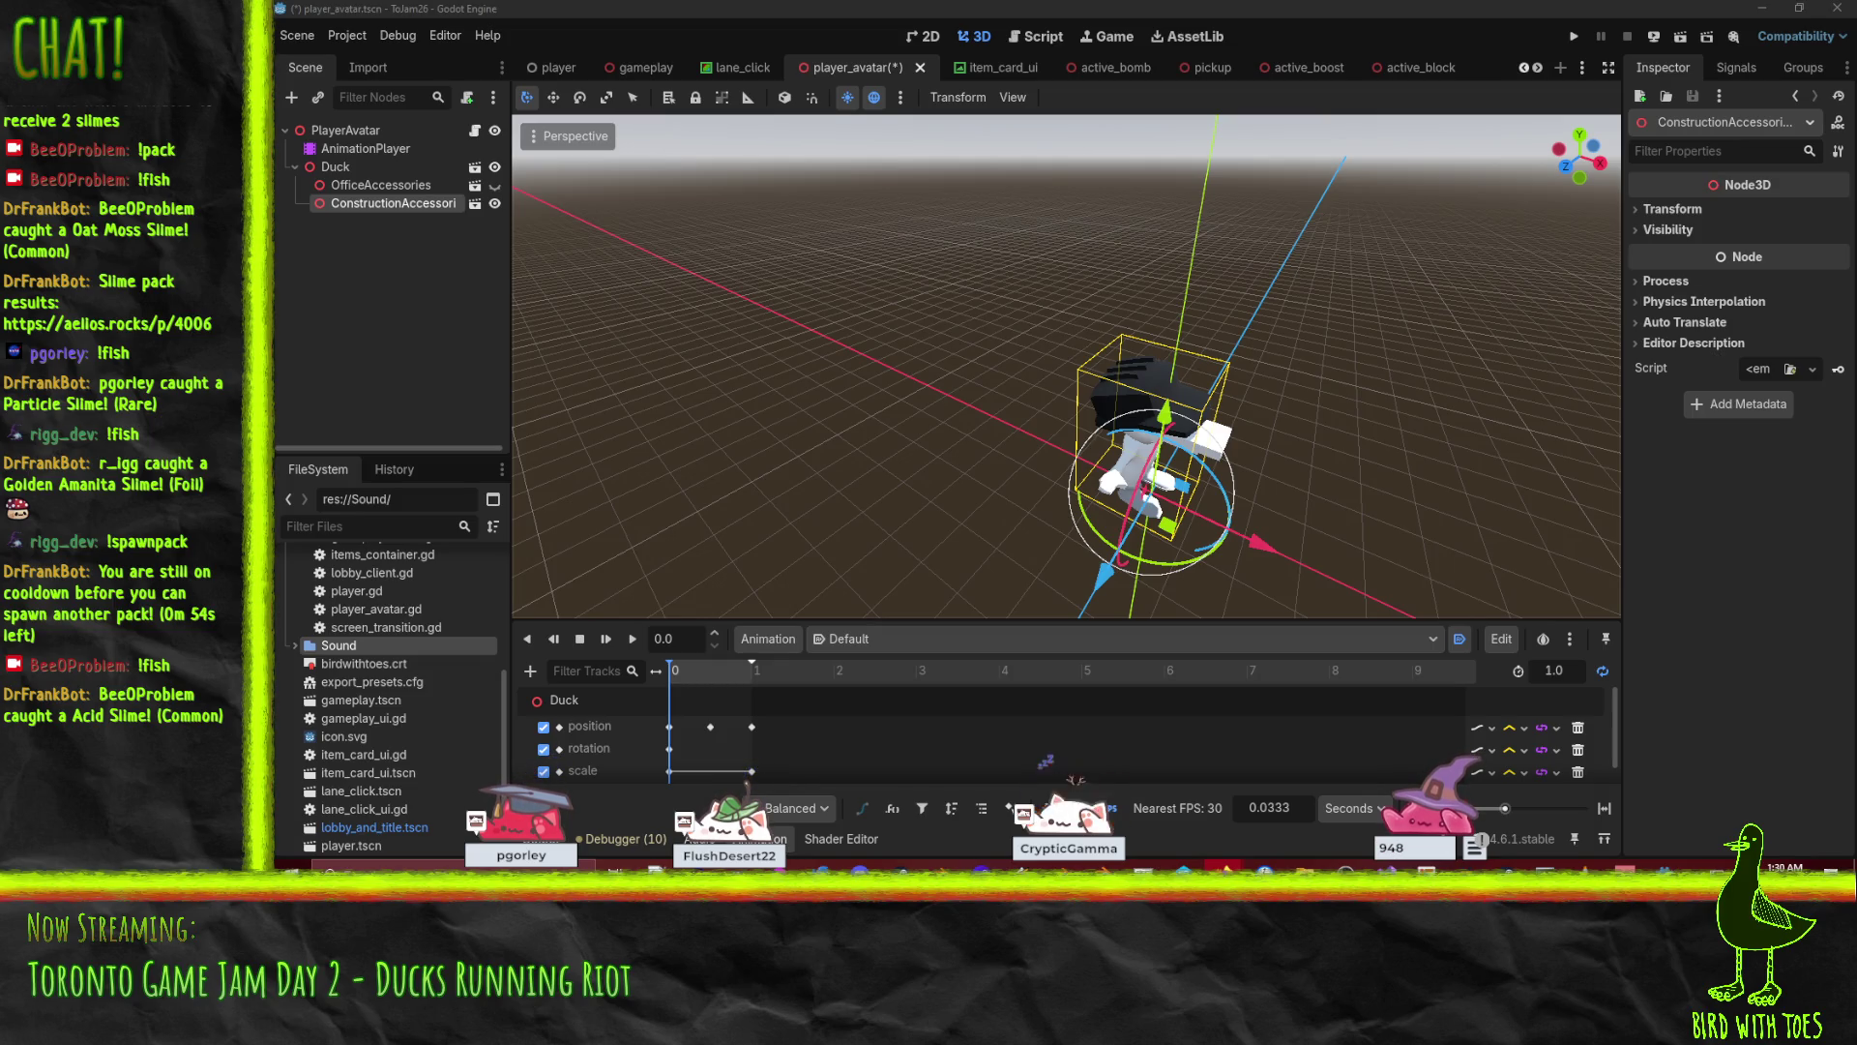
Preview ToJam 2.mp3 from the Sound folder and enable Loop in its import settings, then reimport.
{"action": "double_click", "coordinate": [338, 646]}
{"action": "left_click", "coordinate": [345, 627]}
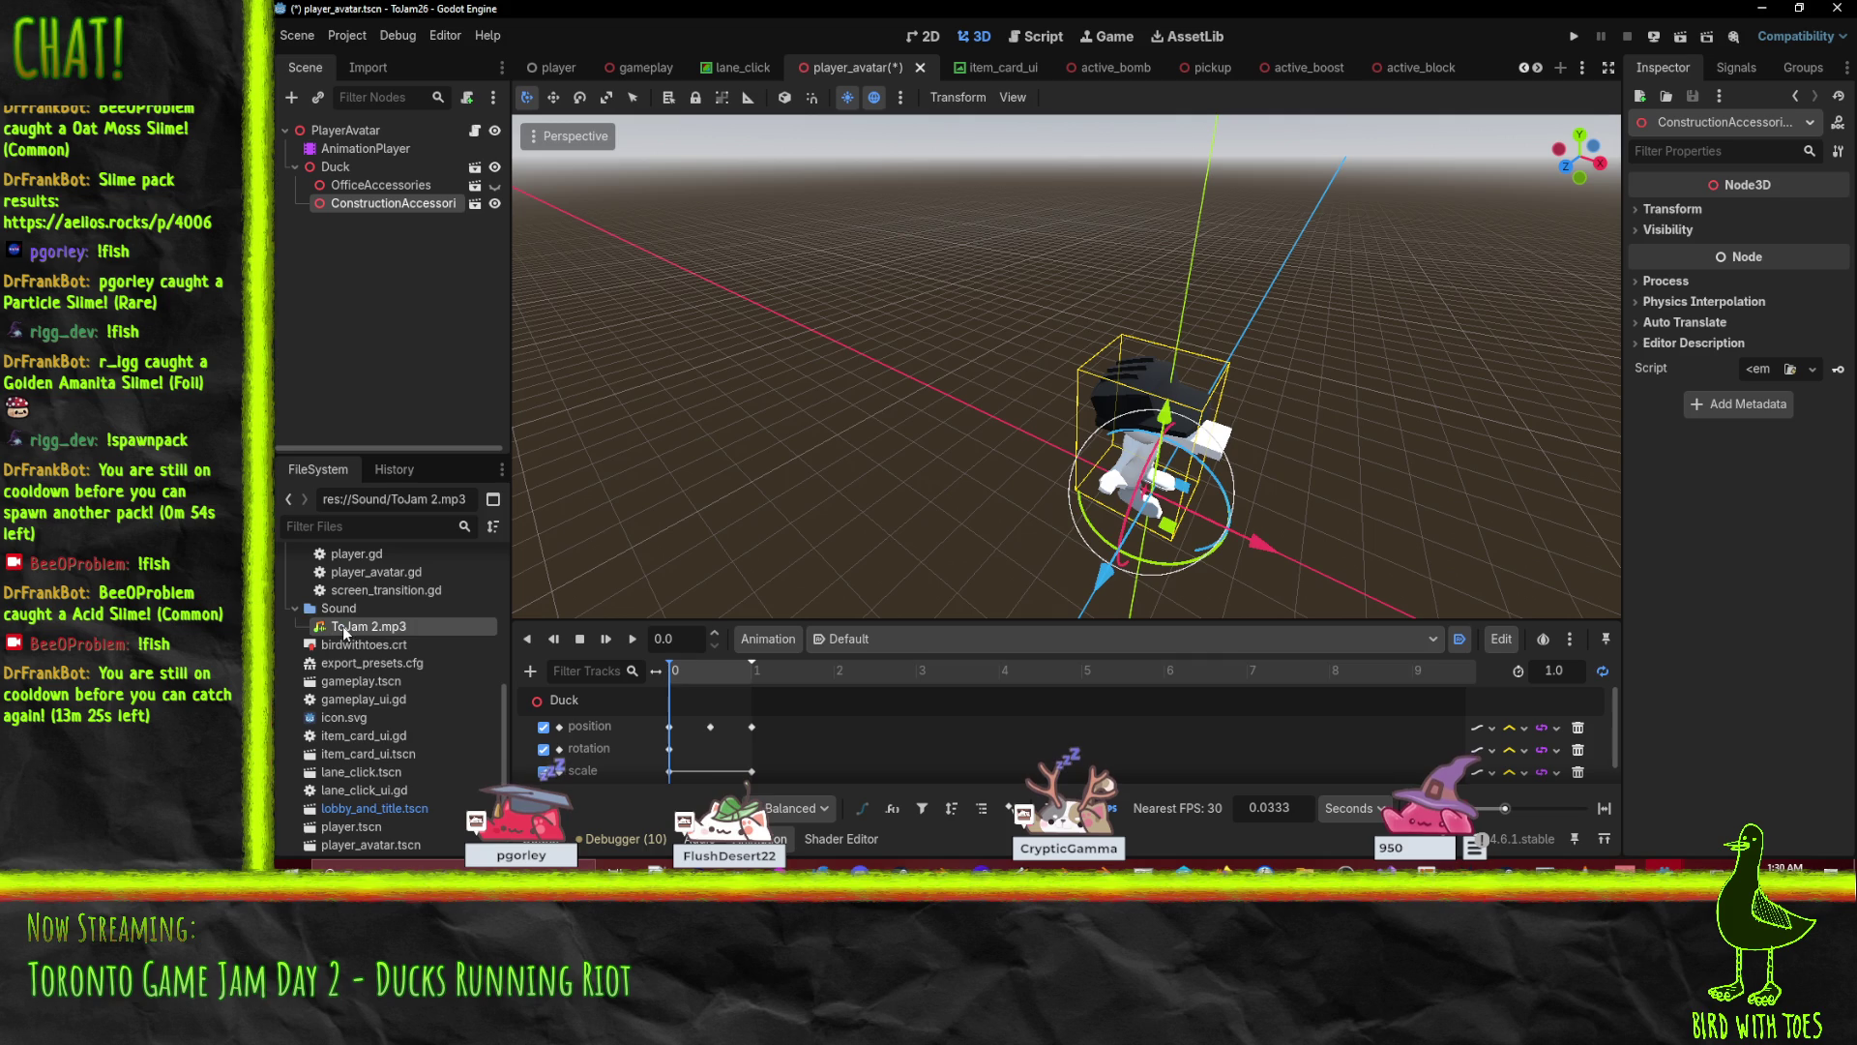
{"action": "double_click", "coordinate": [345, 627]}
{"action": "left_click", "coordinate": [829, 568]}
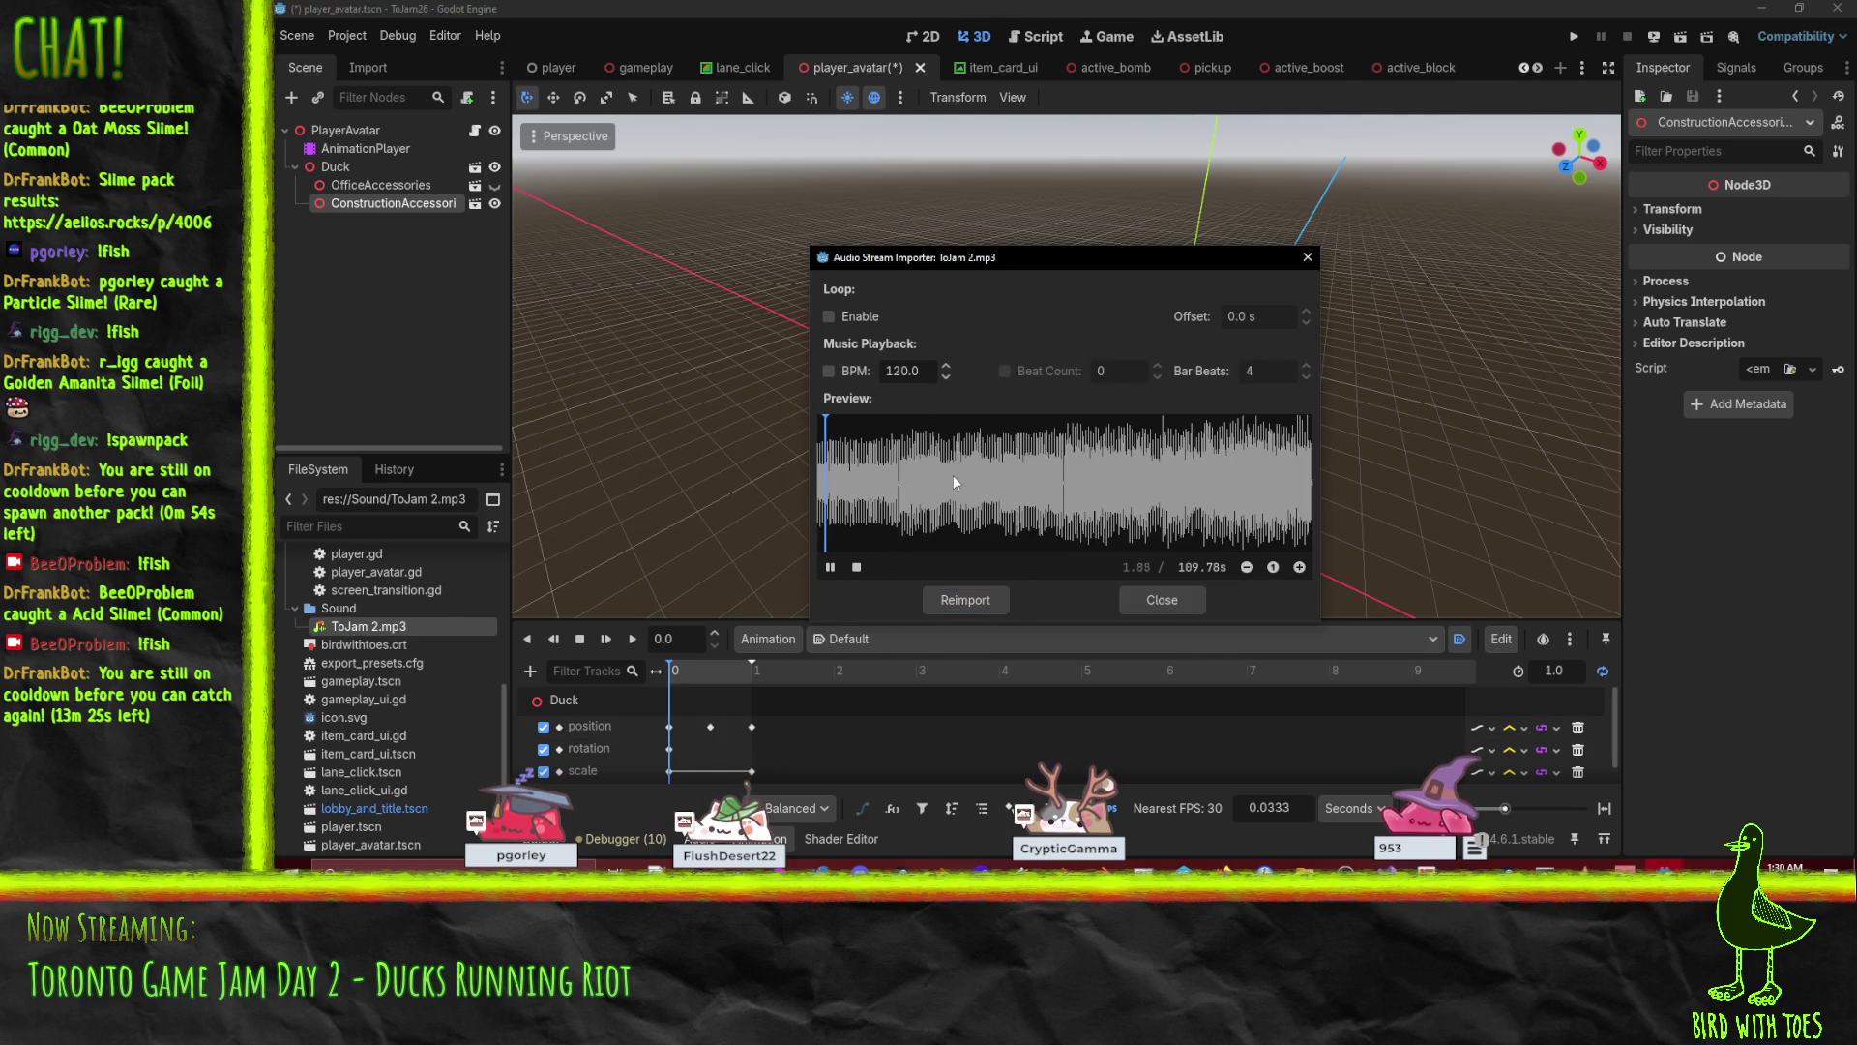
{"action": "left_click", "coordinate": [829, 318]}
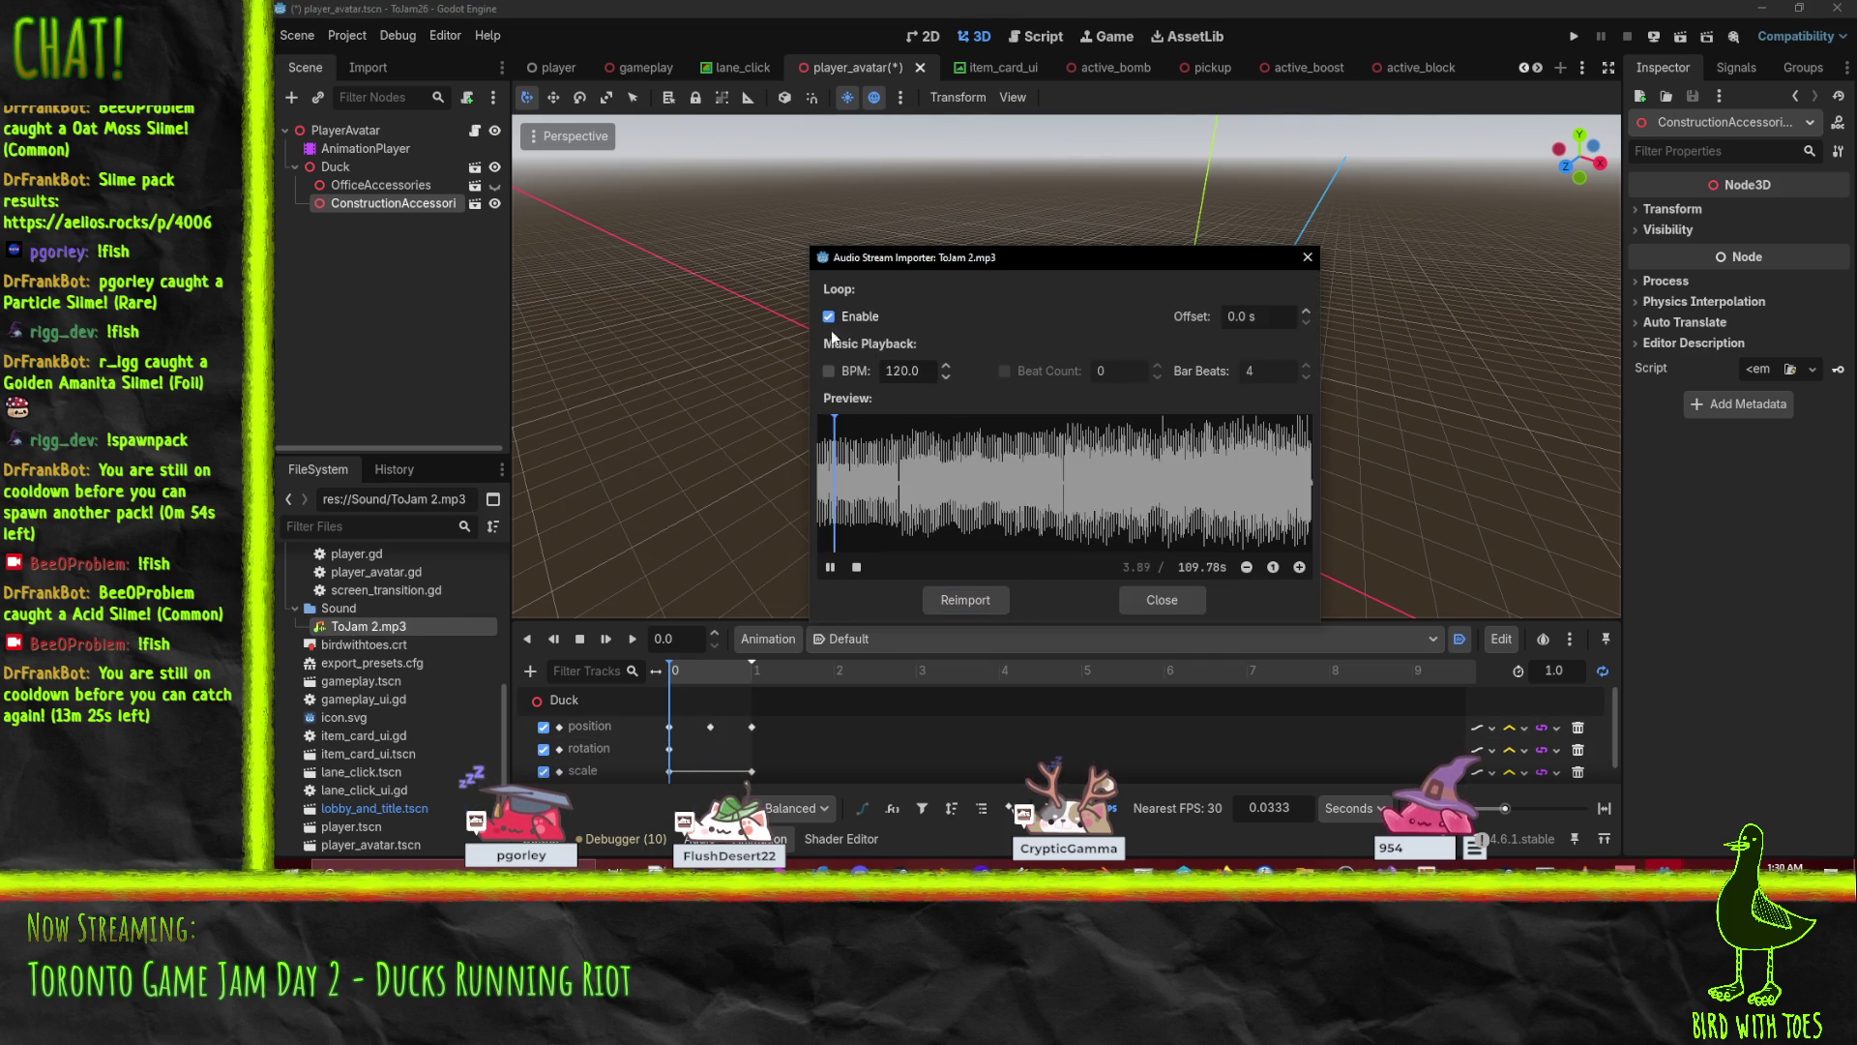
{"action": "left_click", "coordinate": [966, 600]}
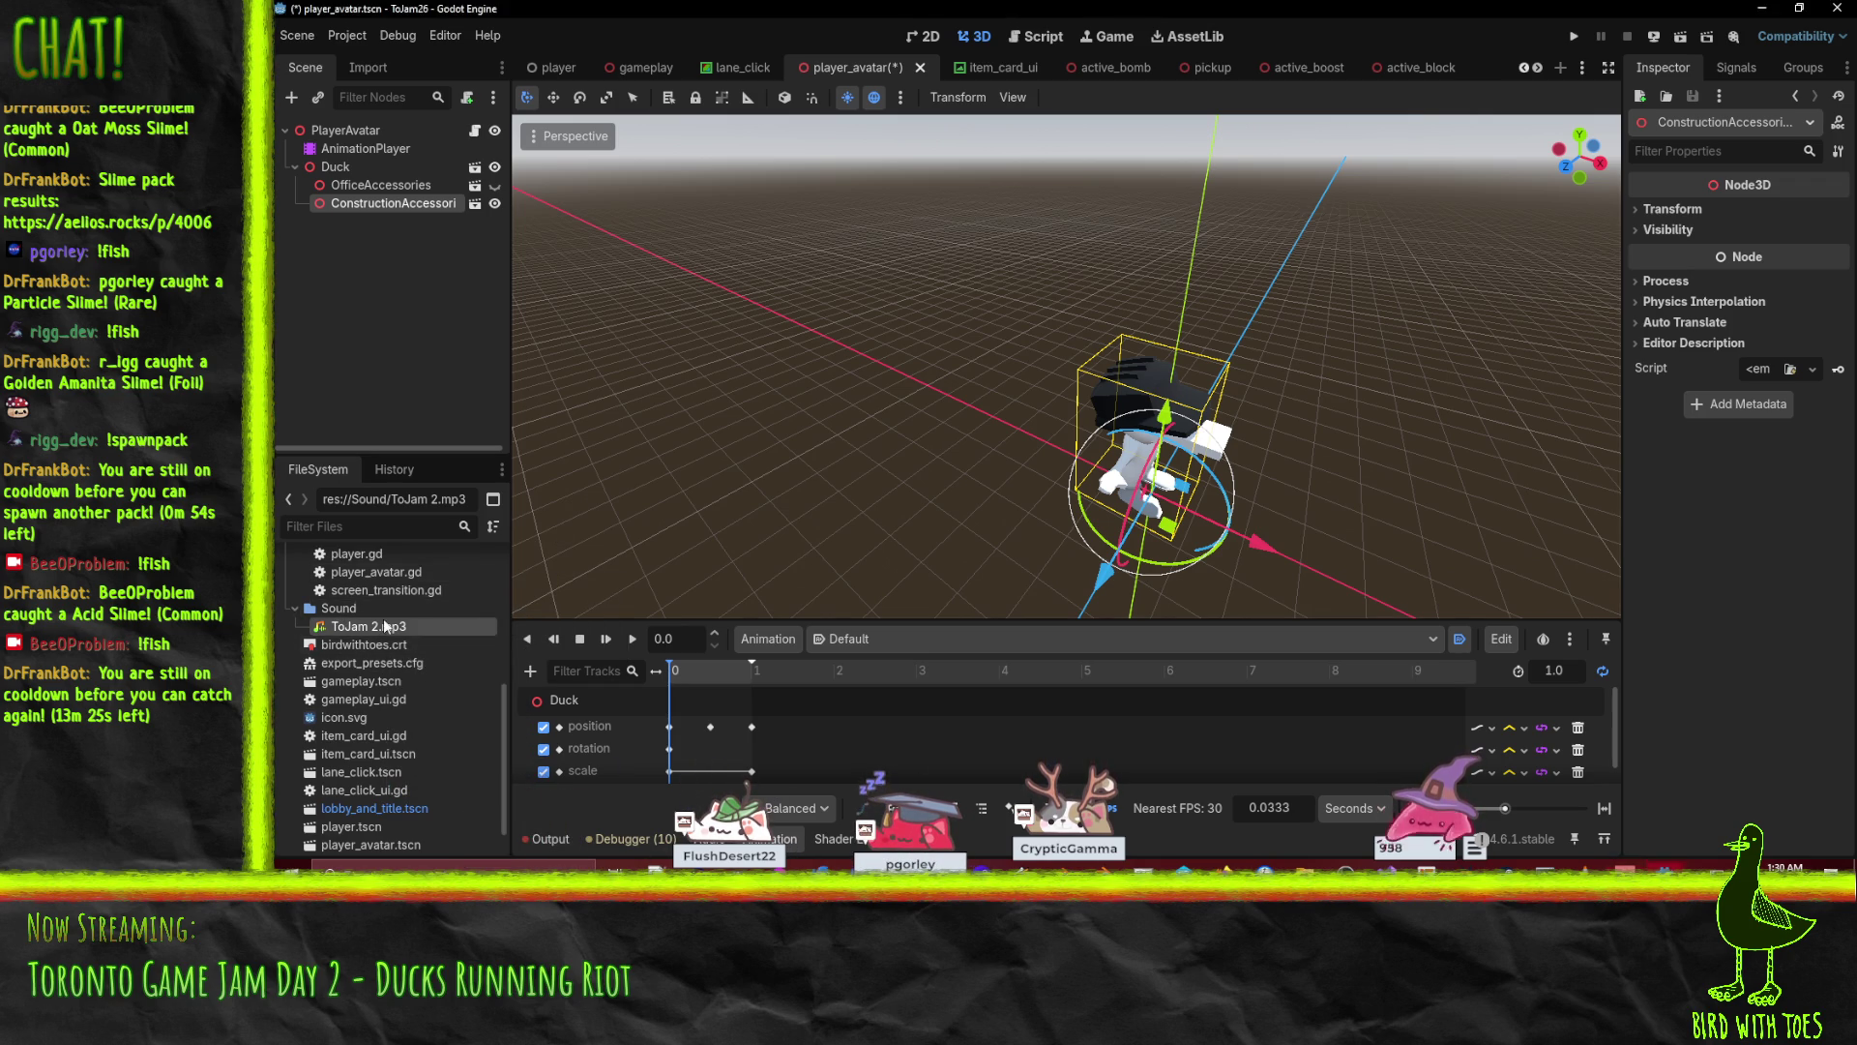
Hide the duck's ConstructionAccessories in player_avatar and save the scene.
{"action": "right_click", "coordinate": [331, 130]}
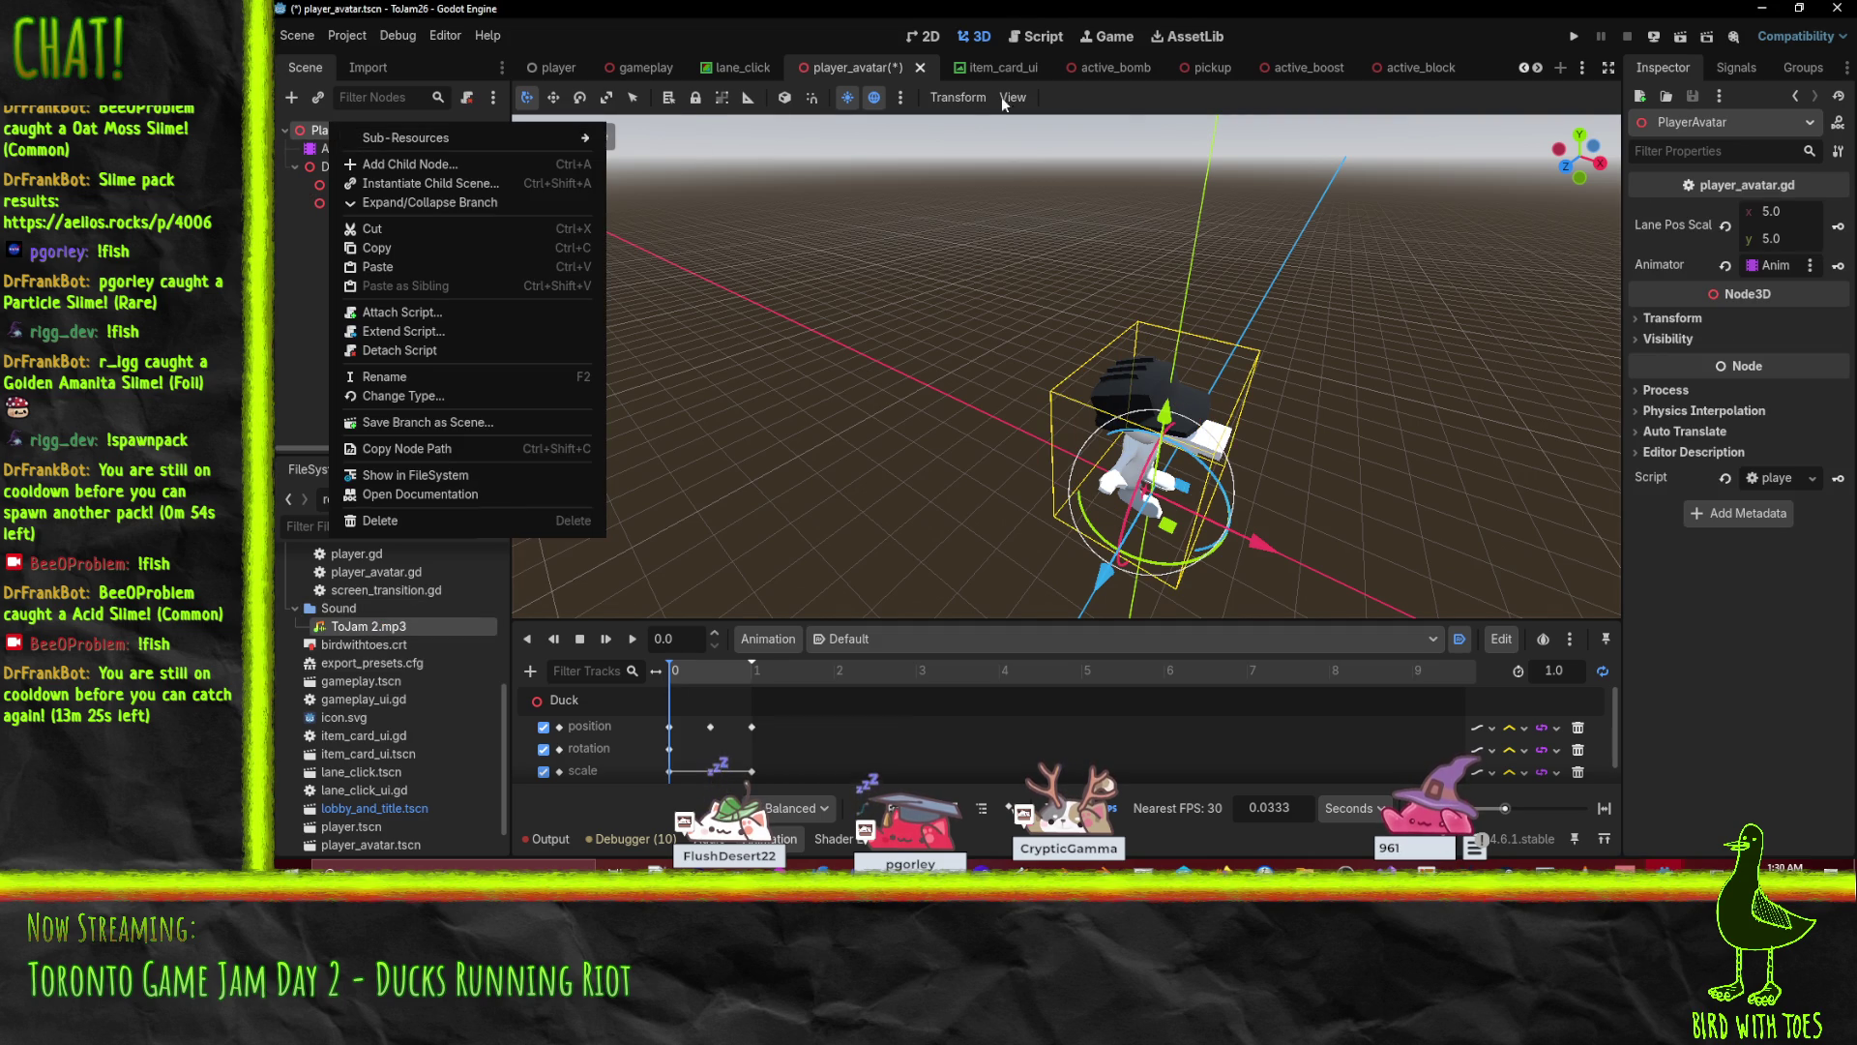
{"action": "left_click", "coordinate": [558, 67]}
{"action": "left_click", "coordinate": [559, 67]}
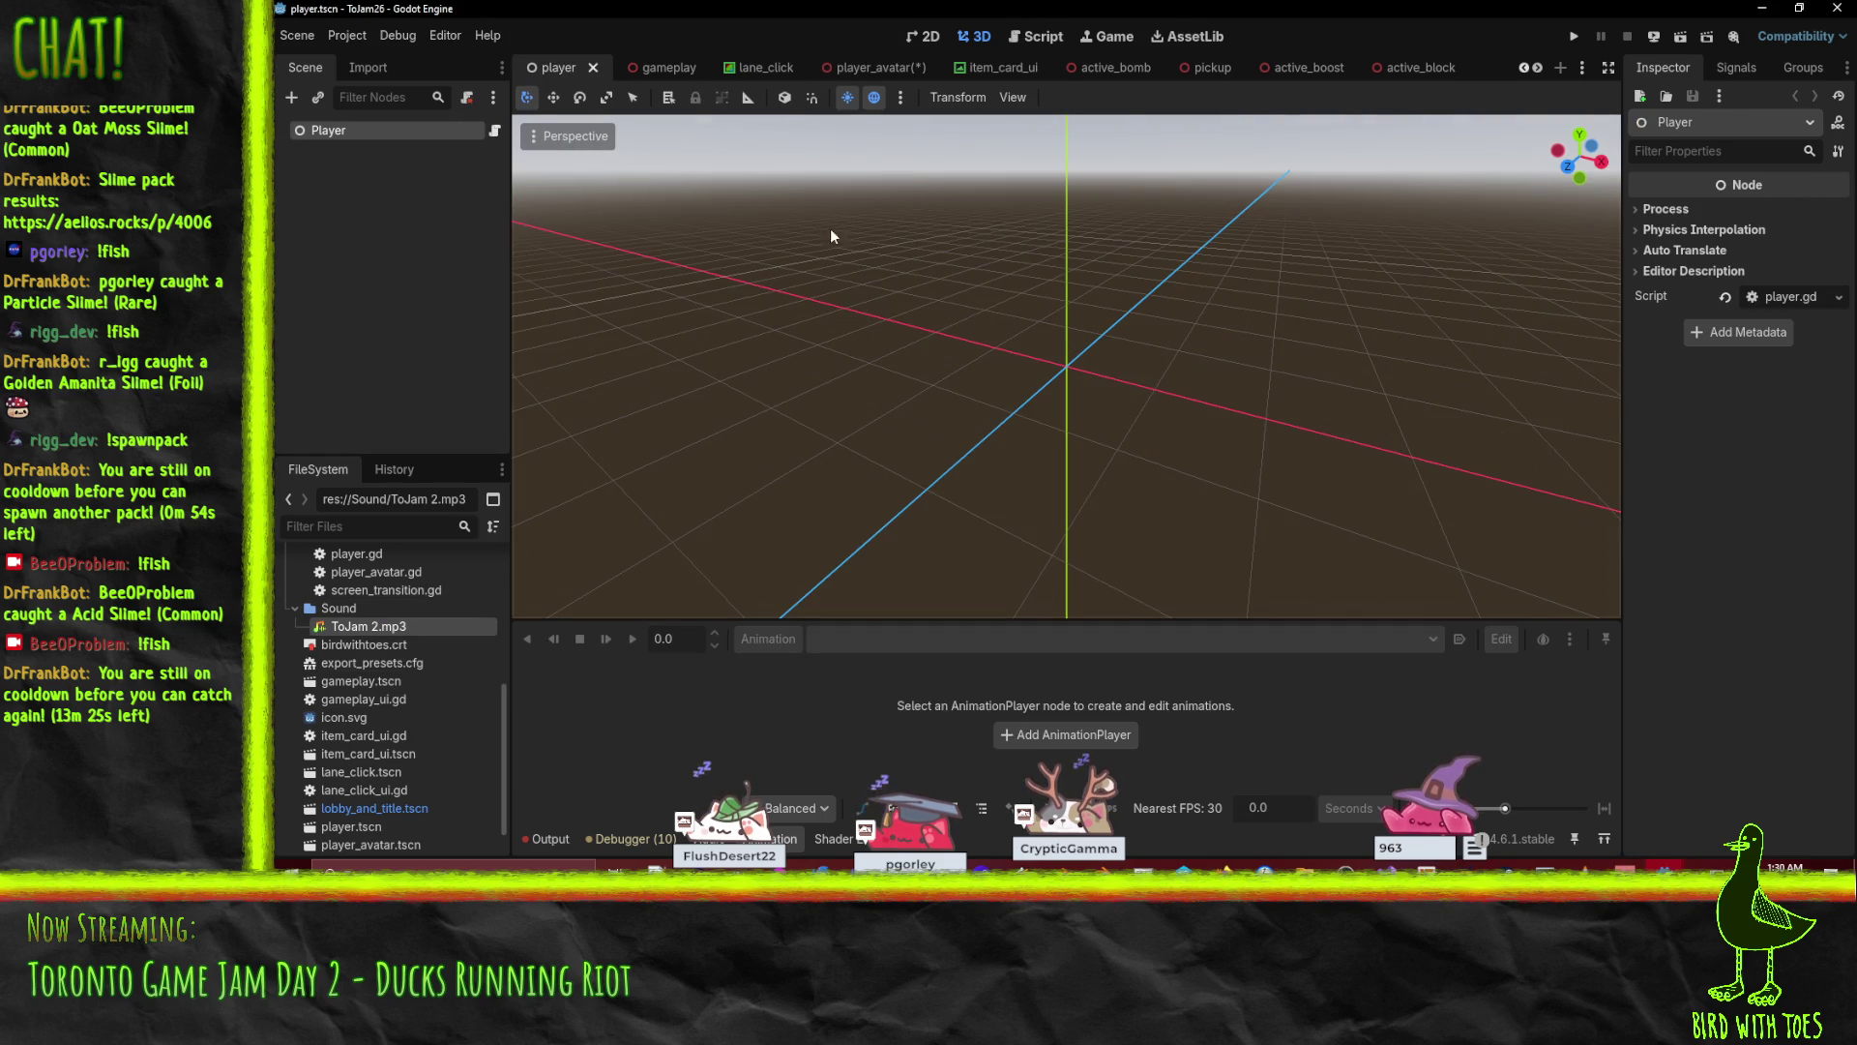
{"action": "left_click", "coordinate": [647, 67]}
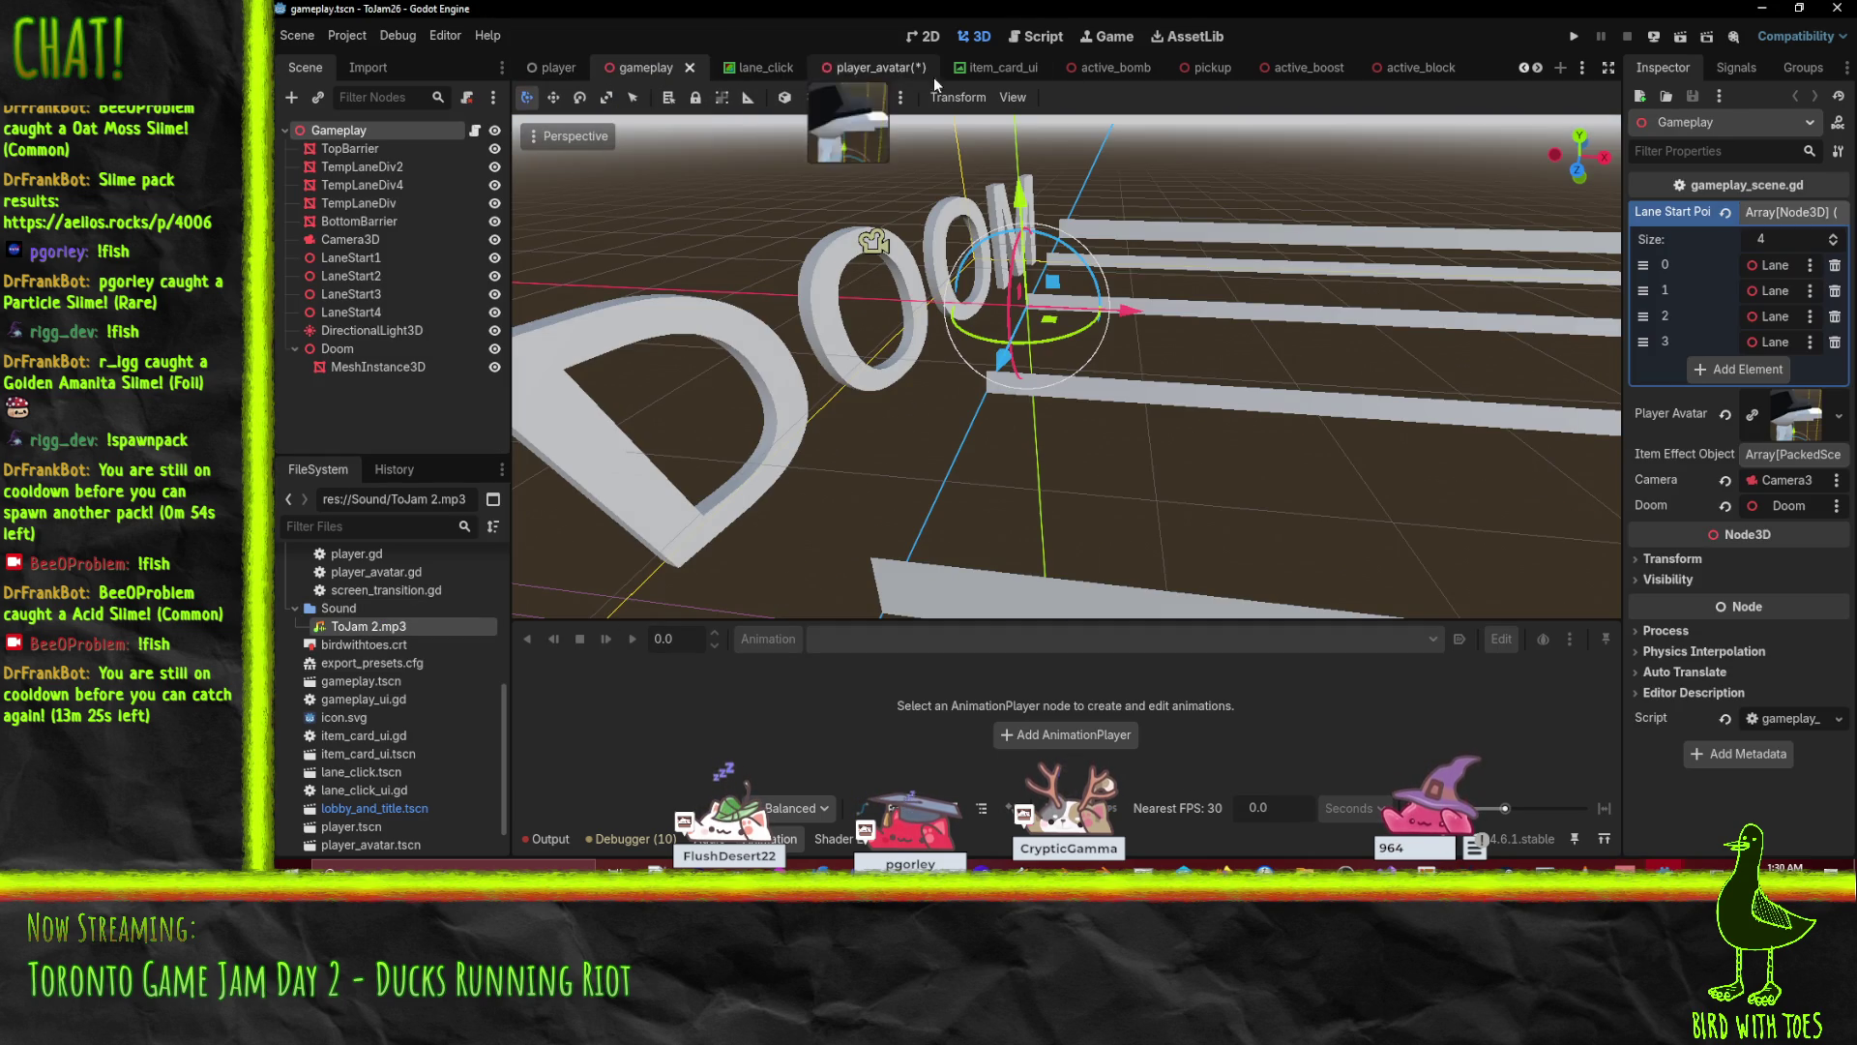
{"action": "left_click", "coordinate": [851, 66]}
{"action": "key", "text": "ctrl+s"}
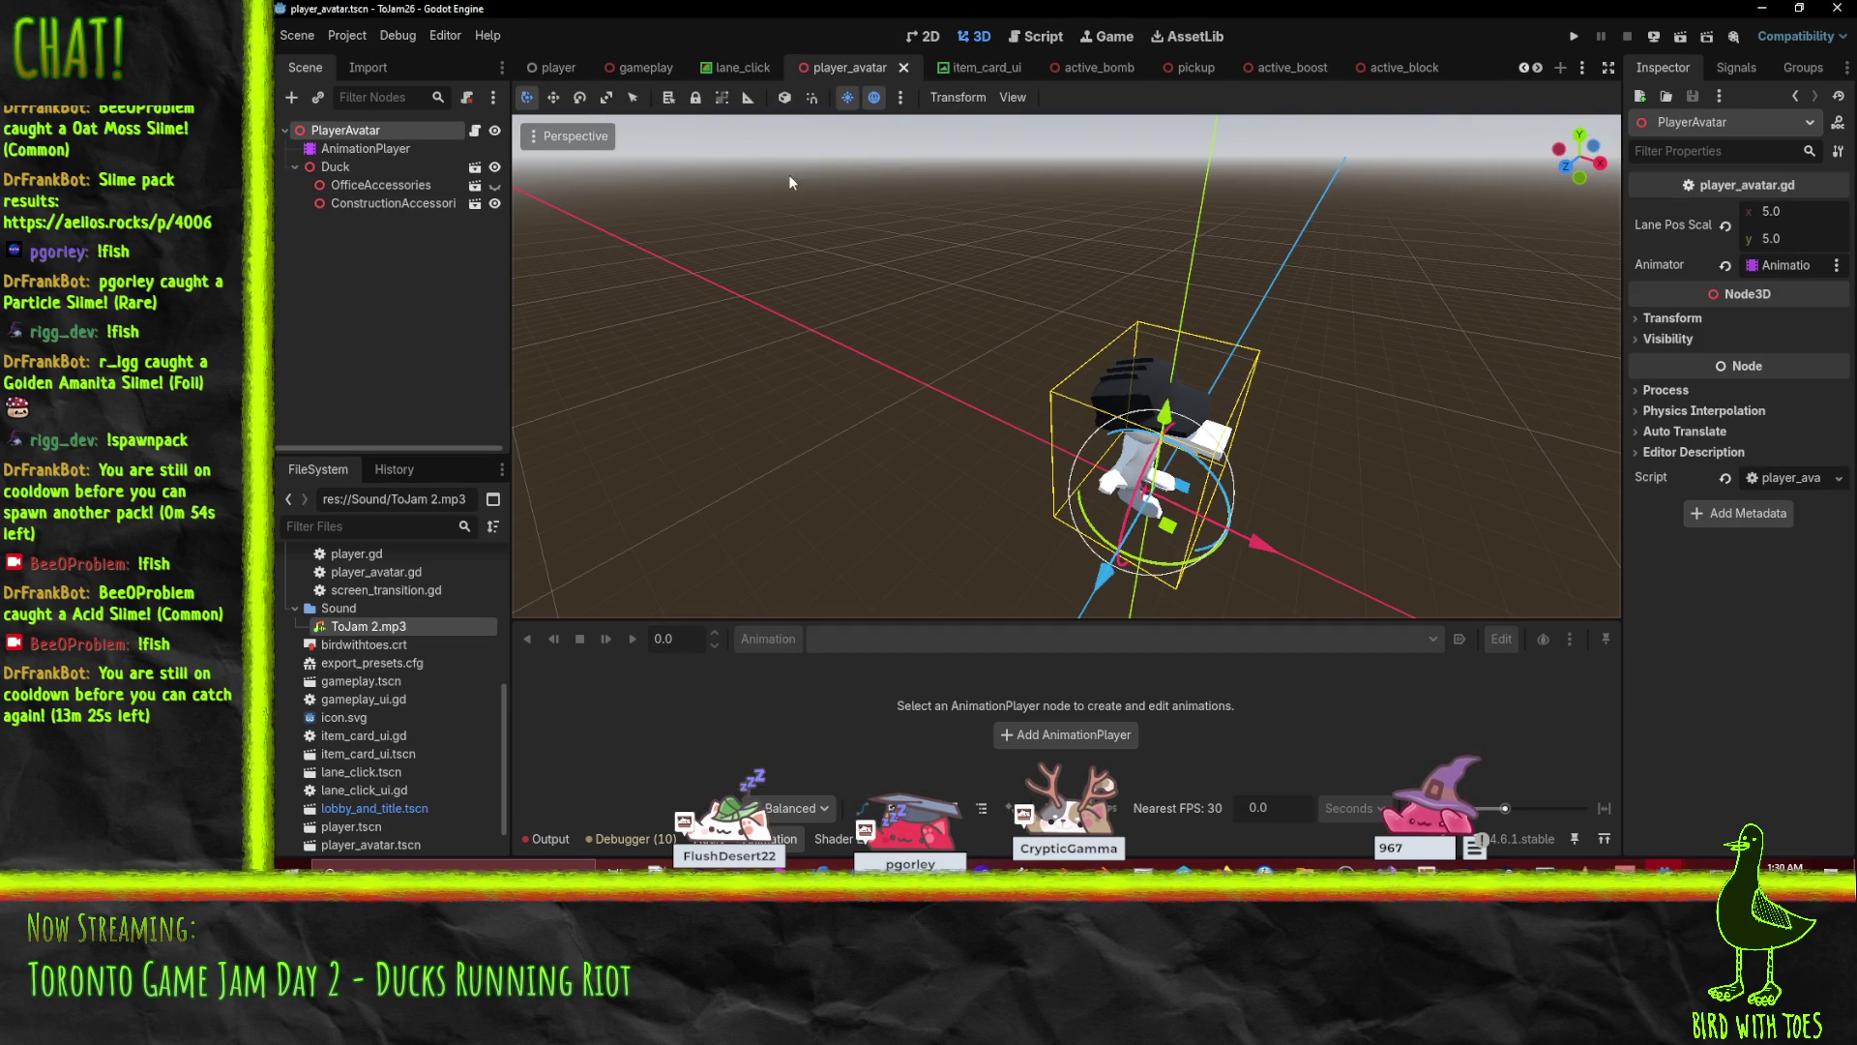
{"action": "left_click", "coordinate": [495, 204]}
{"action": "key", "text": "ctrl+s"}
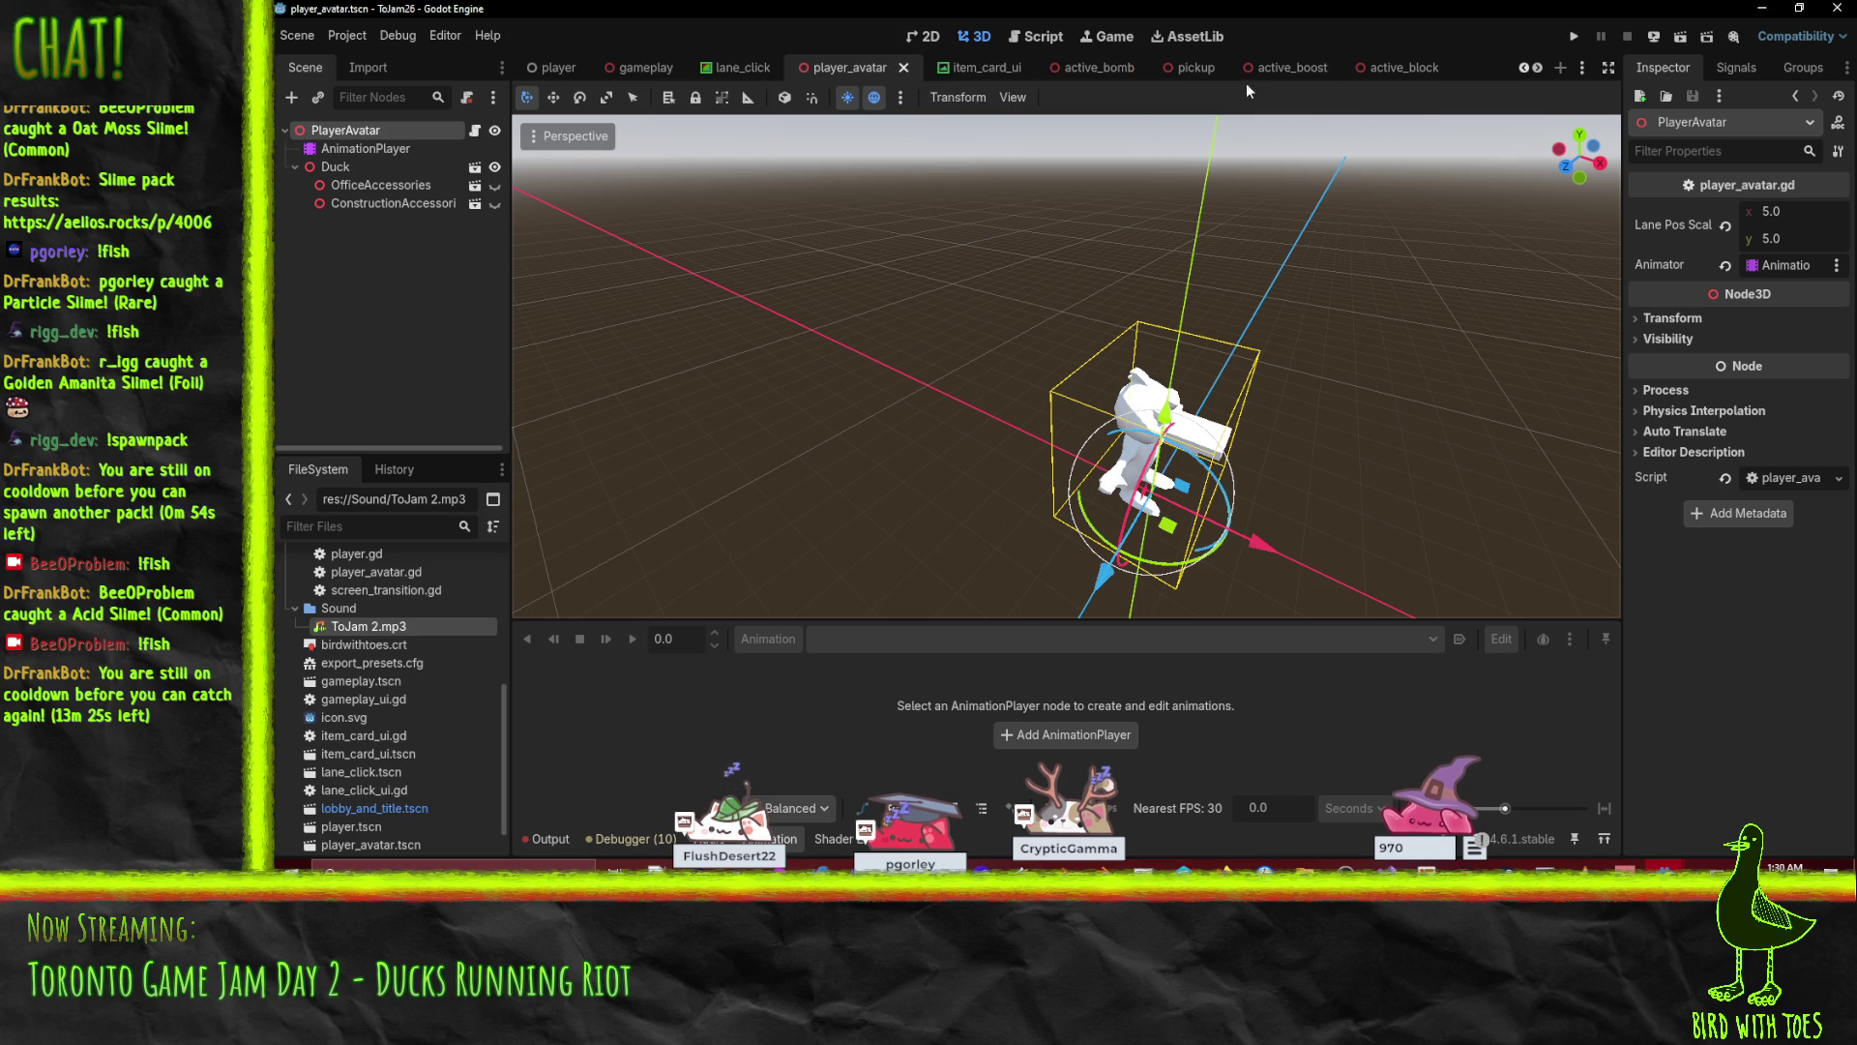
Close the active_bomb, item_card_ui, active_boost, active_block, active_trap and pickup scene tabs.
{"action": "left_click", "coordinate": [1140, 77]}
{"action": "left_click", "coordinate": [1130, 73]}
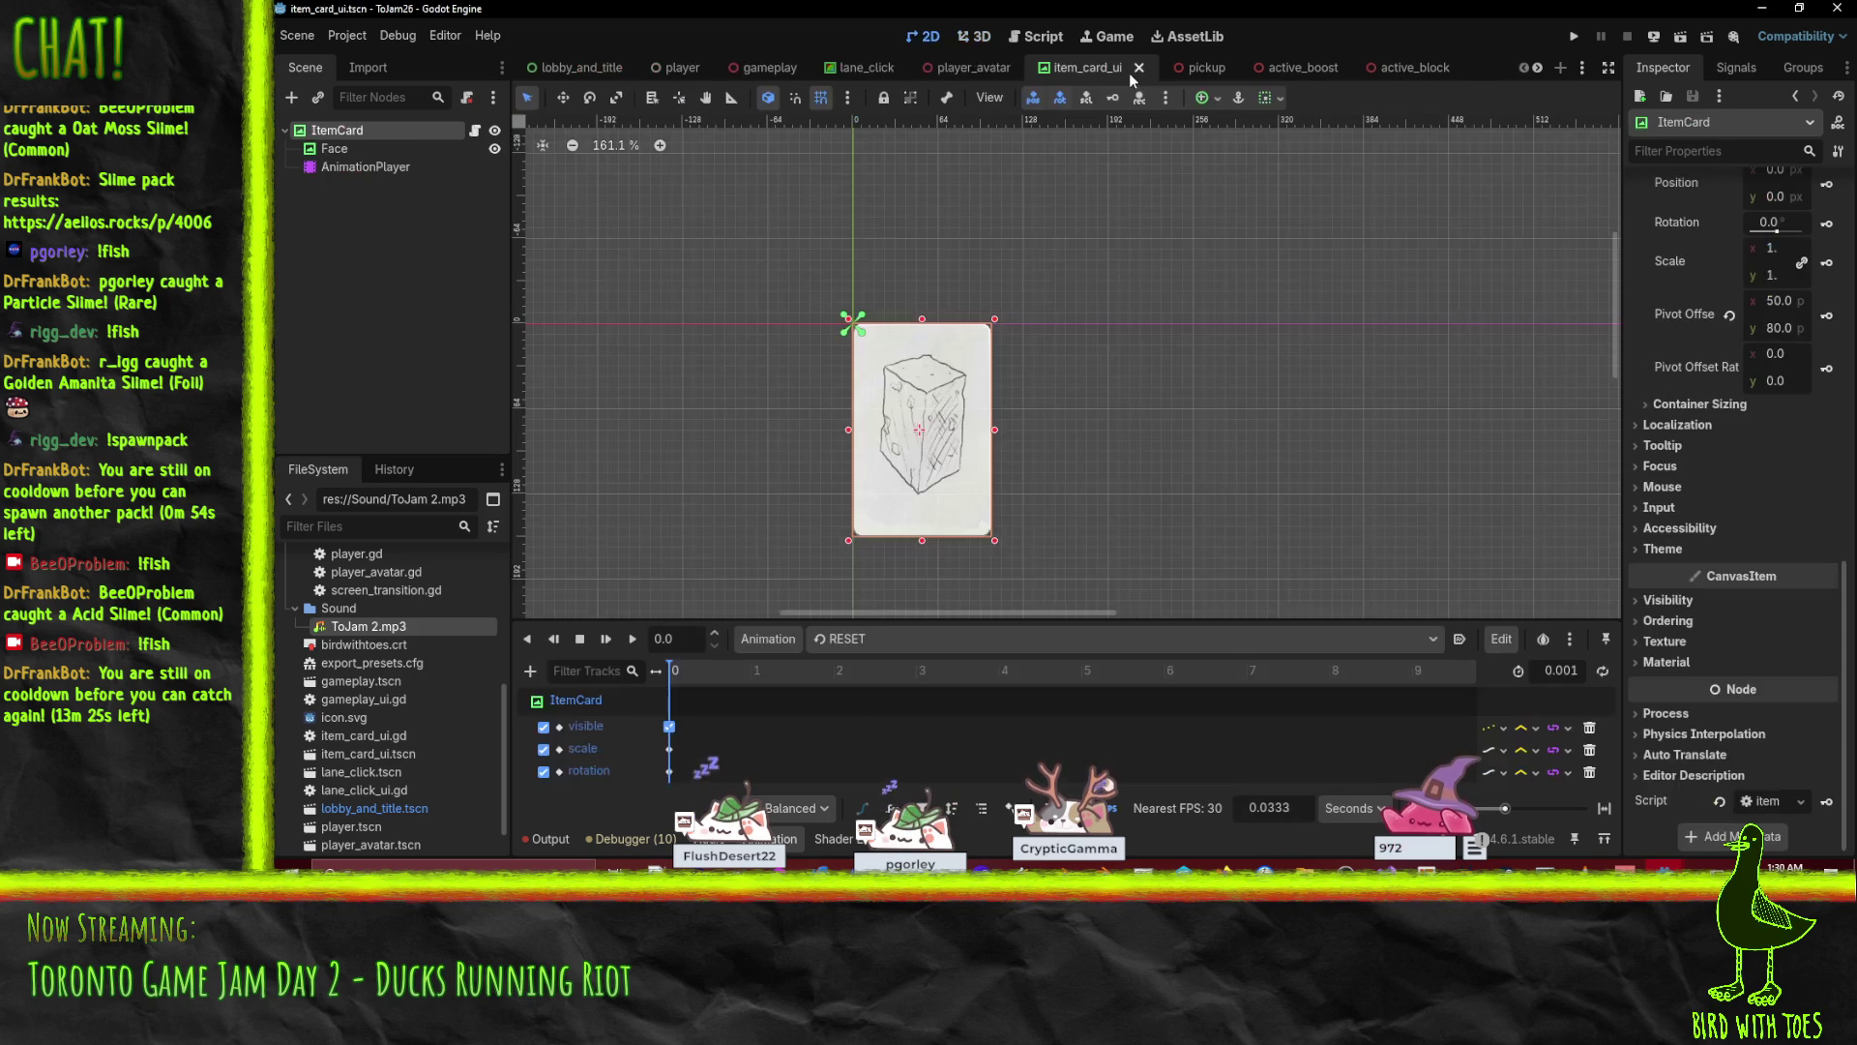
{"action": "left_click", "coordinate": [1140, 70]}
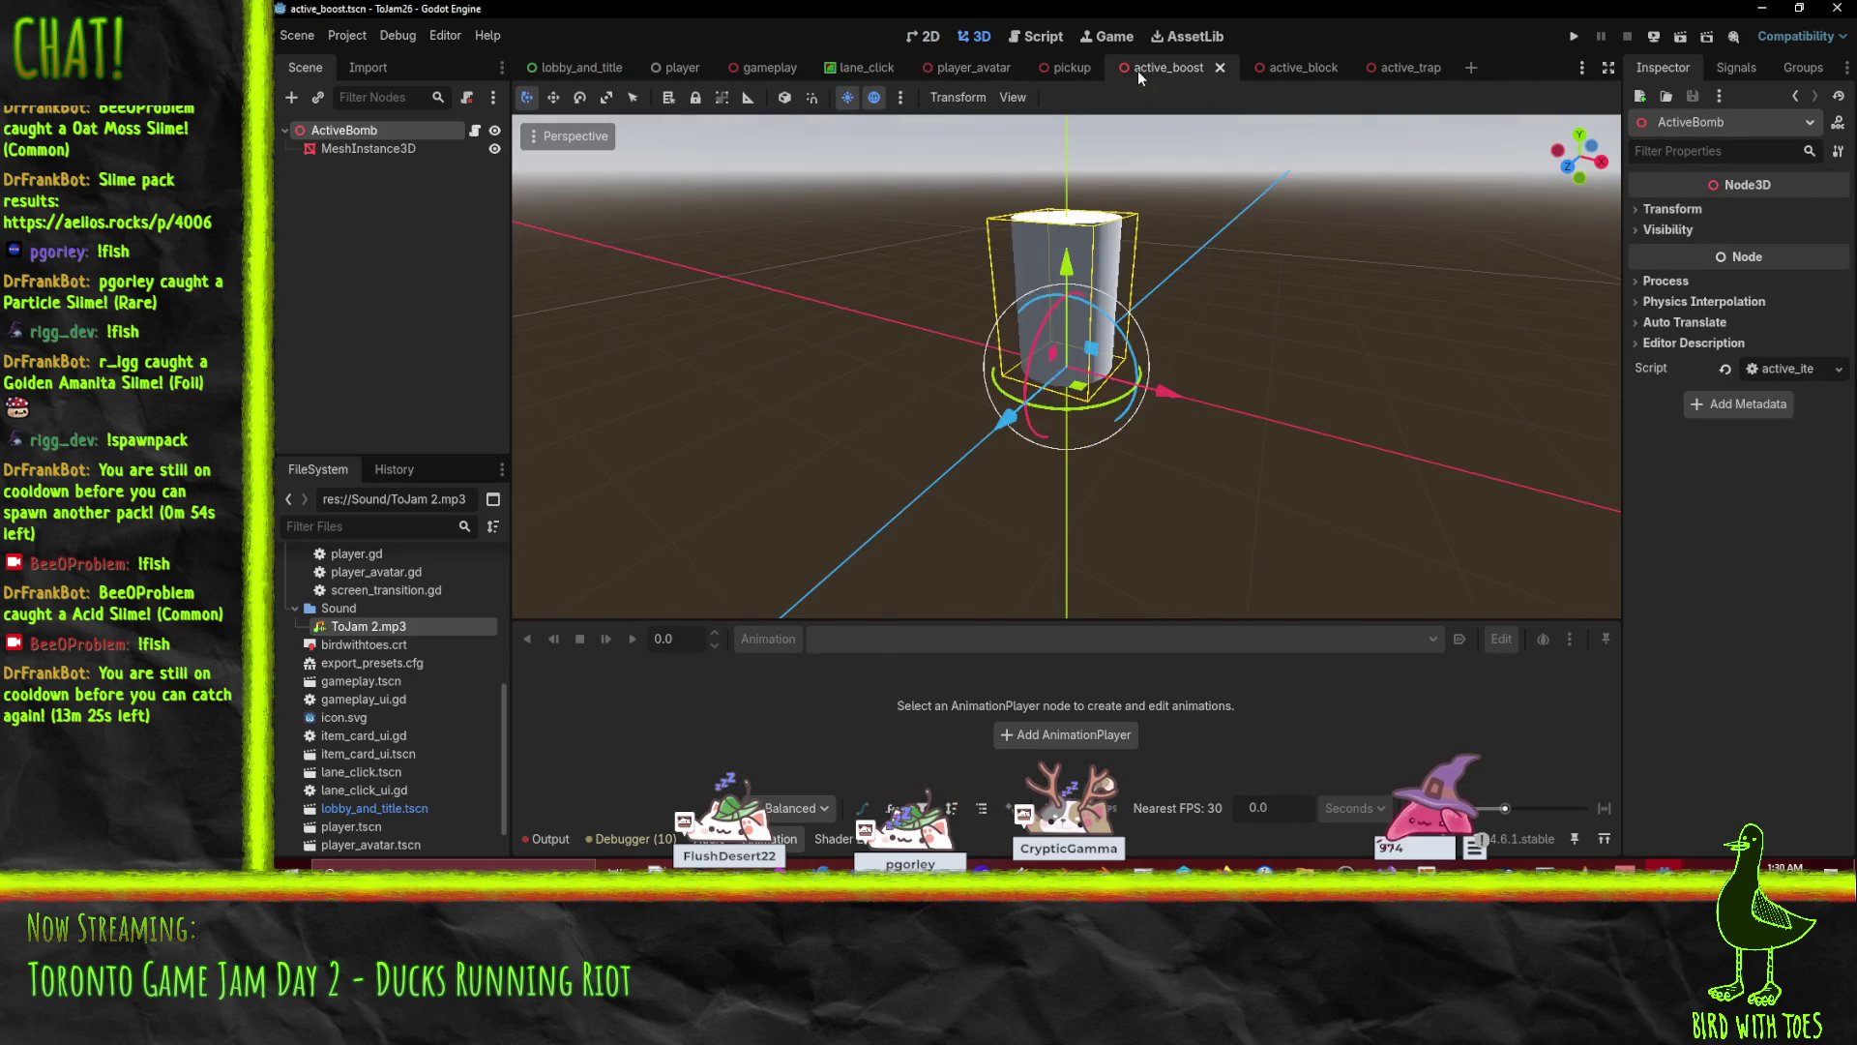
{"action": "left_click", "coordinate": [1217, 67]}
{"action": "left_click", "coordinate": [1212, 70]}
{"action": "left_click", "coordinate": [1224, 66]}
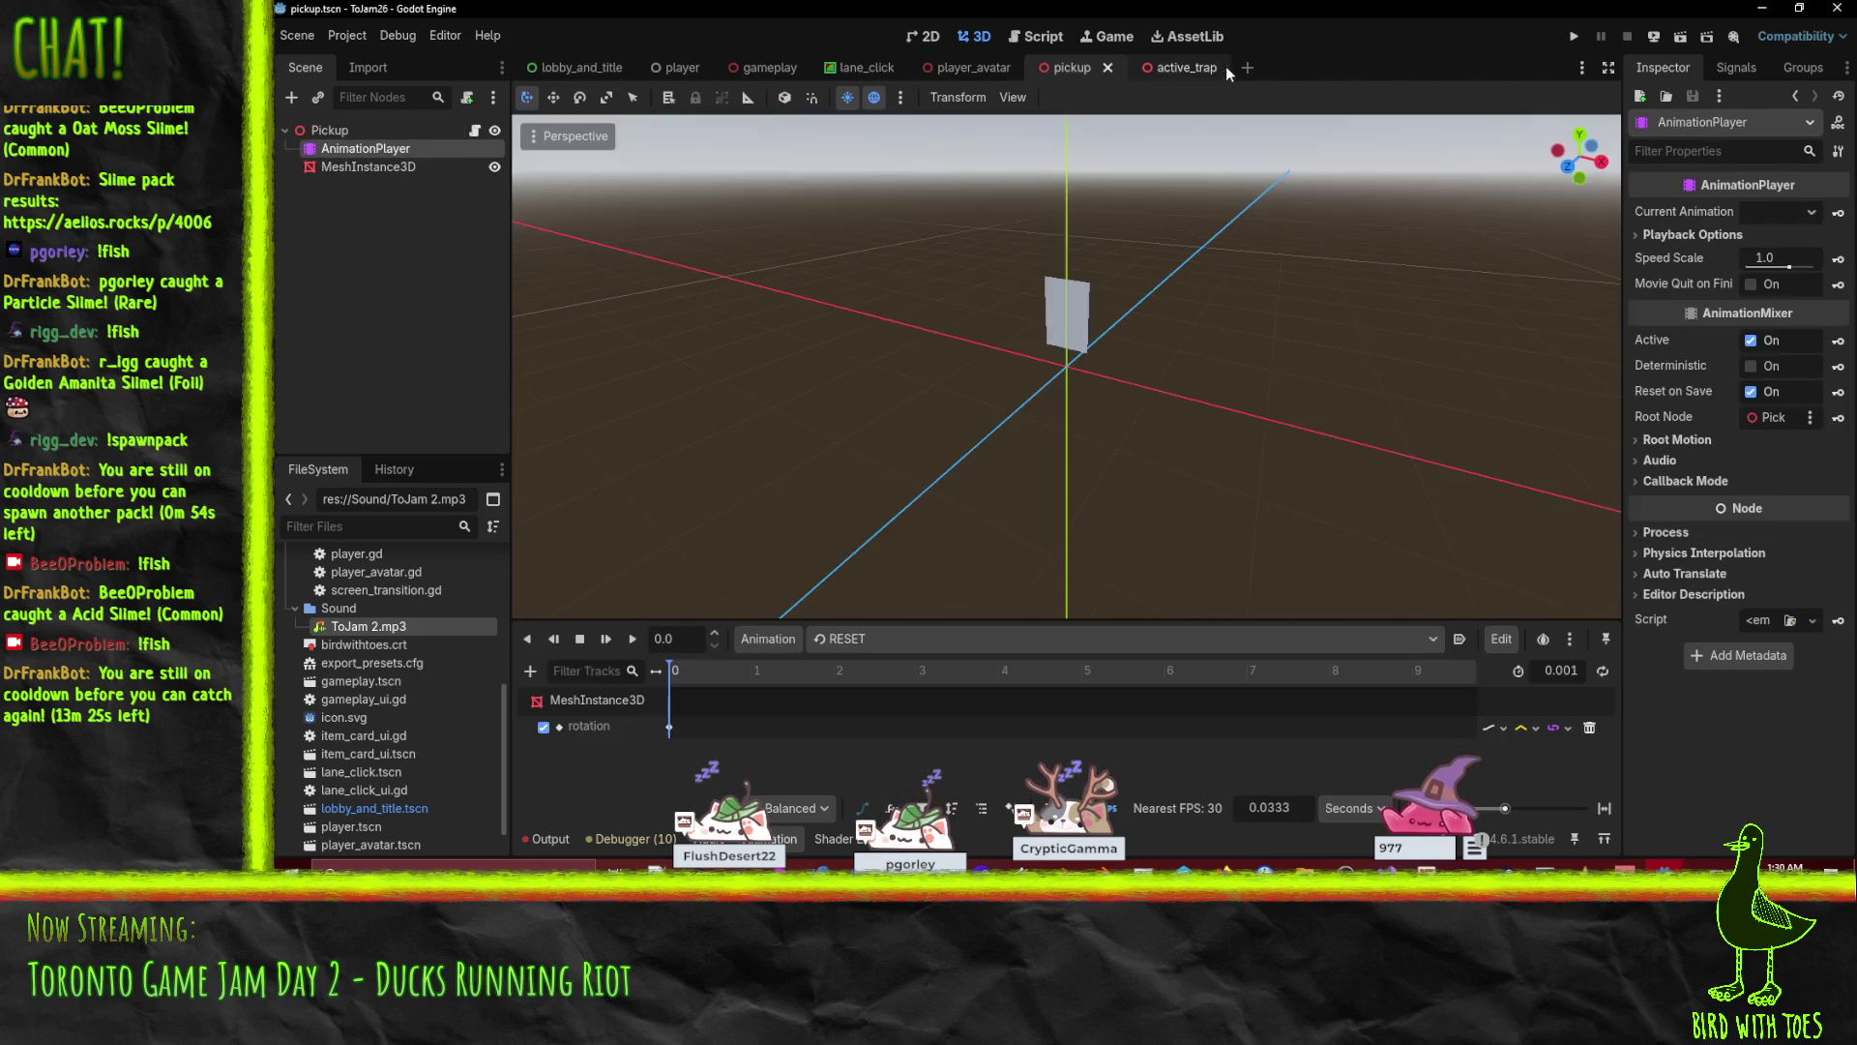
{"action": "left_click", "coordinate": [1220, 66]}
{"action": "left_click", "coordinate": [1211, 67]}
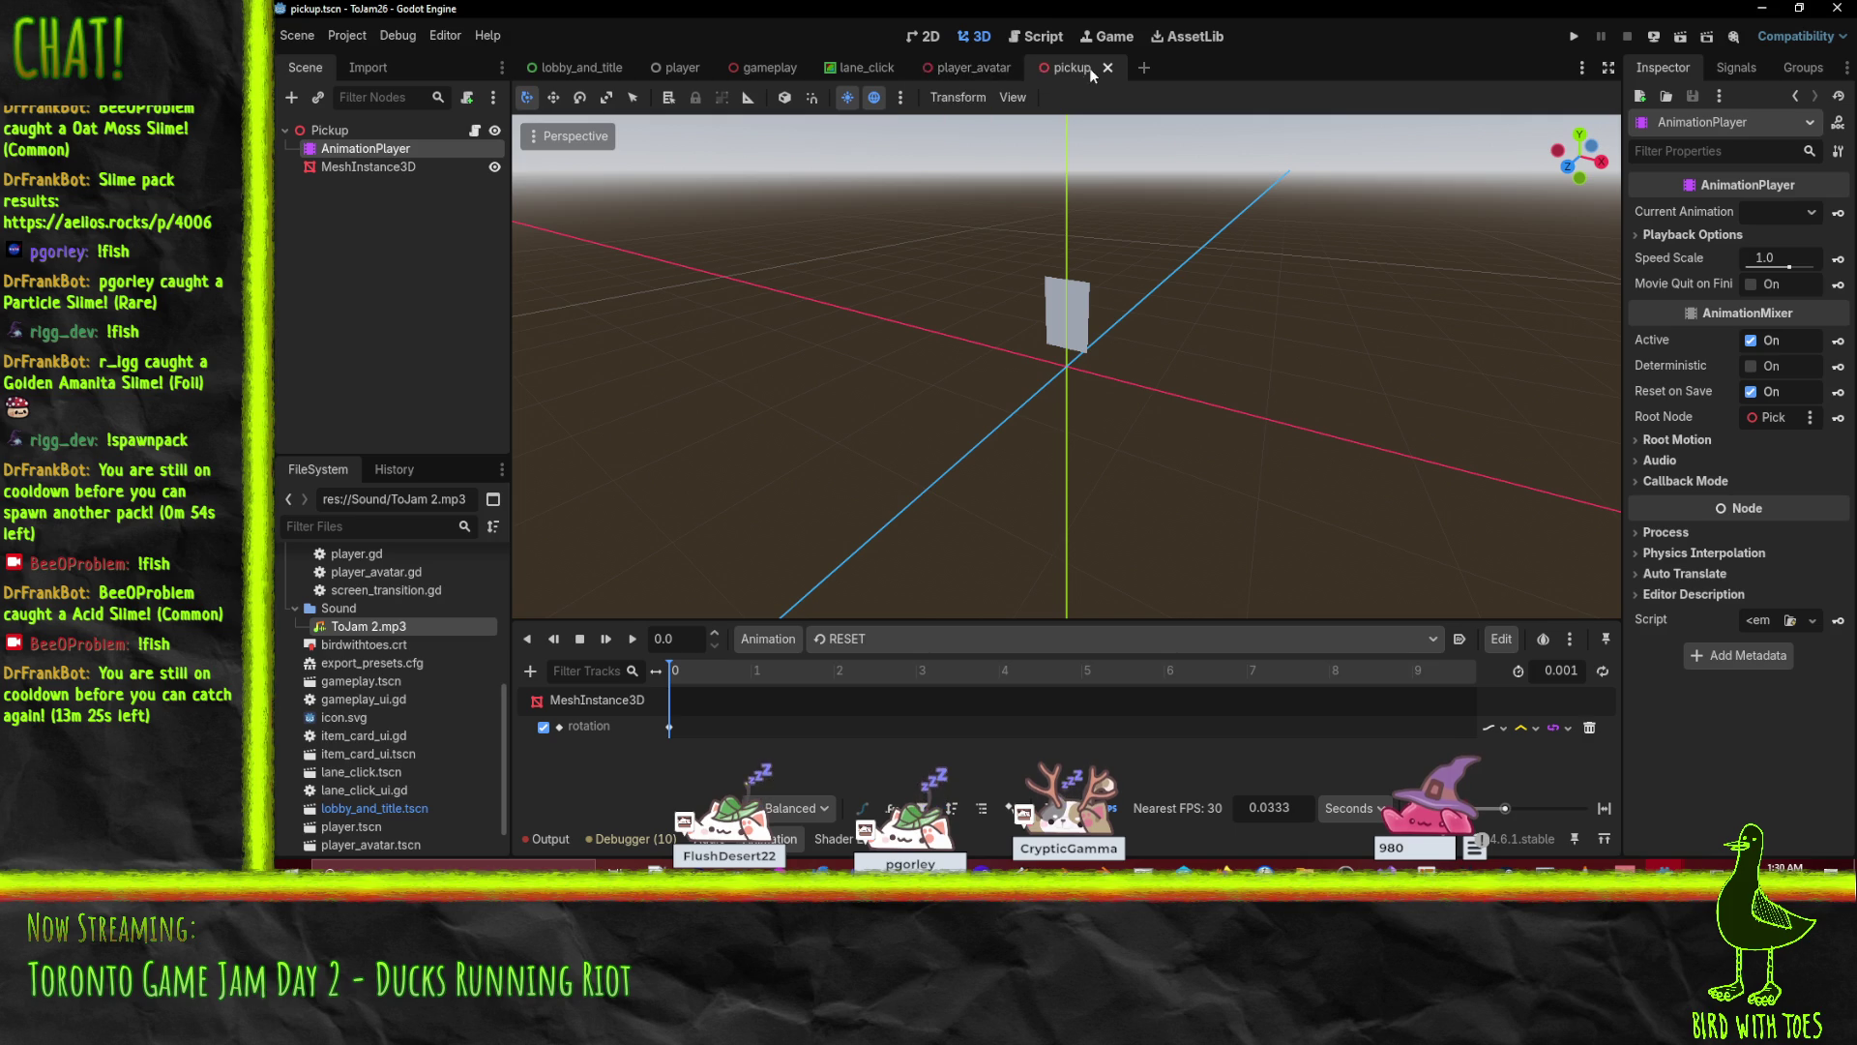
{"action": "left_click", "coordinate": [1105, 69]}
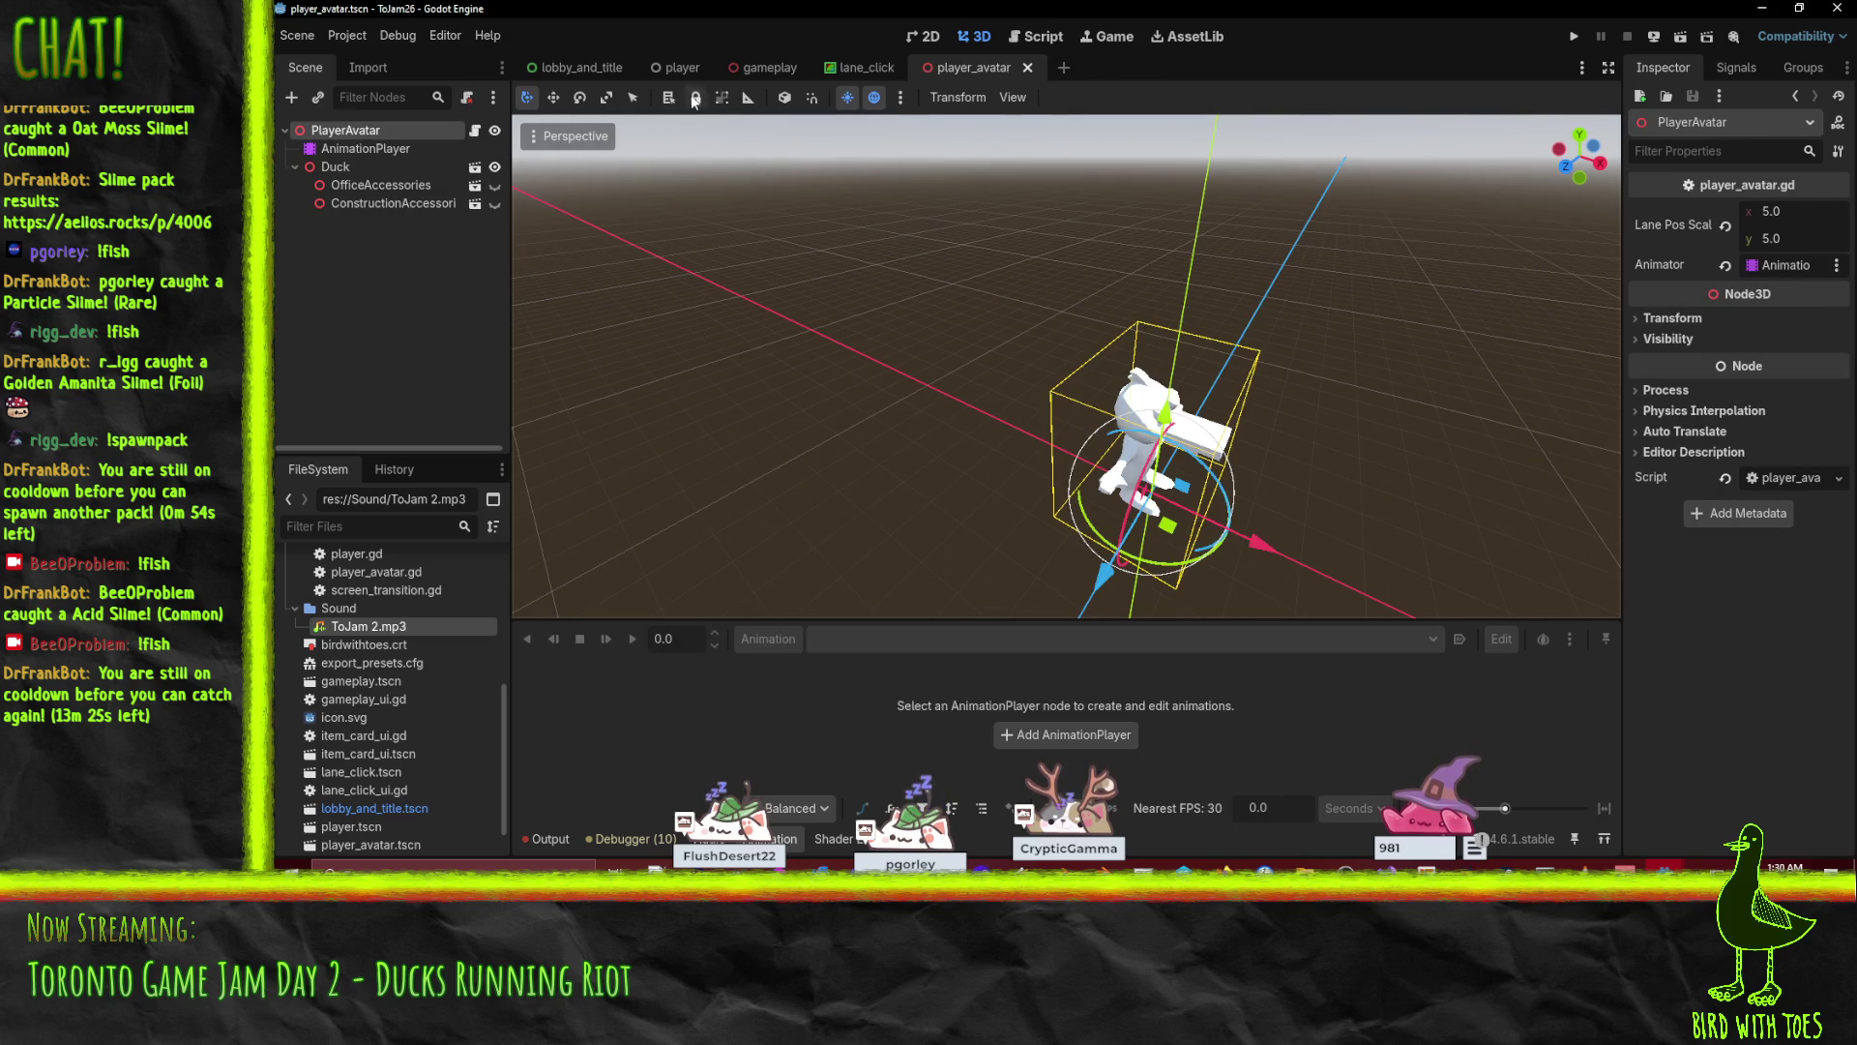
Switch to the lobby_and_title scene and bring up the Game node's context menu.
{"action": "left_click", "coordinate": [580, 67]}
{"action": "scroll", "coordinate": [397, 280], "scroll_direction": "up", "scroll_amount": 2}
{"action": "right_click", "coordinate": [334, 131]}
Add an AudioStreamPlayer child under Game and move it to the top of the tree.
{"action": "left_click", "coordinate": [373, 147]}
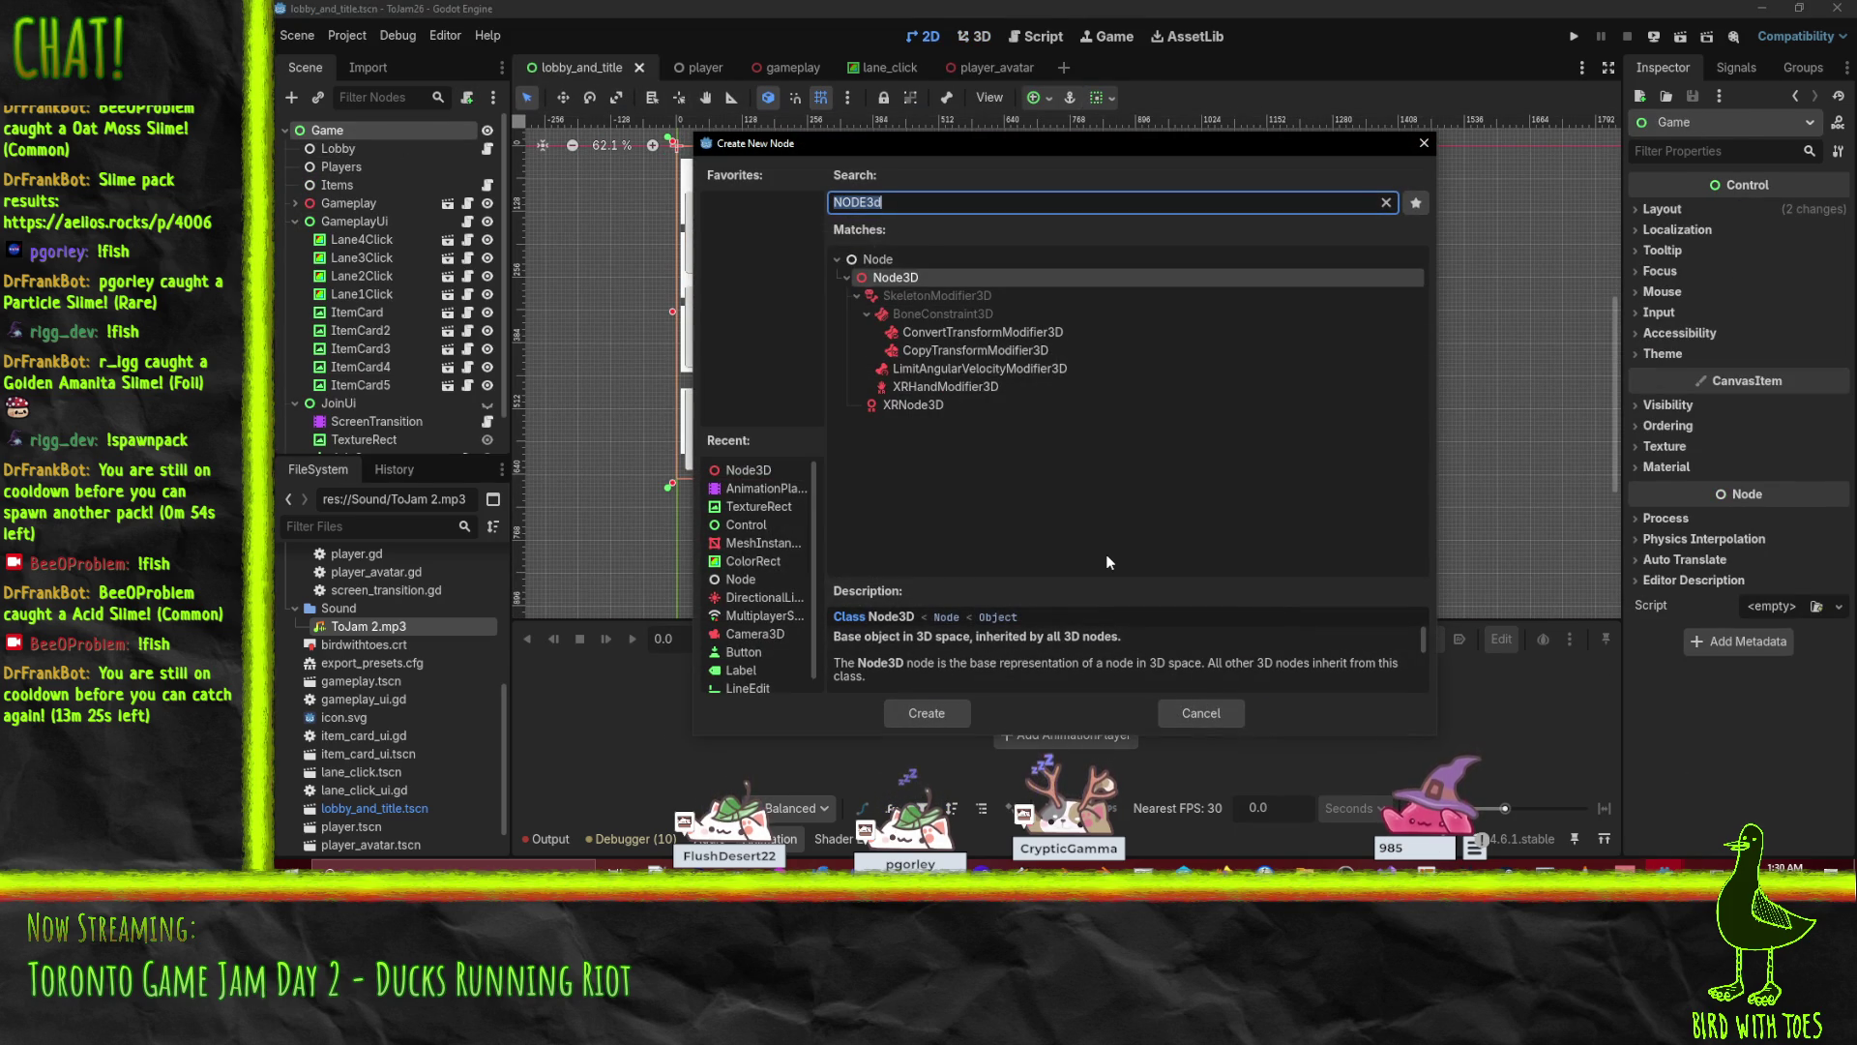
{"action": "type", "text": "audf"}
{"action": "key", "text": "BackSpace"}
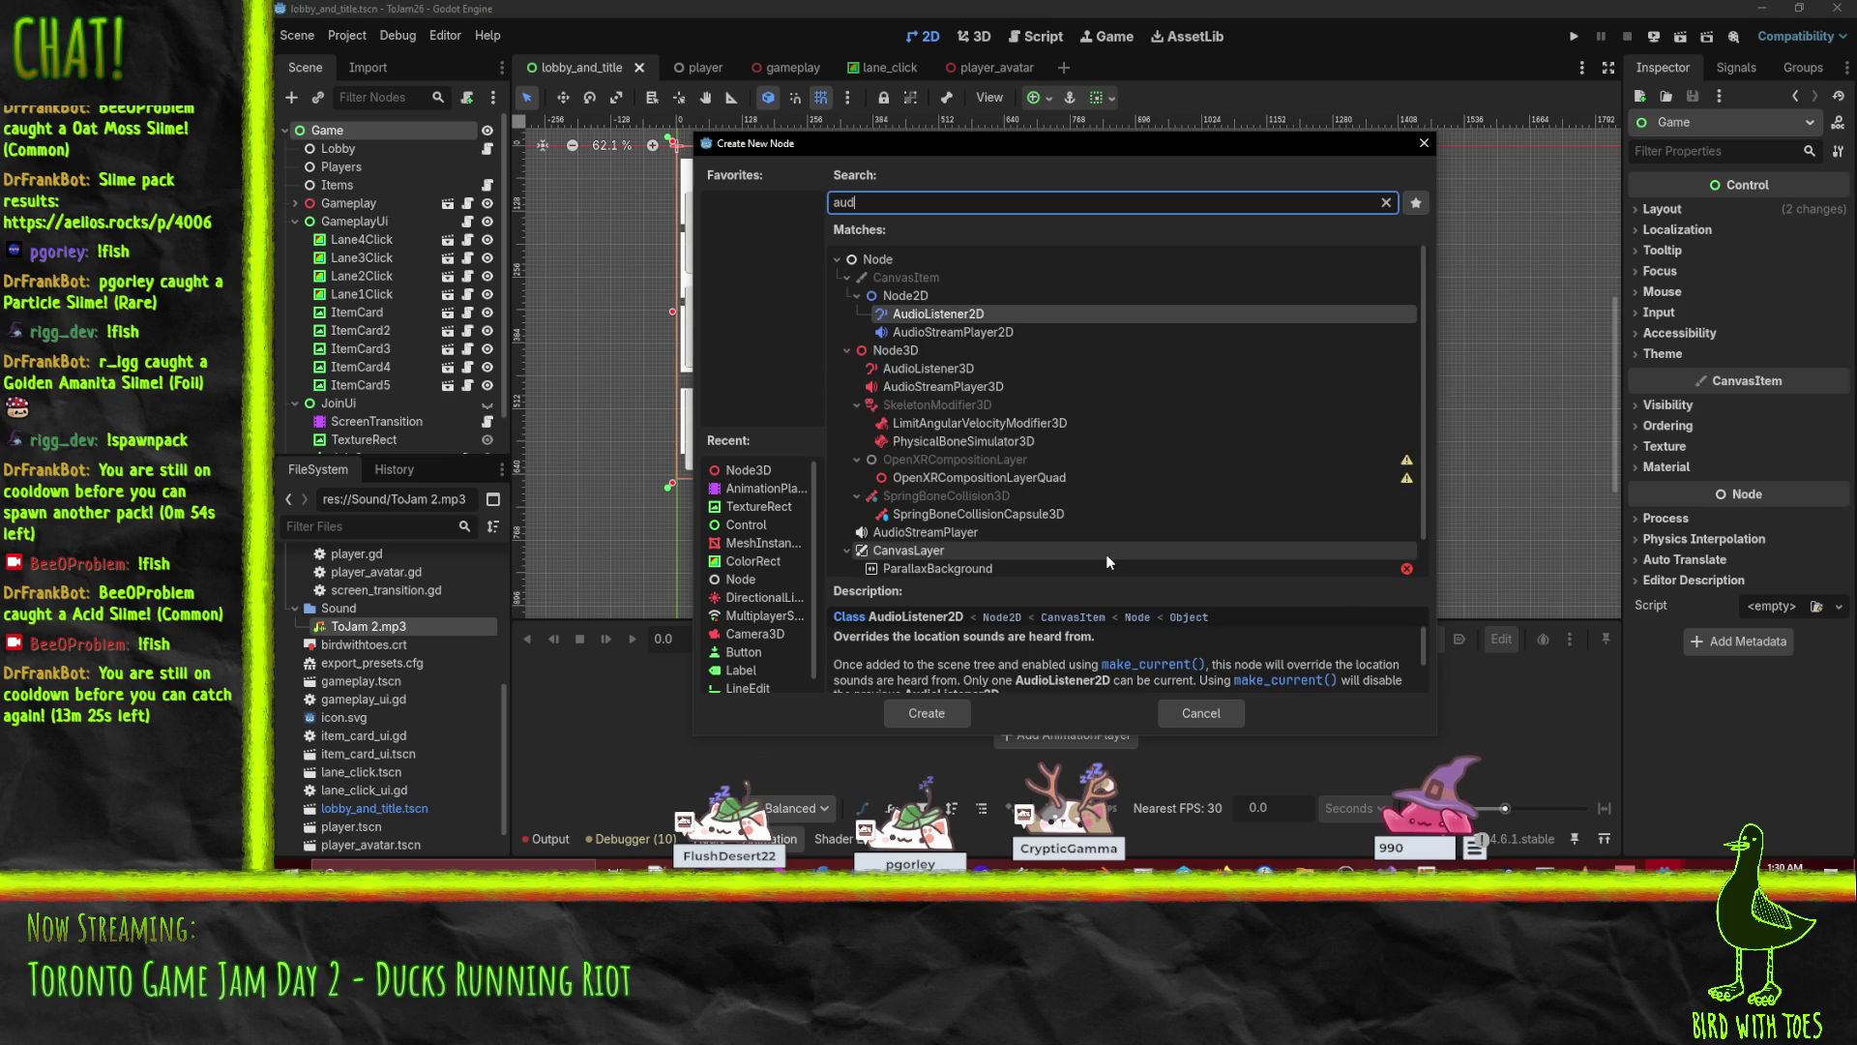
{"action": "type", "text": "io"}
{"action": "key", "text": "Down"}
{"action": "key", "text": "Down"}
{"action": "key", "text": "Down"}
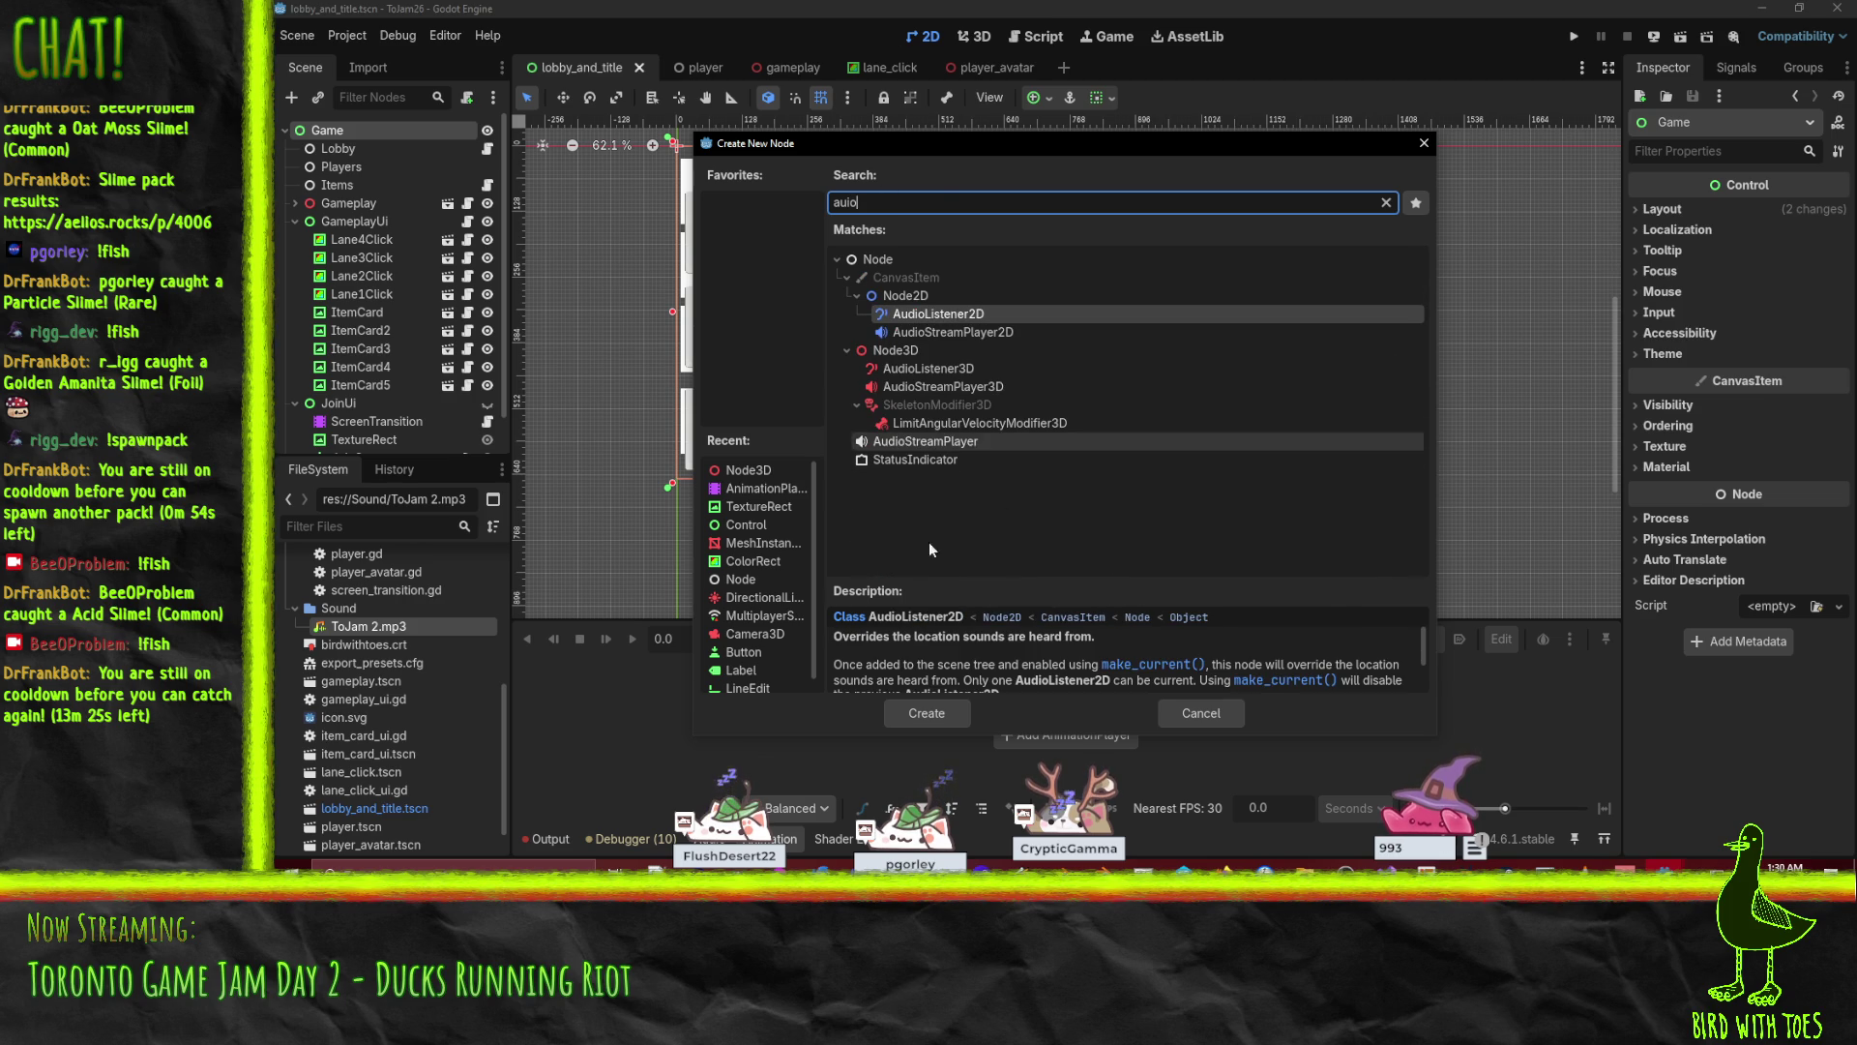
{"action": "key", "text": "Return"}
{"action": "left_click_drag", "start_coordinate": [368, 436], "coordinate": [358, 145]}
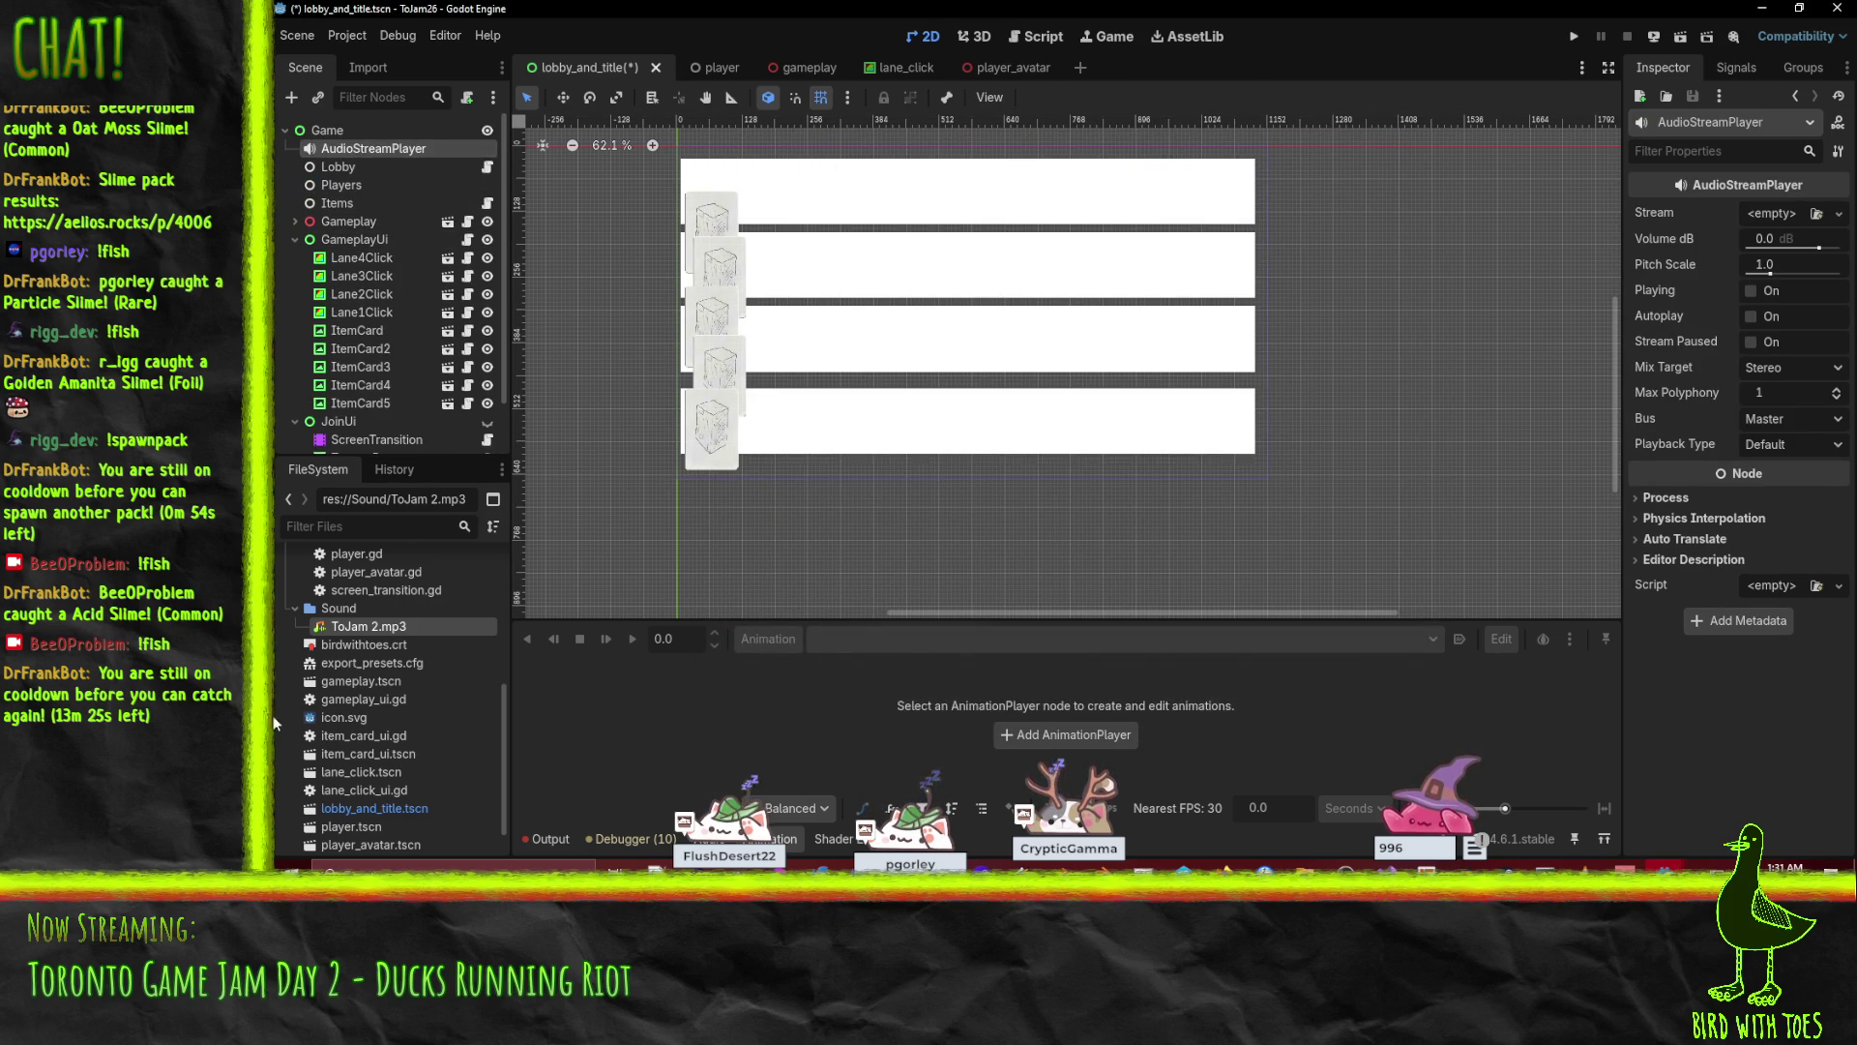
Assign ToJam 2.mp3 as the player's Stream and keep its Bus on Master.
{"action": "mouse_move", "coordinate": [358, 630]}
{"action": "left_mouse_down"}
{"action": "mouse_move", "coordinate": [407, 153]}
{"action": "mouse_move", "coordinate": [1268, 382]}
{"action": "mouse_move", "coordinate": [1832, 221]}
{"action": "left_mouse_up"}
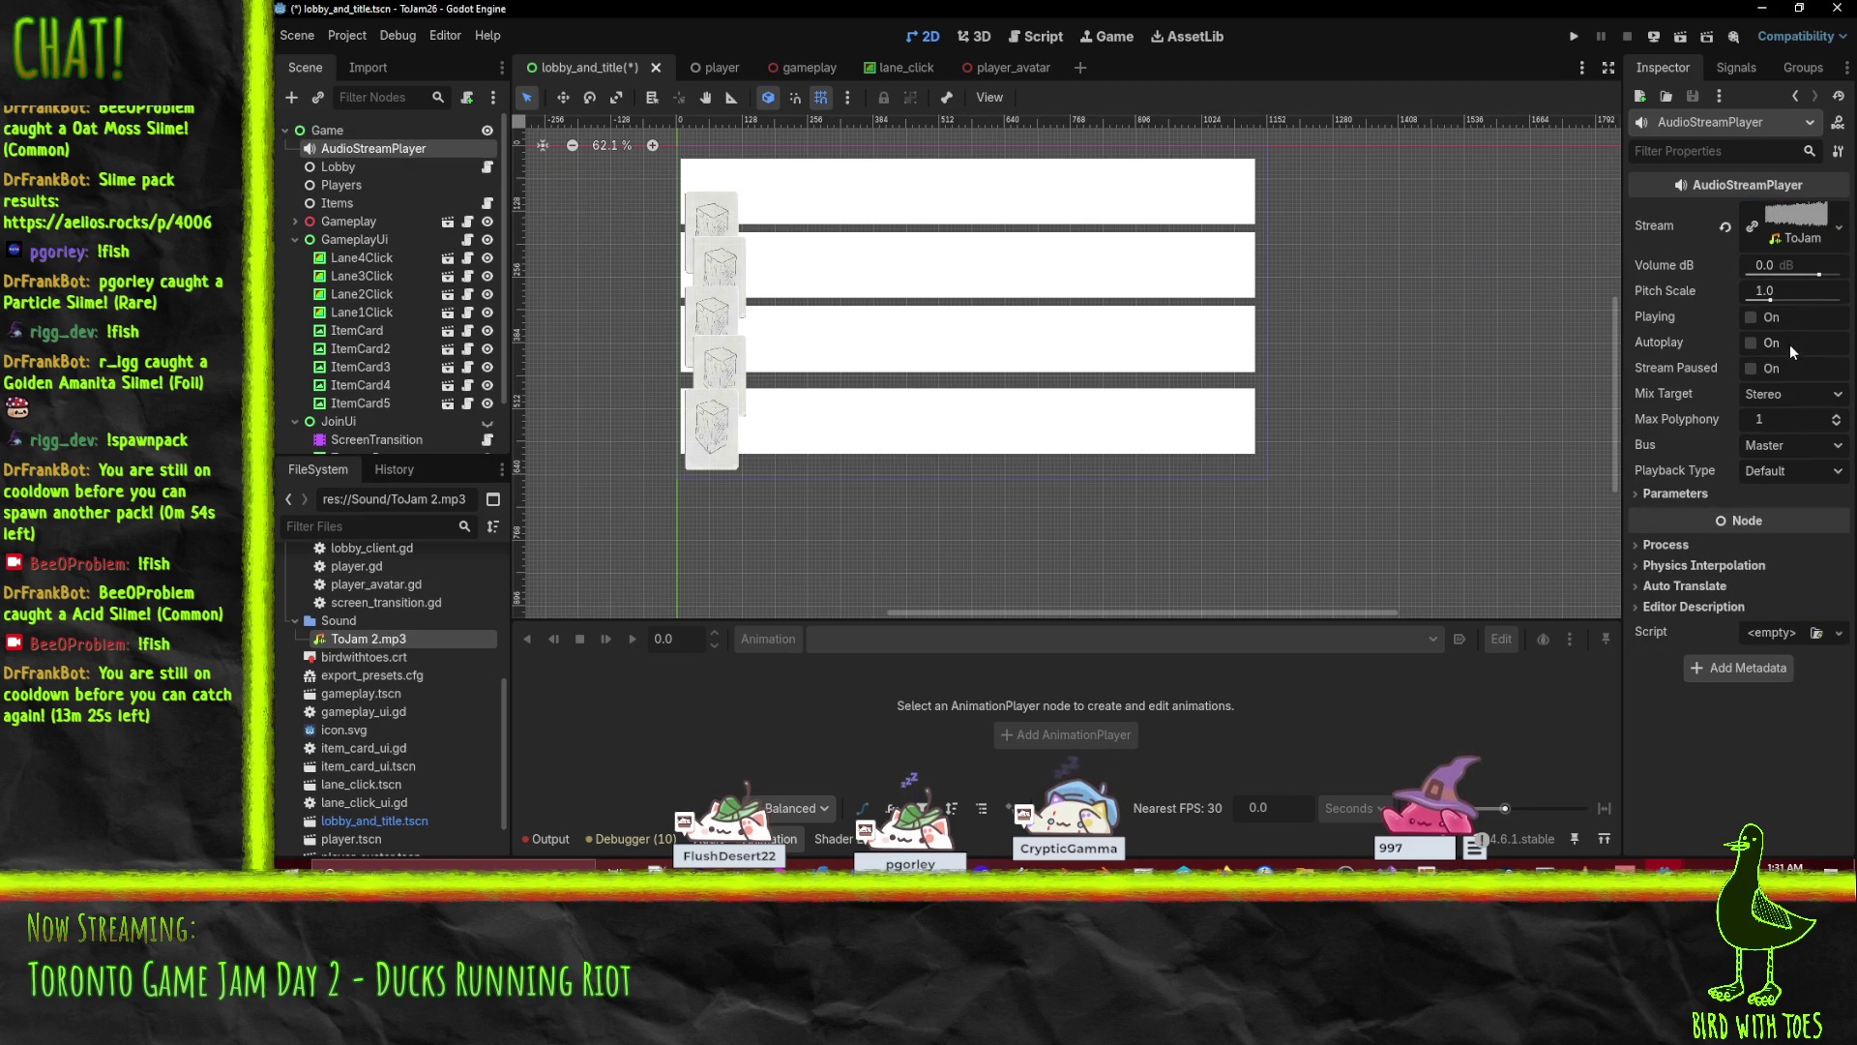
{"action": "left_click", "coordinate": [1788, 450]}
{"action": "left_click", "coordinate": [1790, 474]}
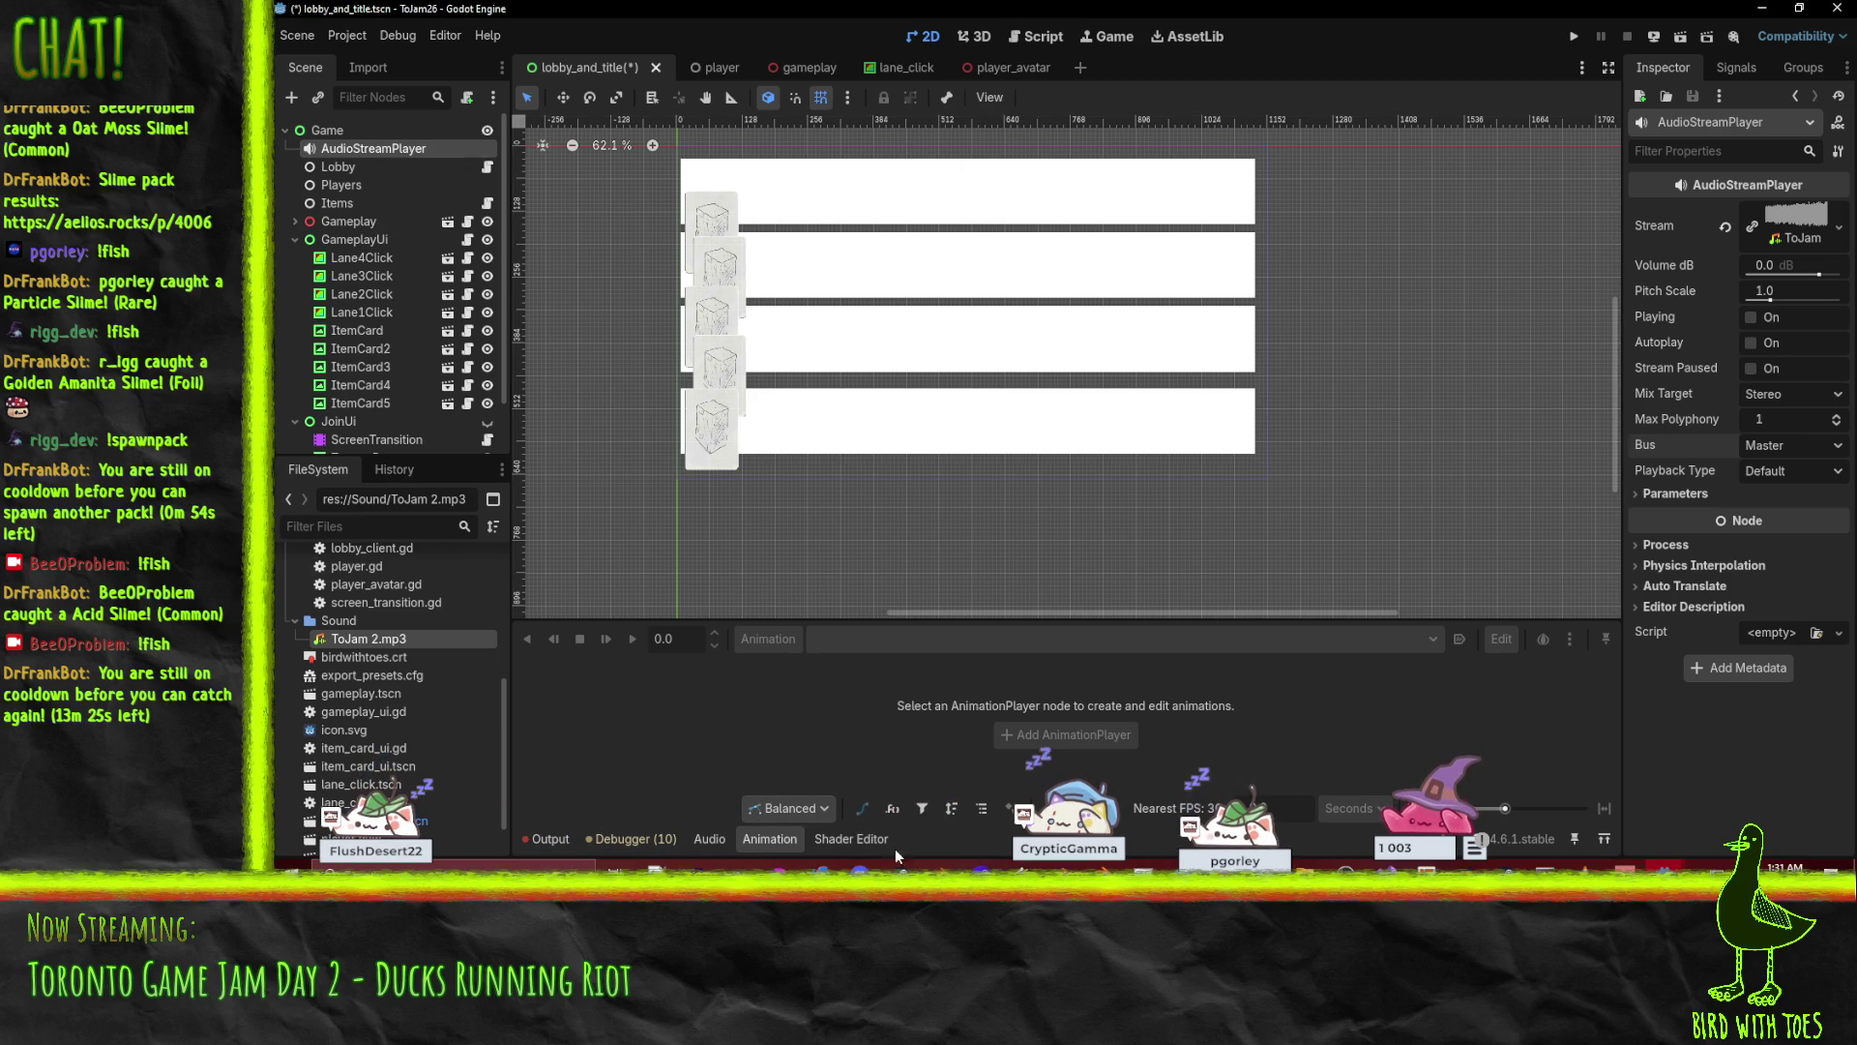
{"action": "left_click", "coordinate": [709, 842]}
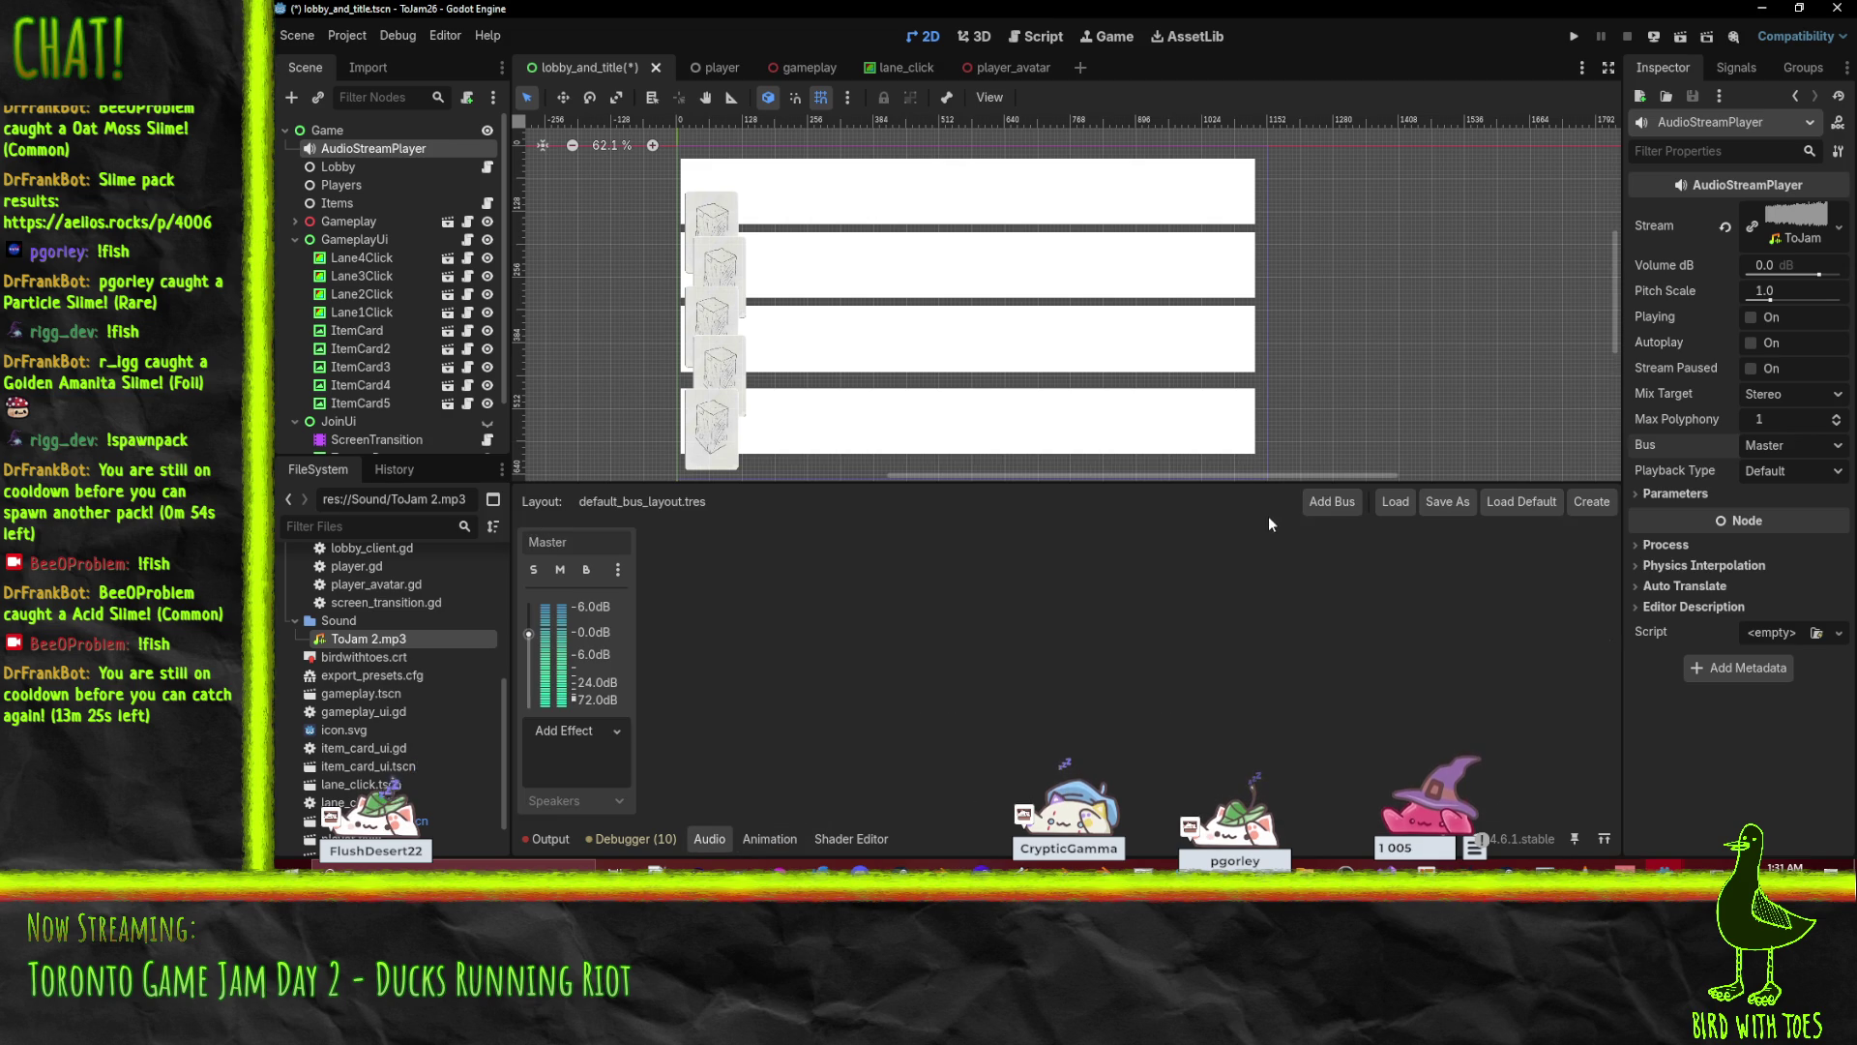
Add a new audio bus named Music carrying a LowPassFilter effect.
{"action": "left_click", "coordinate": [1328, 502]}
{"action": "double_click", "coordinate": [693, 540]}
{"action": "type", "text": "Music"}
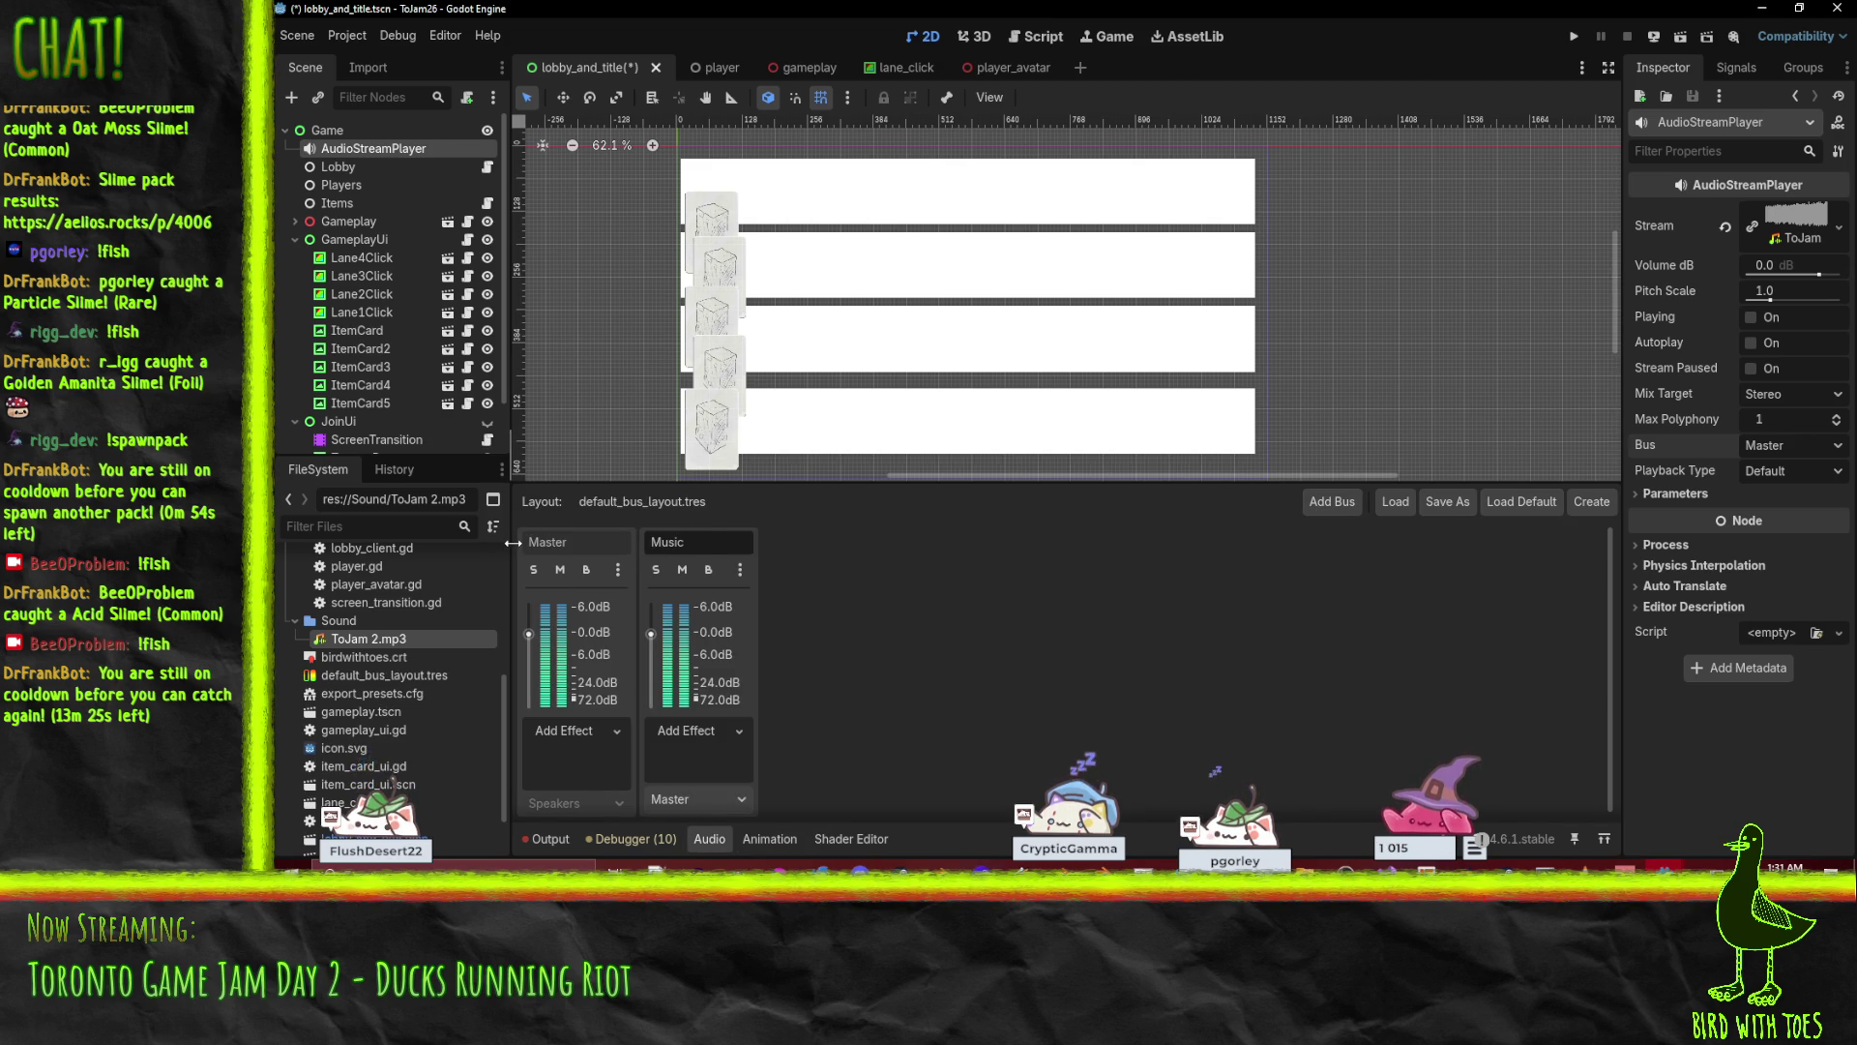
{"action": "left_click", "coordinate": [678, 732]}
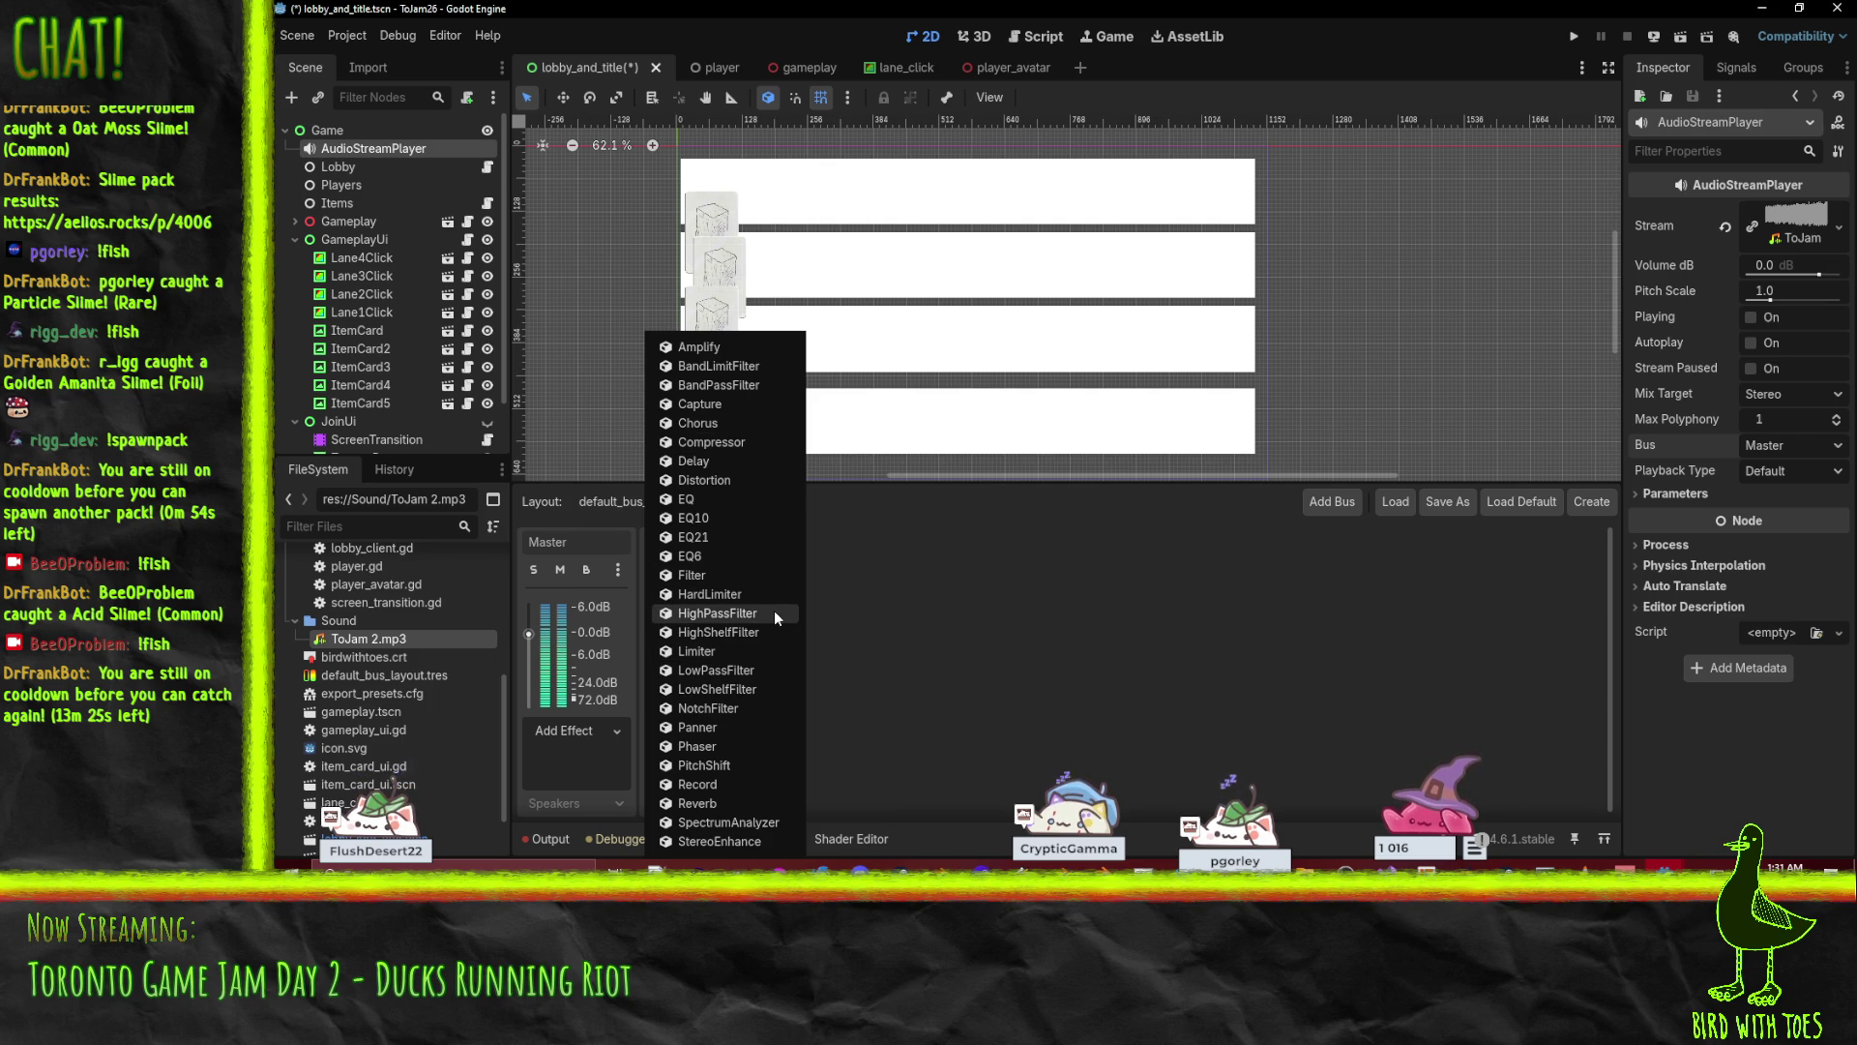
{"action": "left_click", "coordinate": [759, 669]}
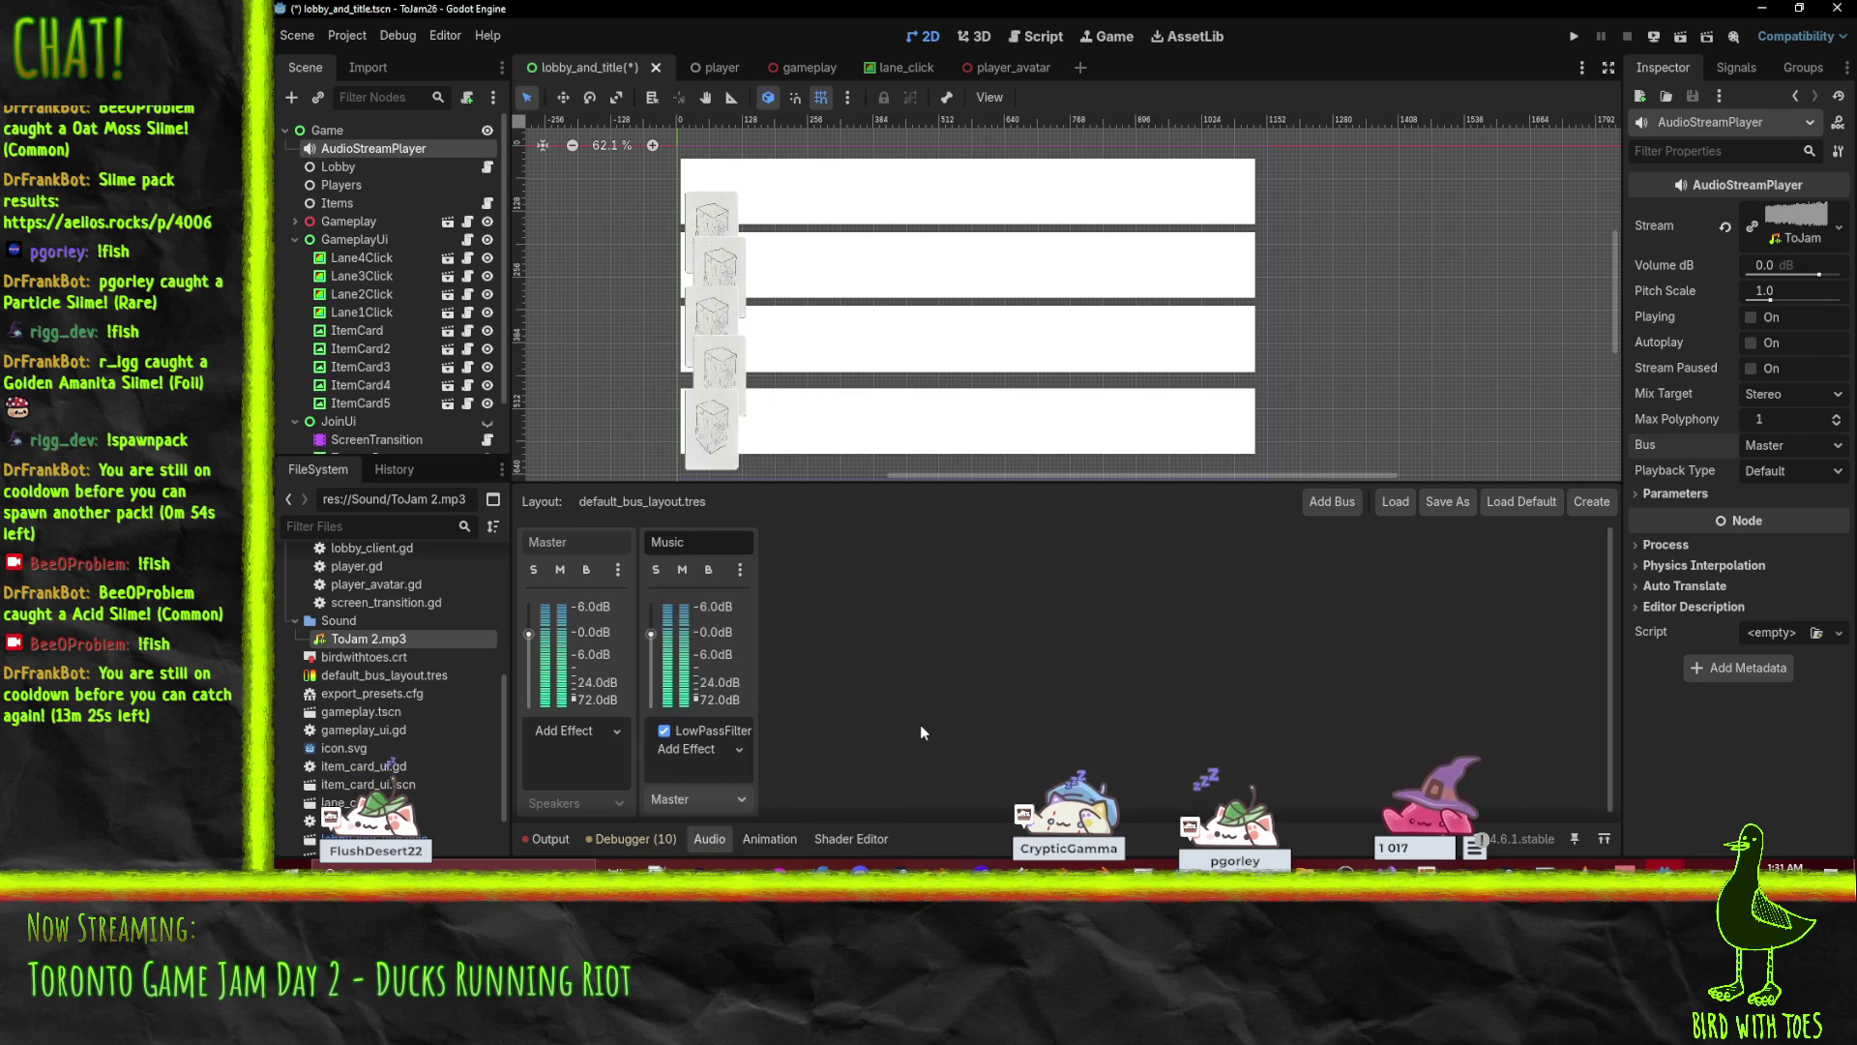
Set the LowPassFilter's Cutoff Hz to 600.
{"action": "left_click", "coordinate": [735, 751]}
{"action": "key", "text": "Escape"}
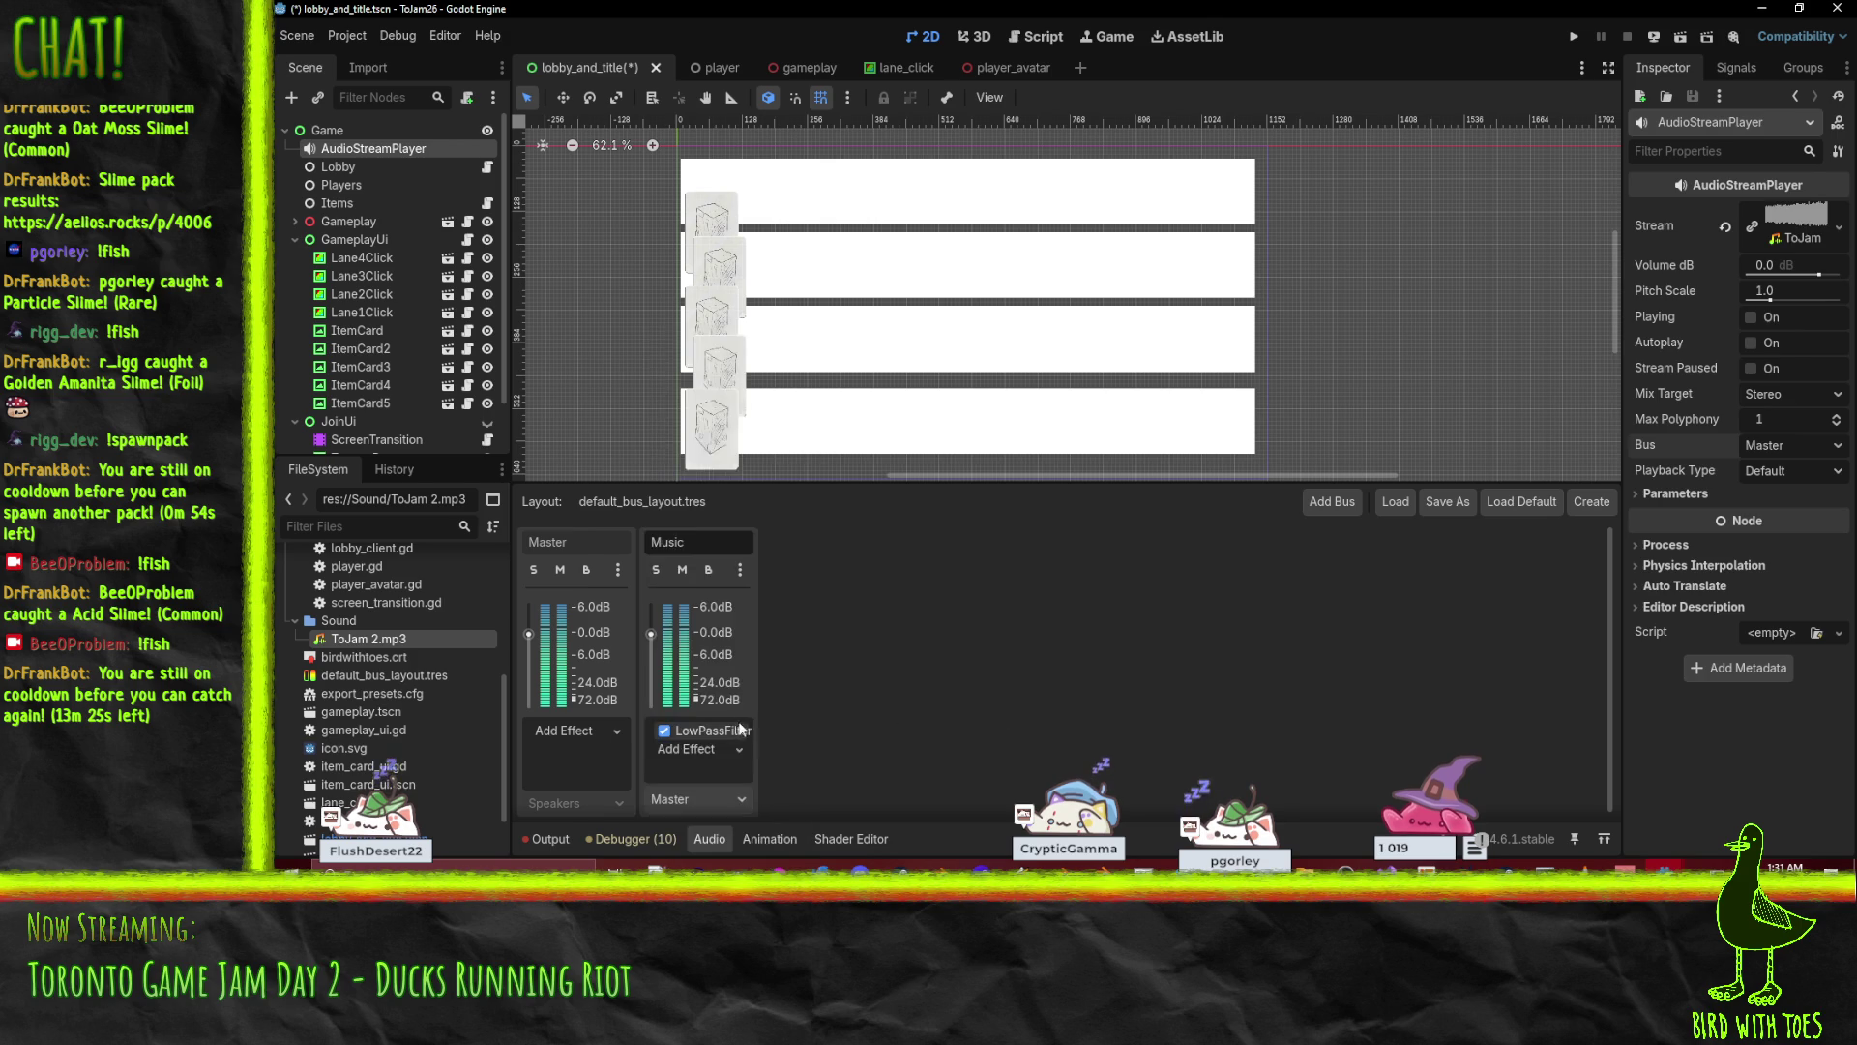
{"action": "left_click", "coordinate": [739, 729]}
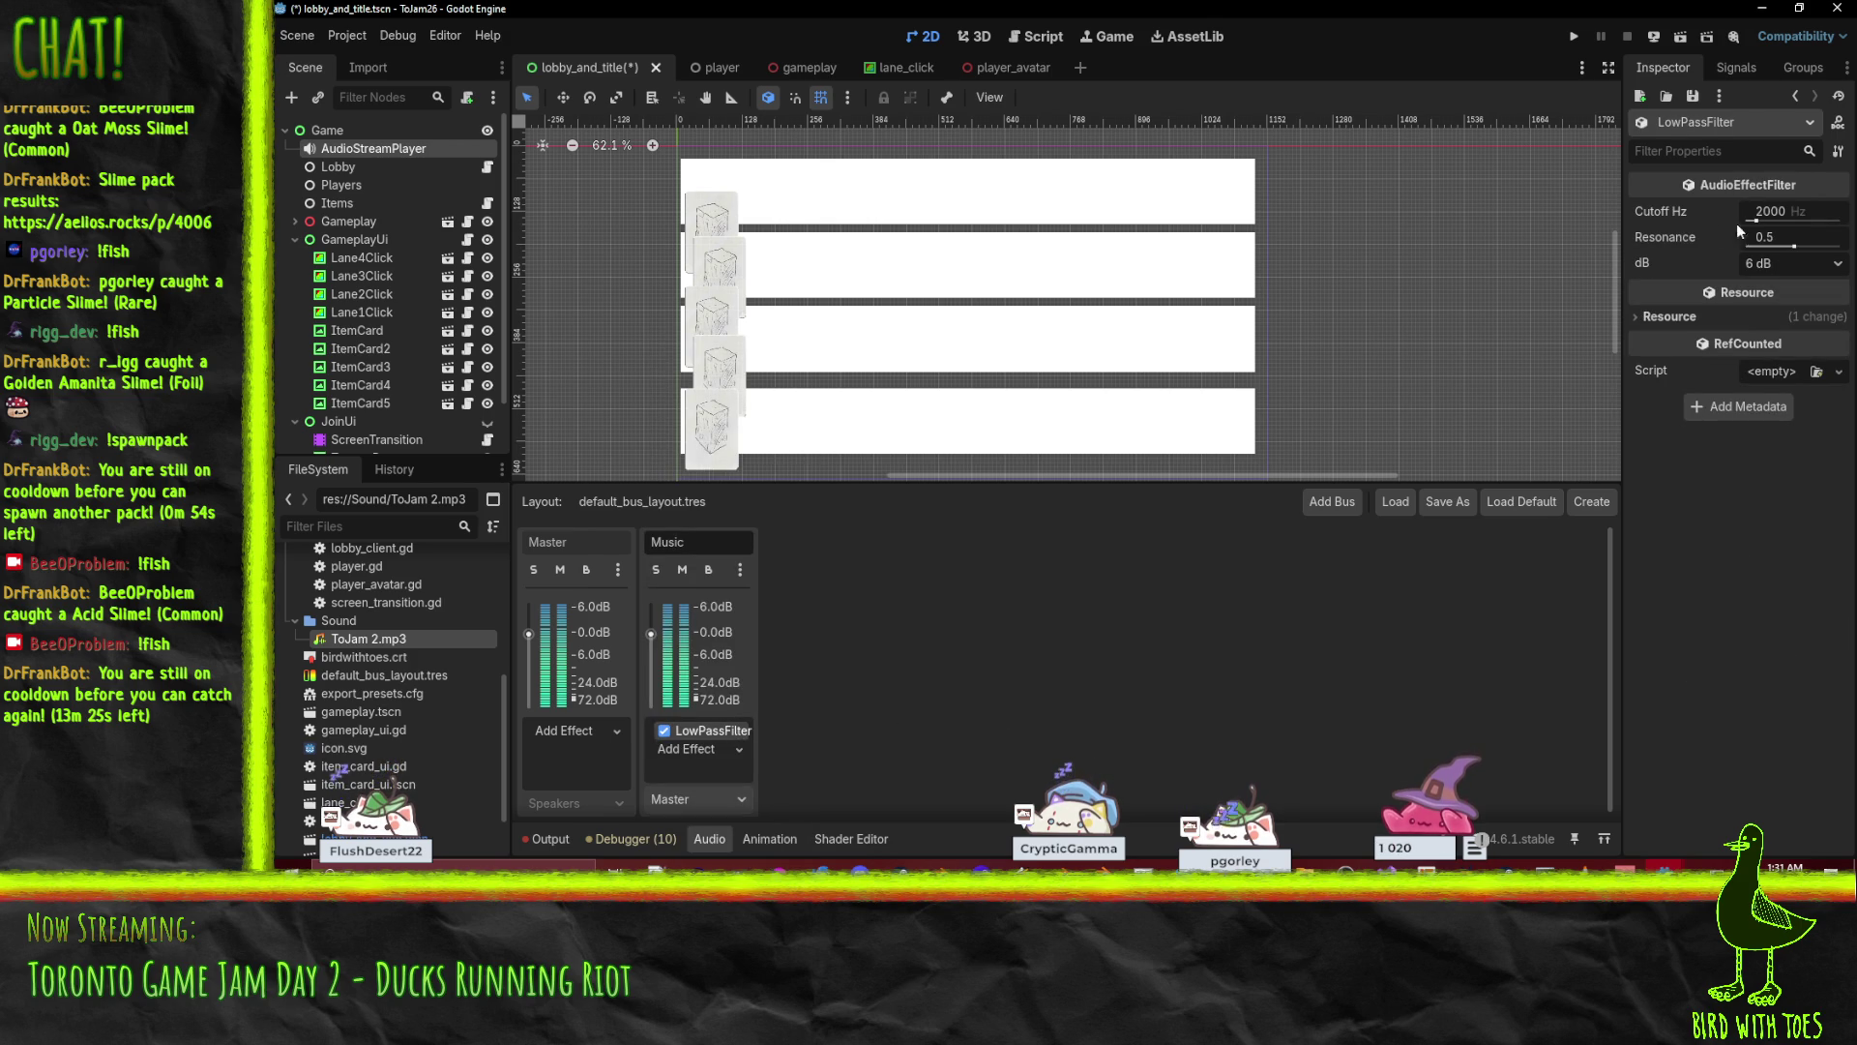
{"action": "left_click", "coordinate": [1774, 212]}
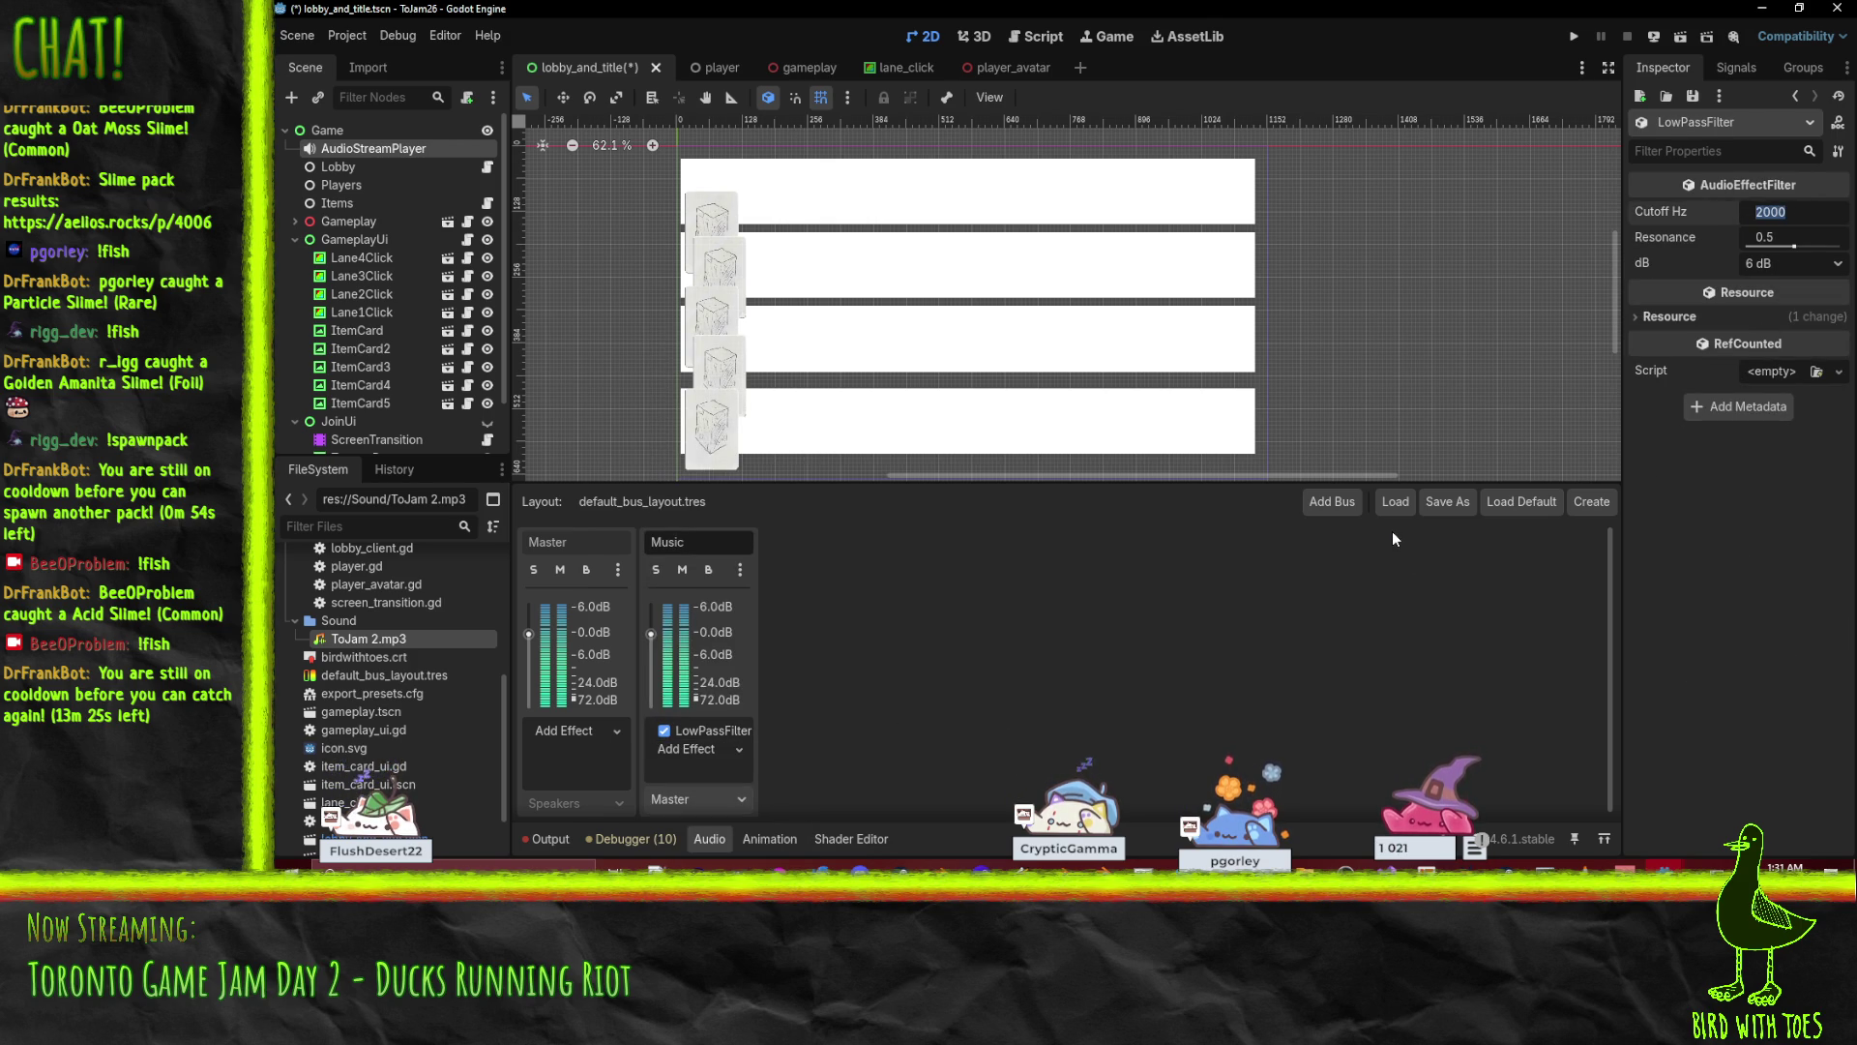
{"action": "type", "text": "600"}
{"action": "key", "text": "Return"}
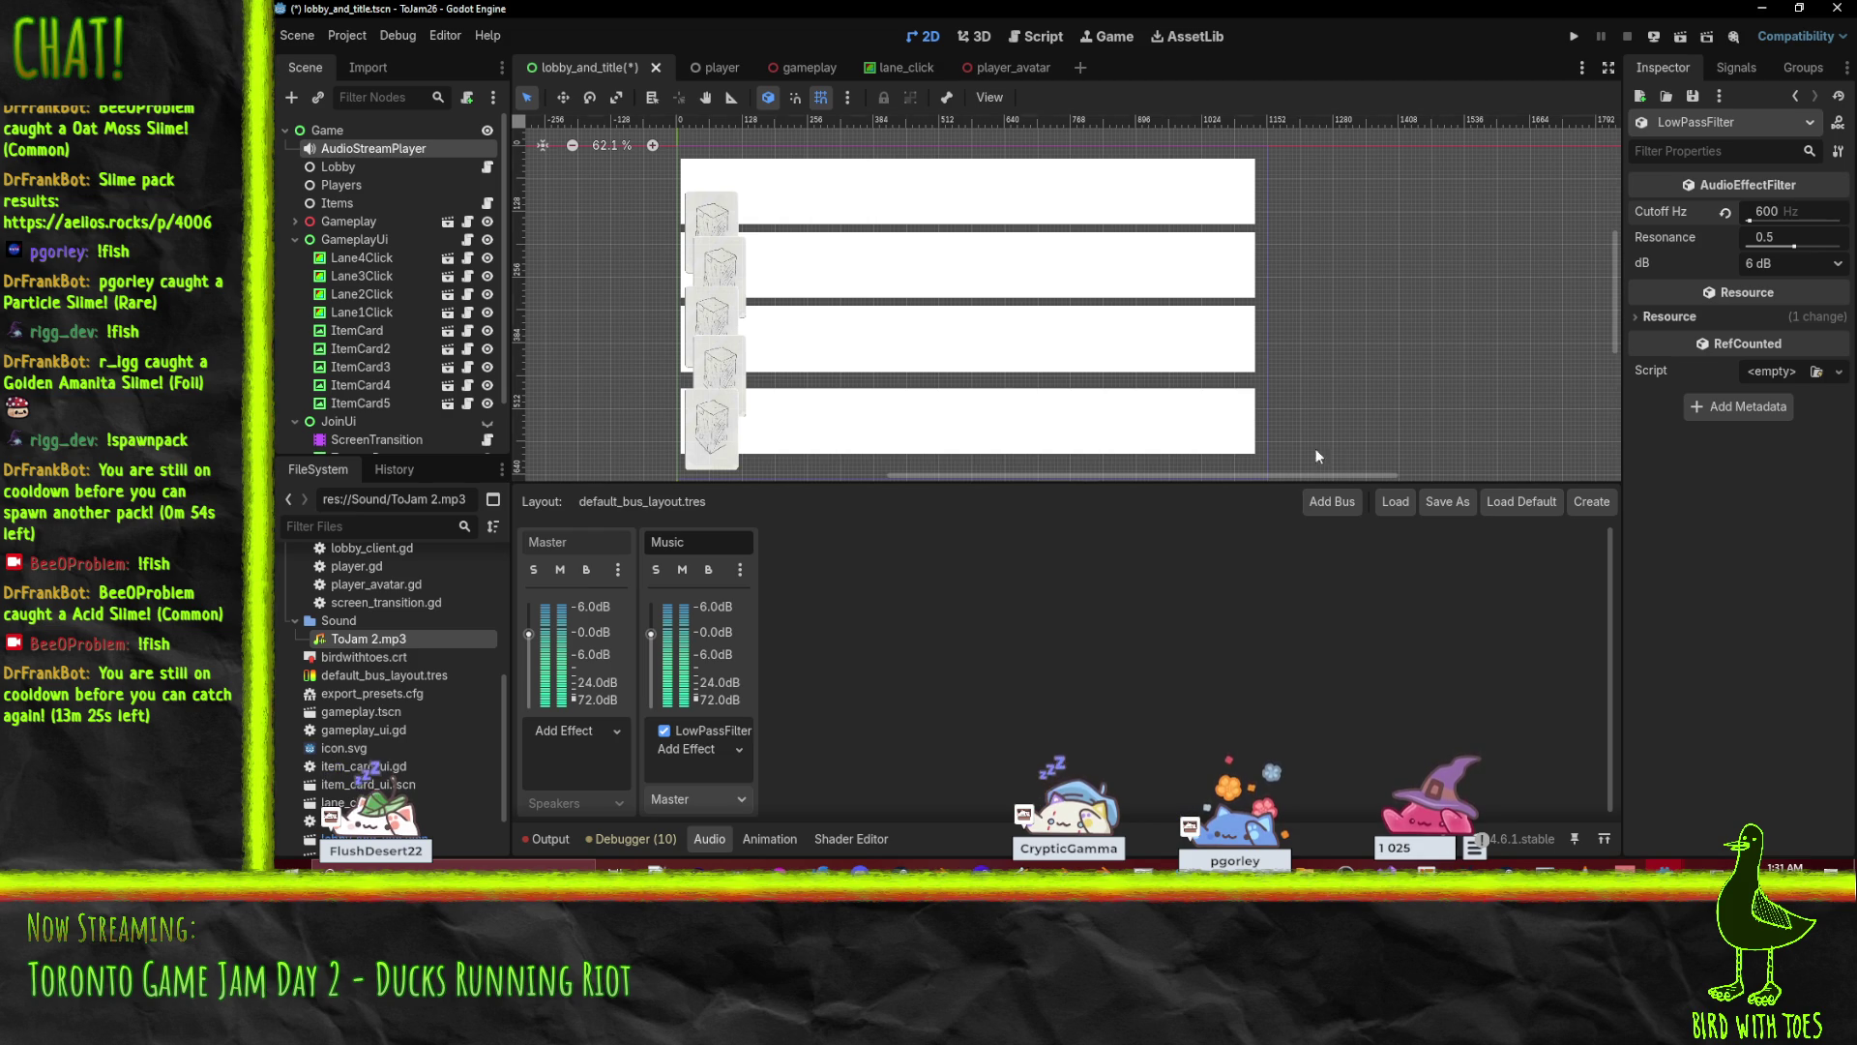
Route the AudioStreamPlayer's output to the Music bus and switch Playing on.
{"action": "left_click", "coordinate": [375, 151]}
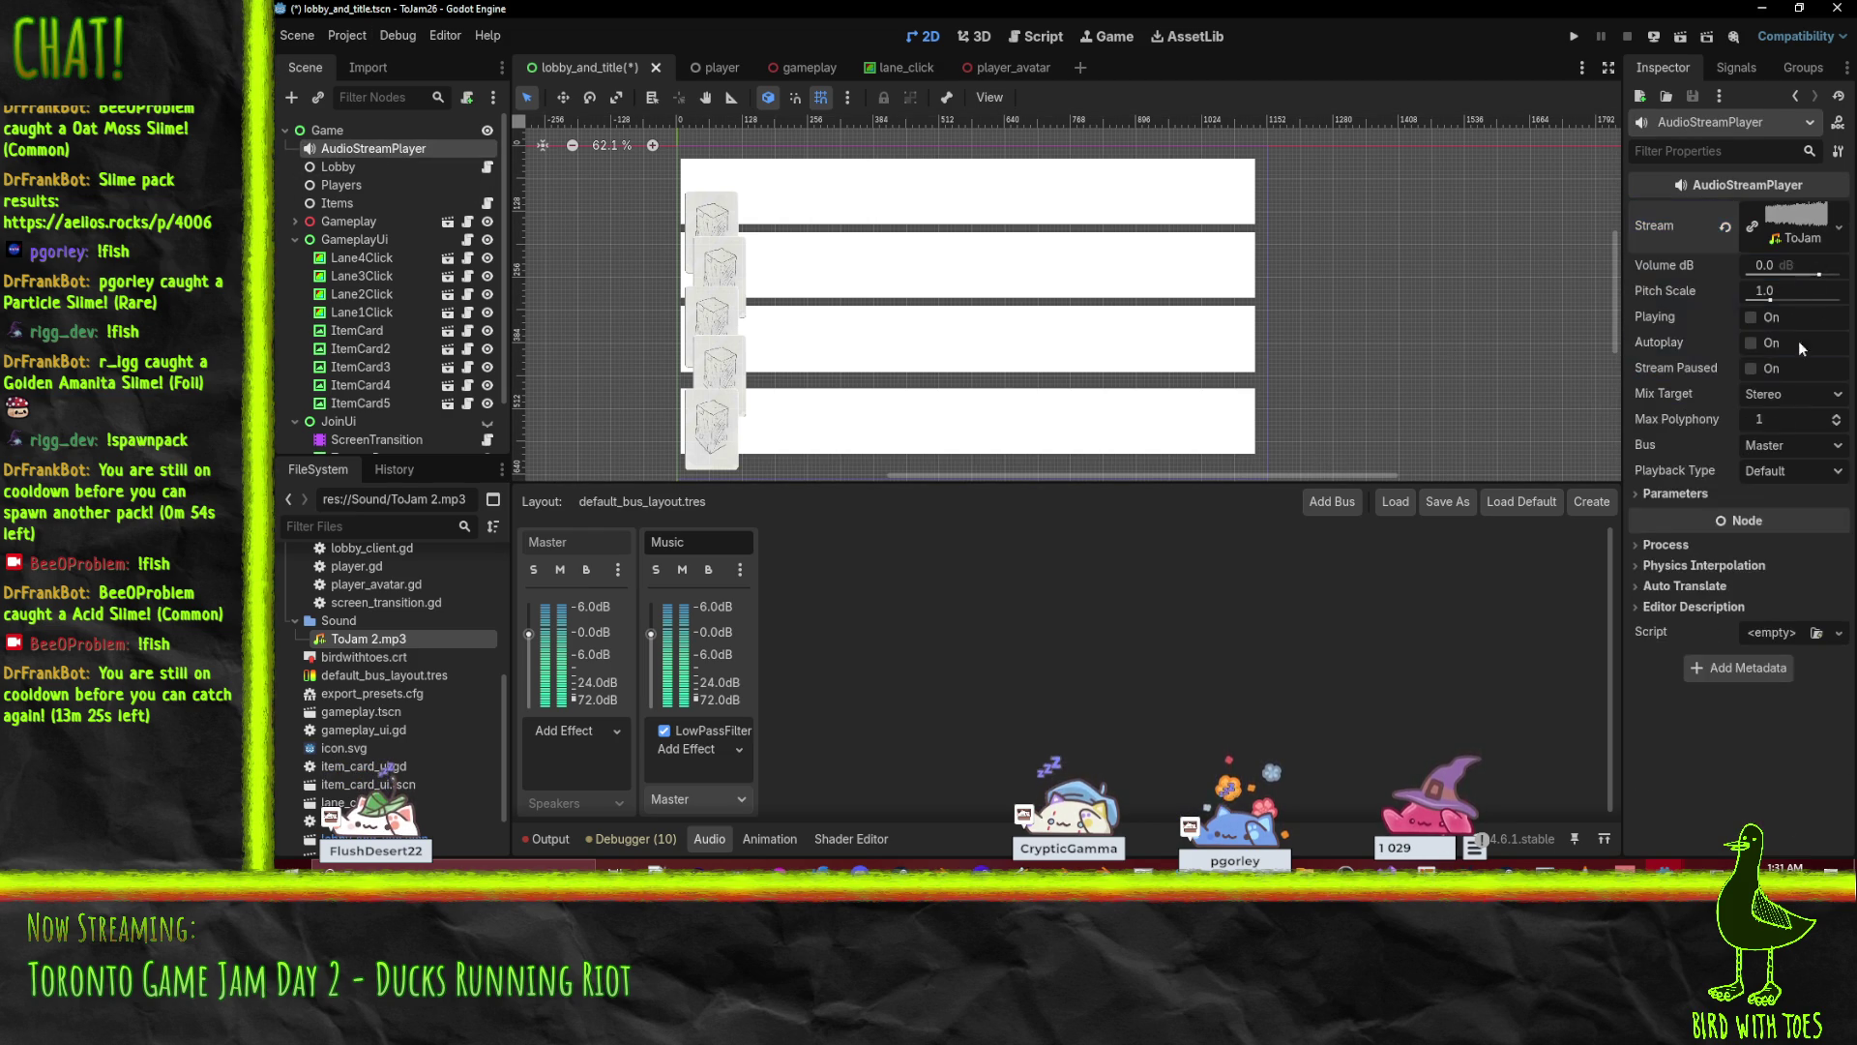
{"action": "left_click", "coordinate": [1794, 445]}
{"action": "left_click", "coordinate": [1780, 487]}
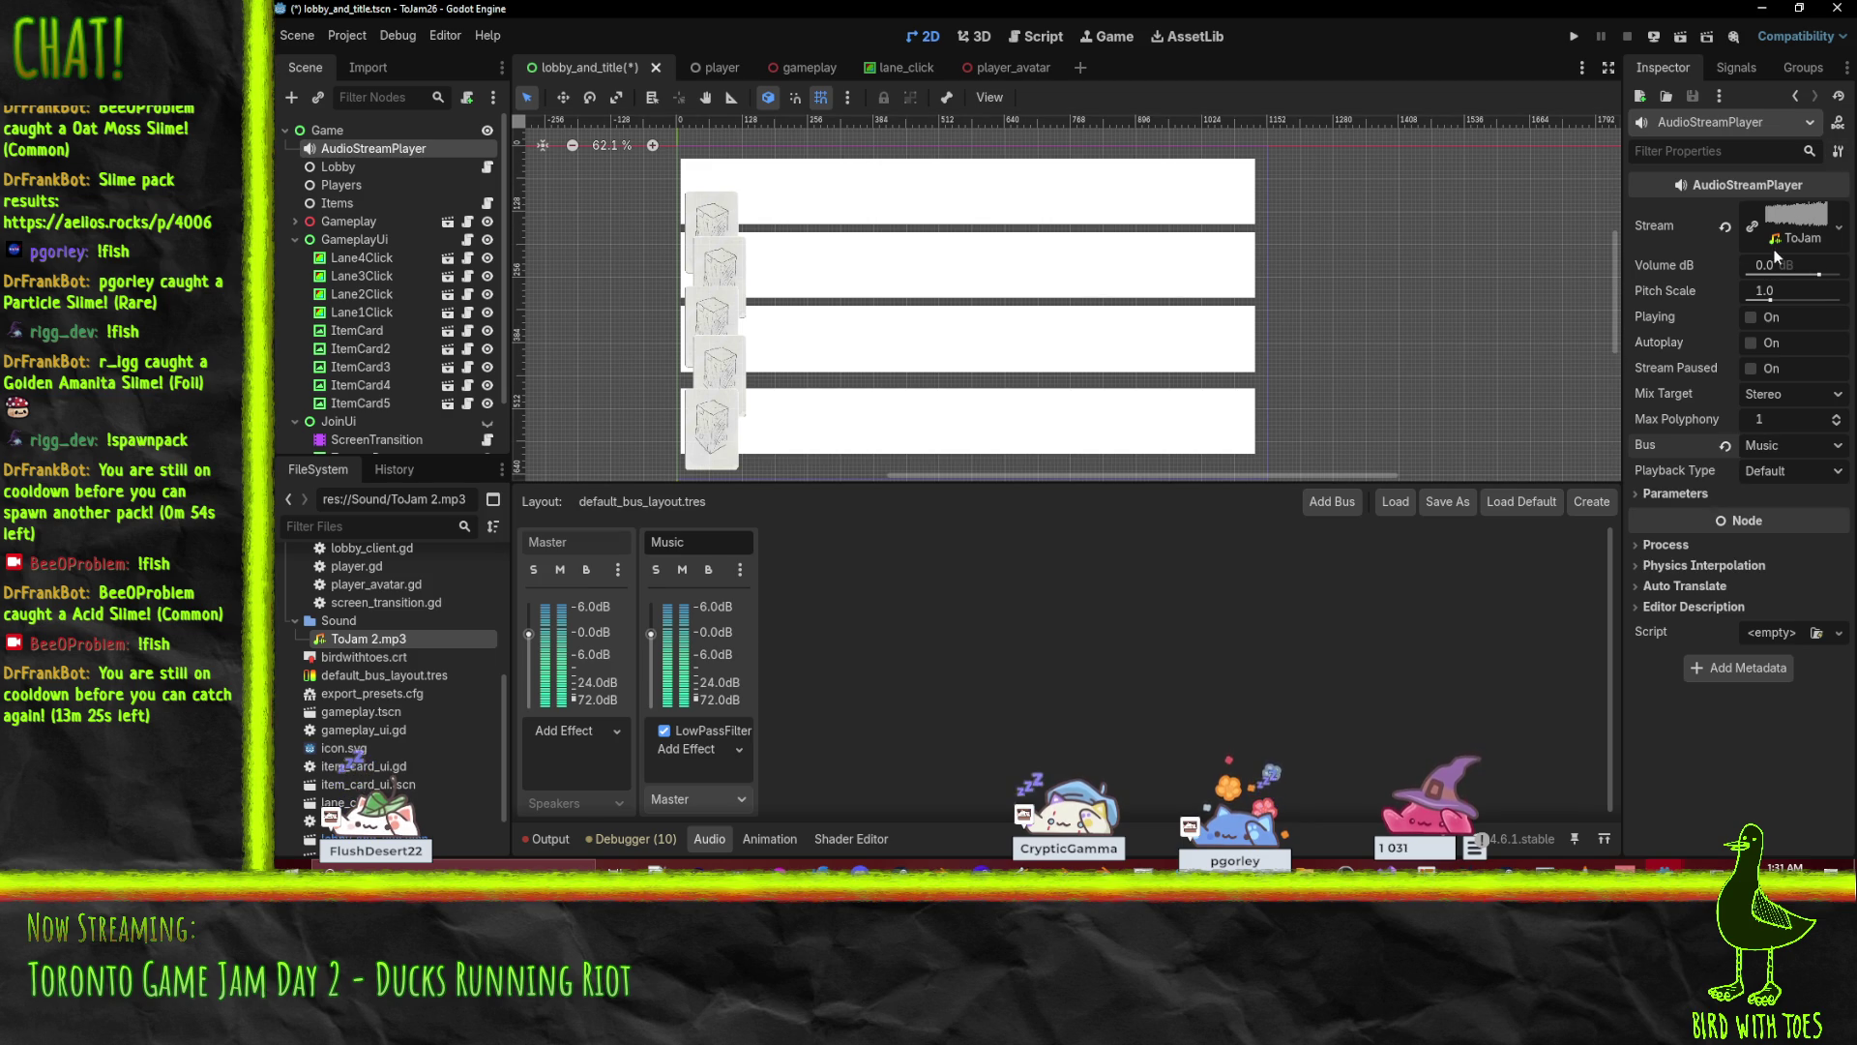
{"action": "left_click", "coordinate": [1752, 317]}
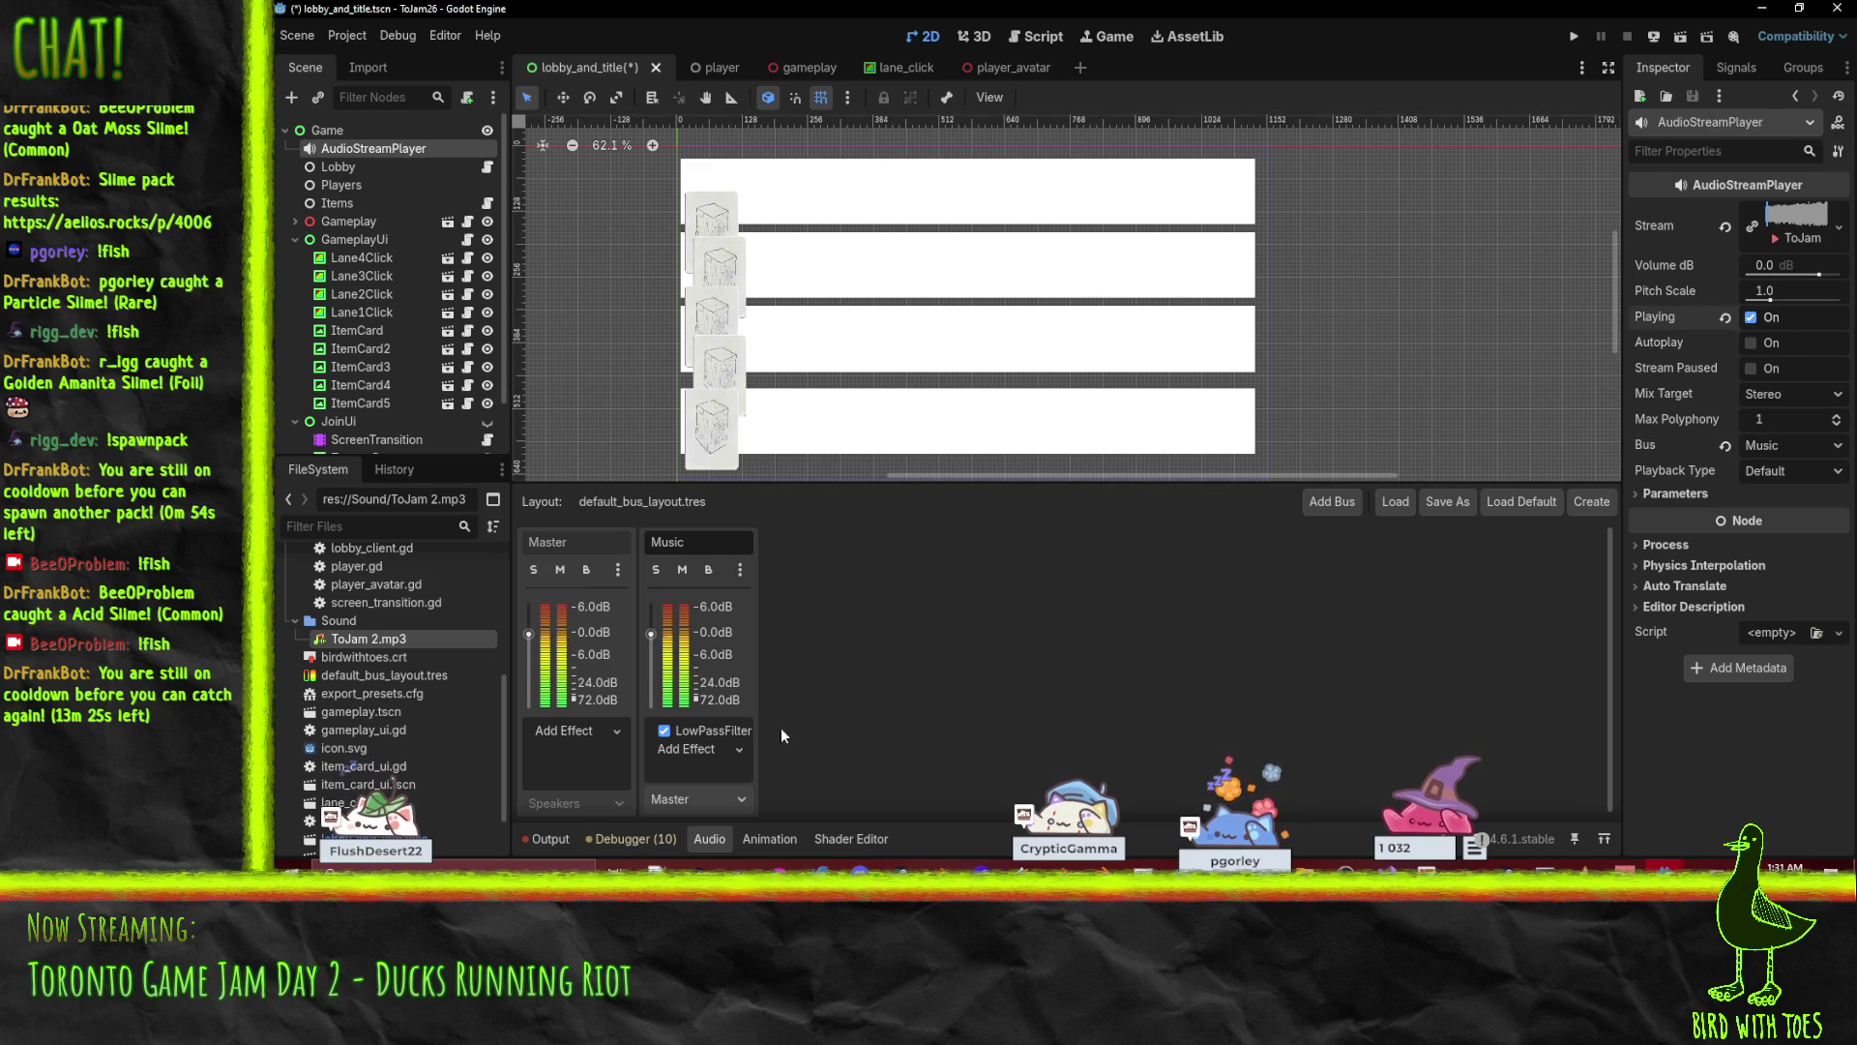
{"action": "left_click", "coordinate": [713, 730]}
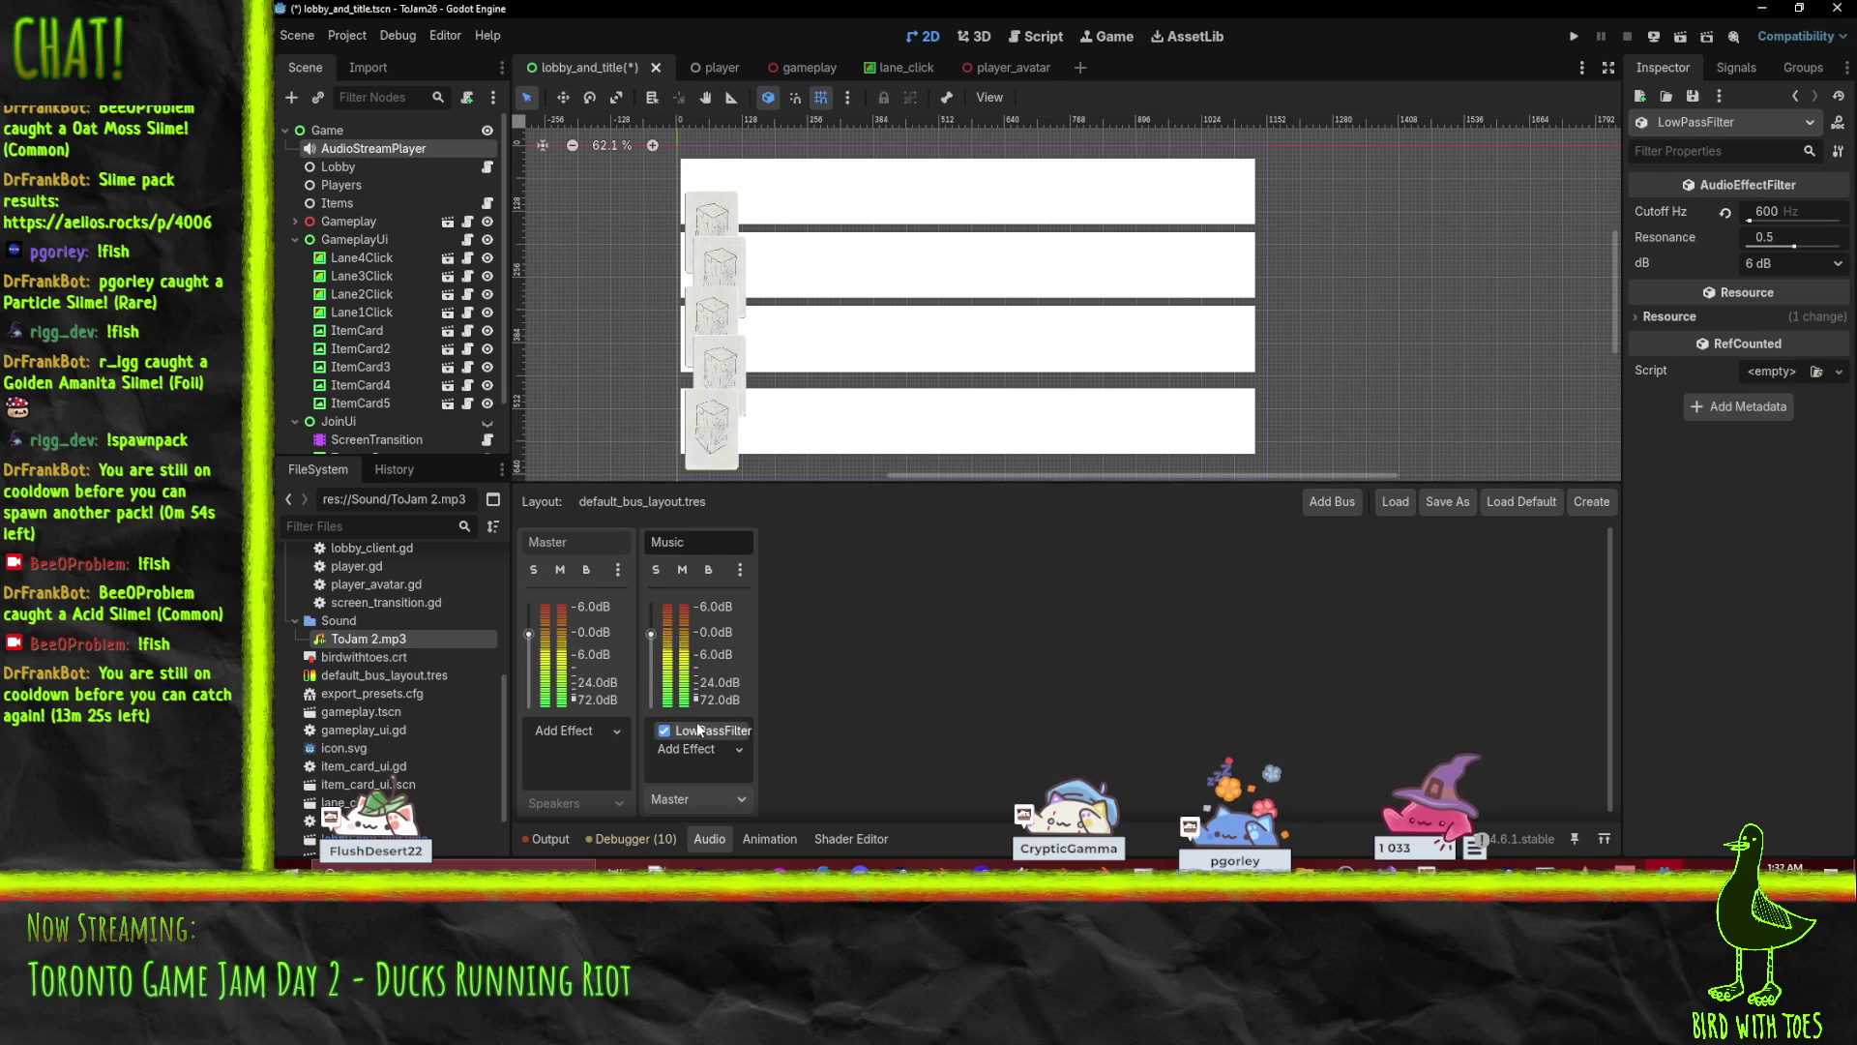
Try LowPassFilter cutoffs of 400, 200 and 250 Hz and reset the resonance to 0.0.
{"action": "left_click", "coordinate": [1763, 215]}
{"action": "type", "text": "400"}
{"action": "key", "text": "Return"}
{"action": "left_click", "coordinate": [1767, 212]}
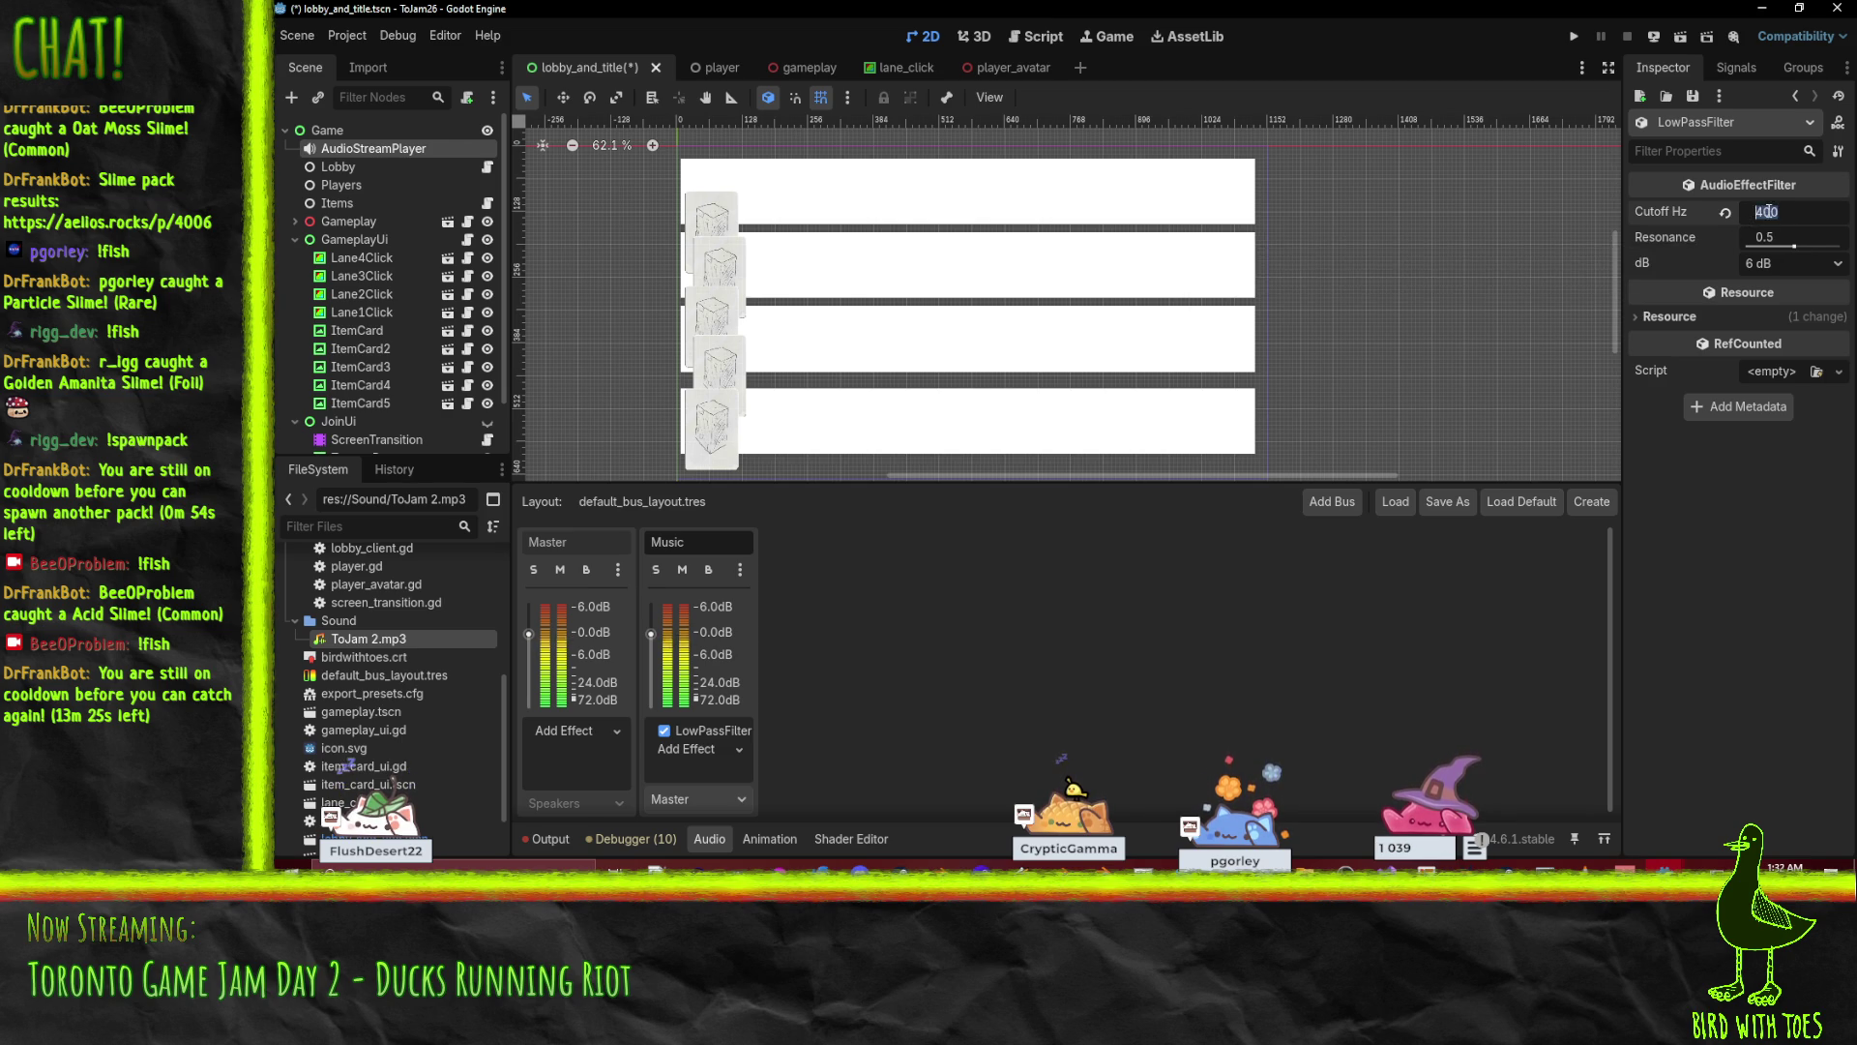
{"action": "type", "text": "200"}
{"action": "key", "text": "Return"}
{"action": "left_click", "coordinate": [1785, 216]}
{"action": "type", "text": "50"}
{"action": "key", "text": "Return"}
{"action": "left_click_drag", "start_coordinate": [1794, 247], "coordinate": [1846, 254]}
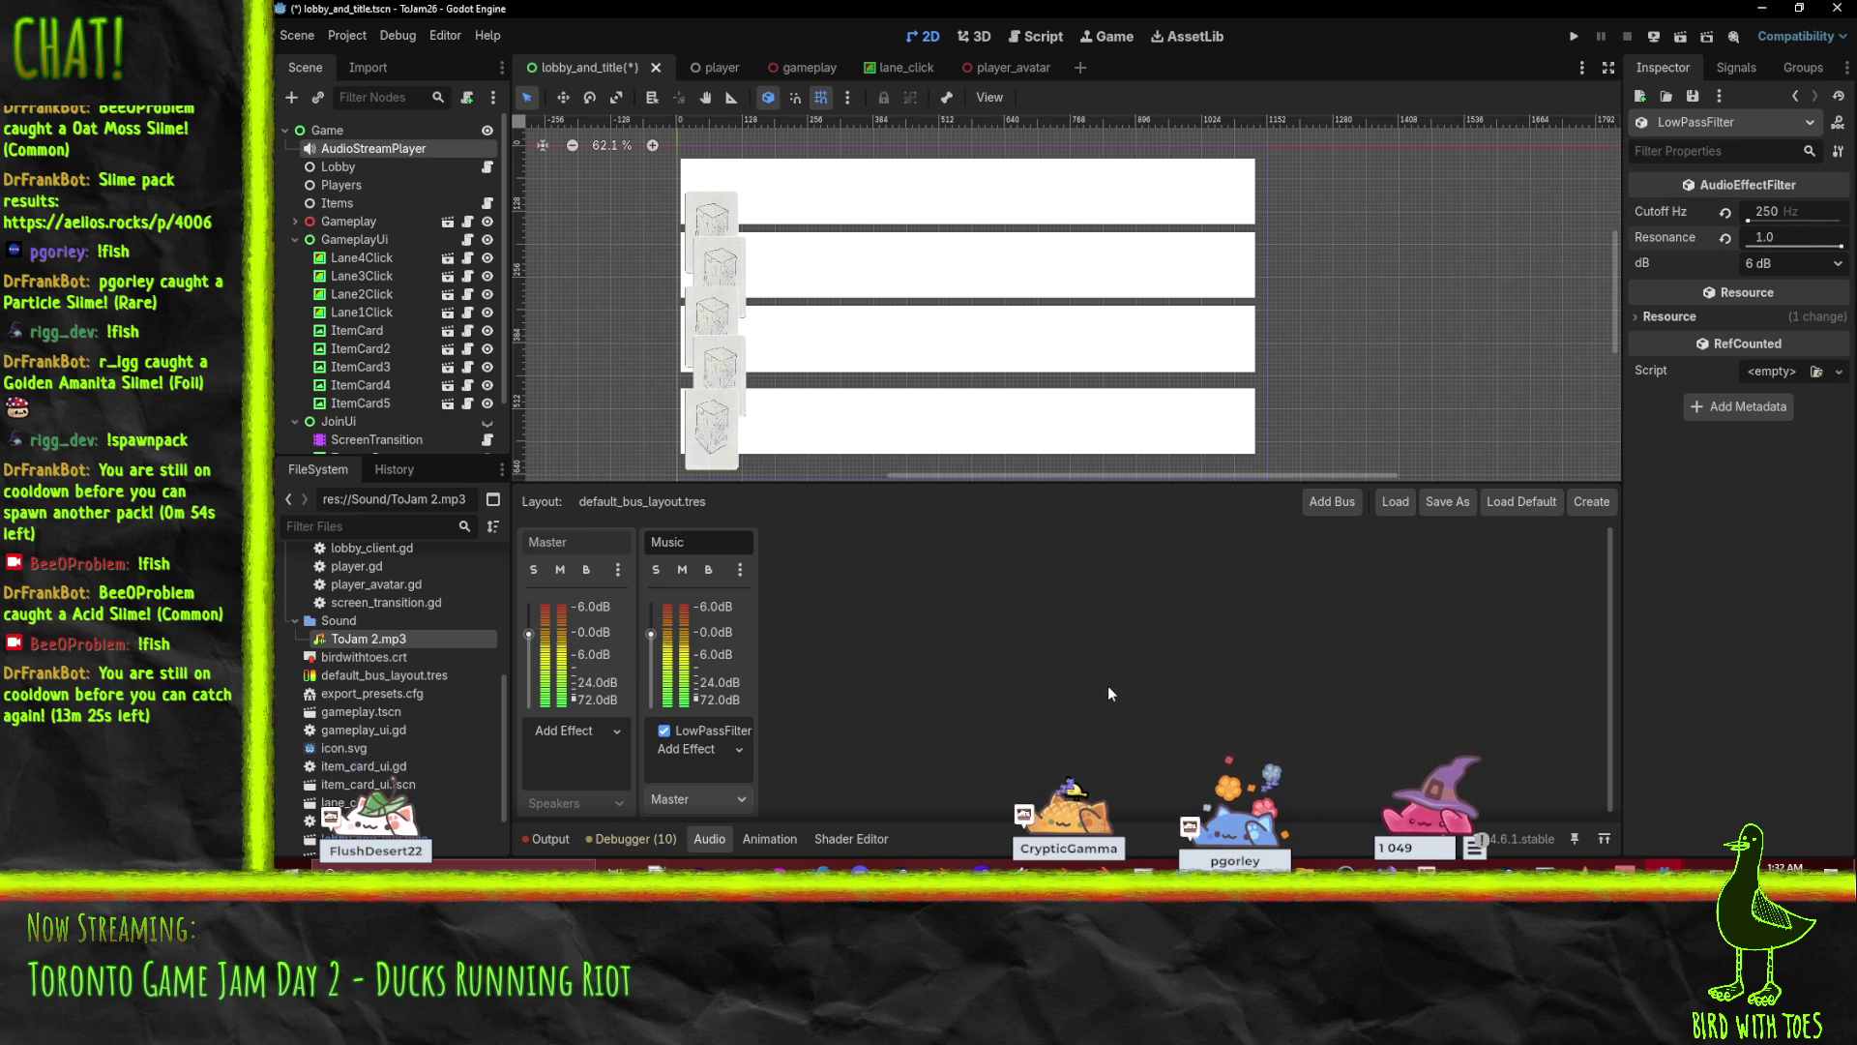
{"action": "left_click", "coordinate": [1794, 237]}
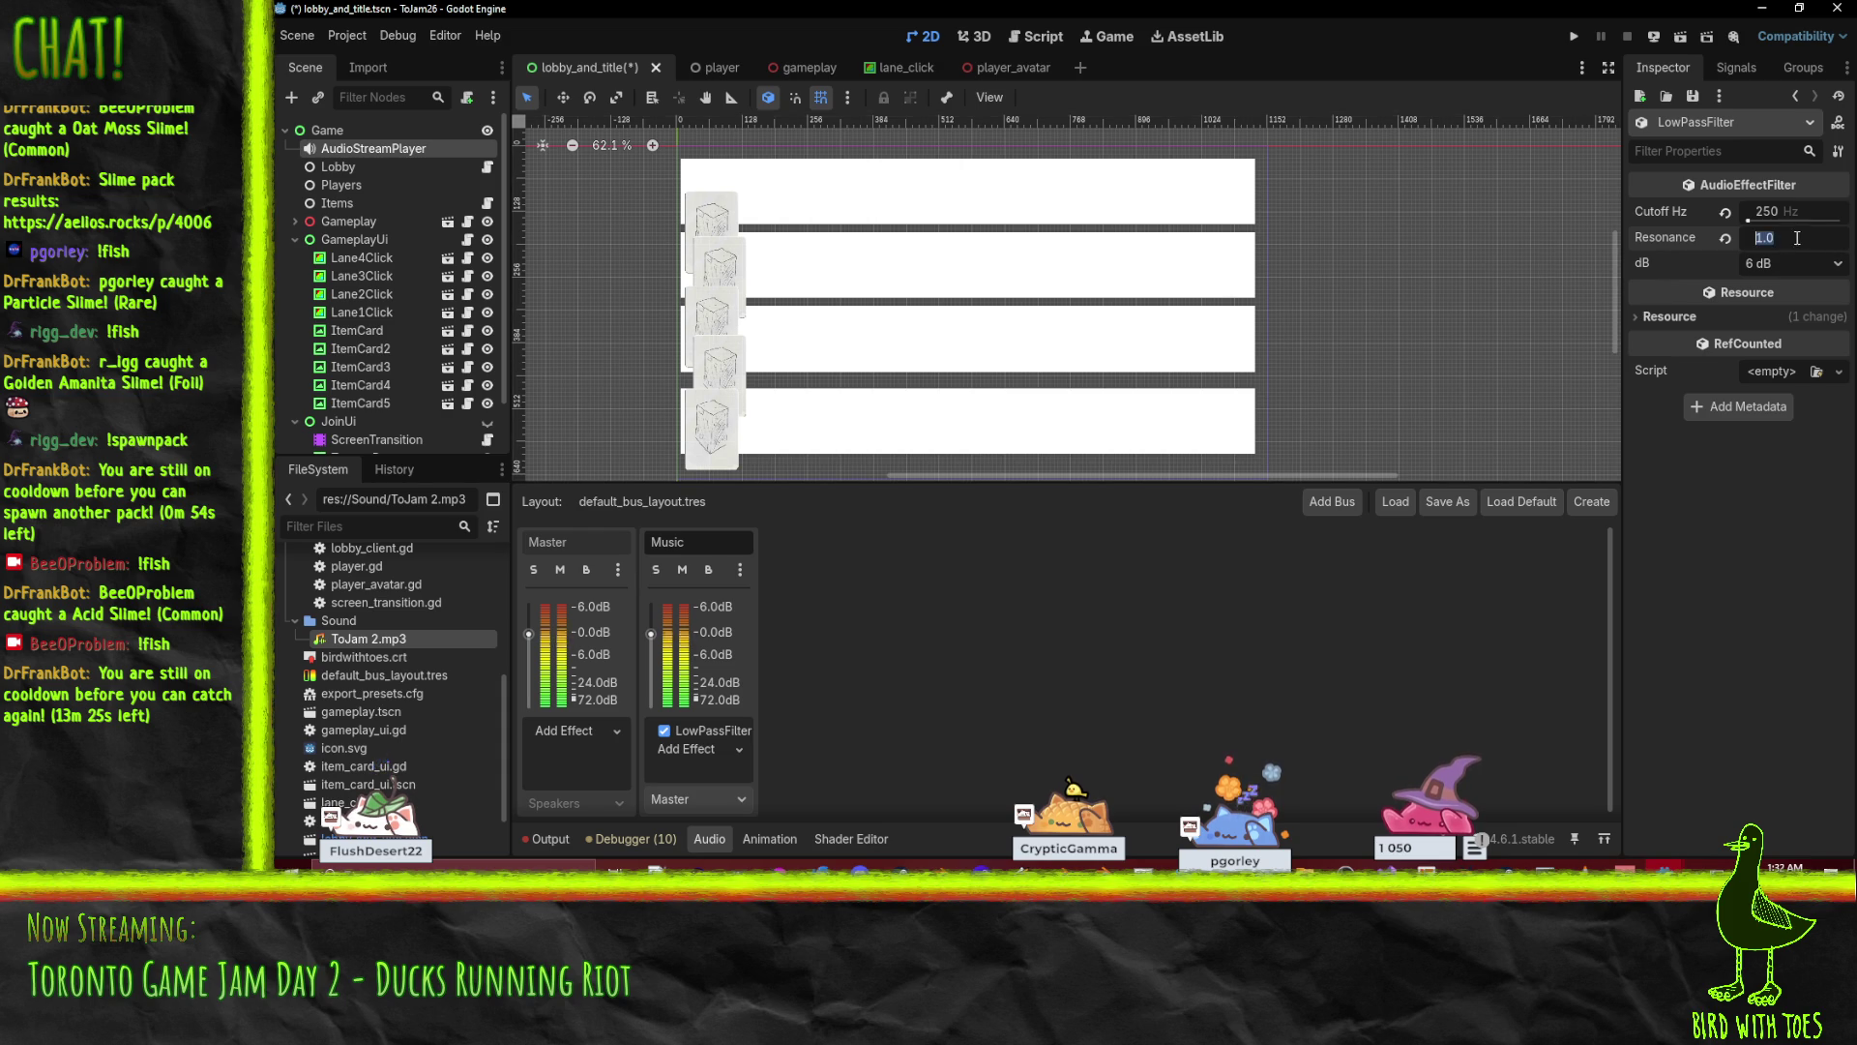
{"action": "key", "text": "BackSpace"}
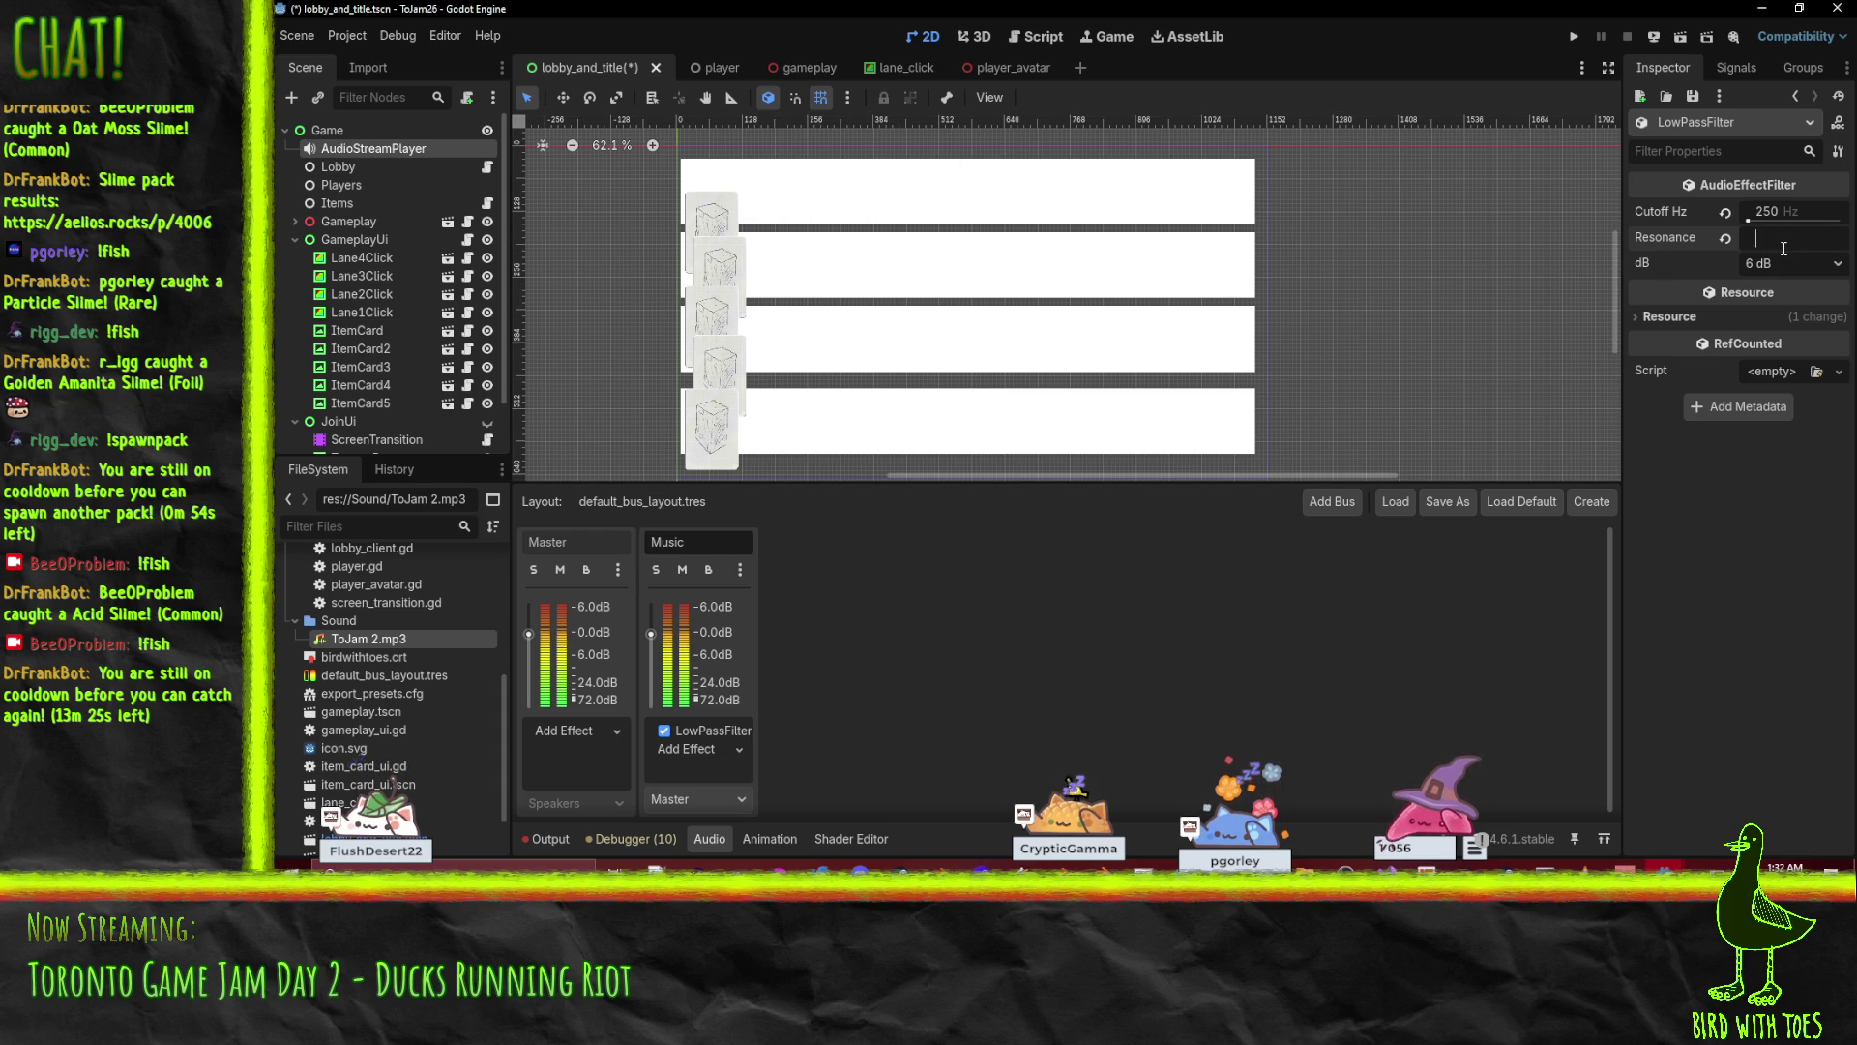
{"action": "left_click", "coordinate": [1779, 239]}
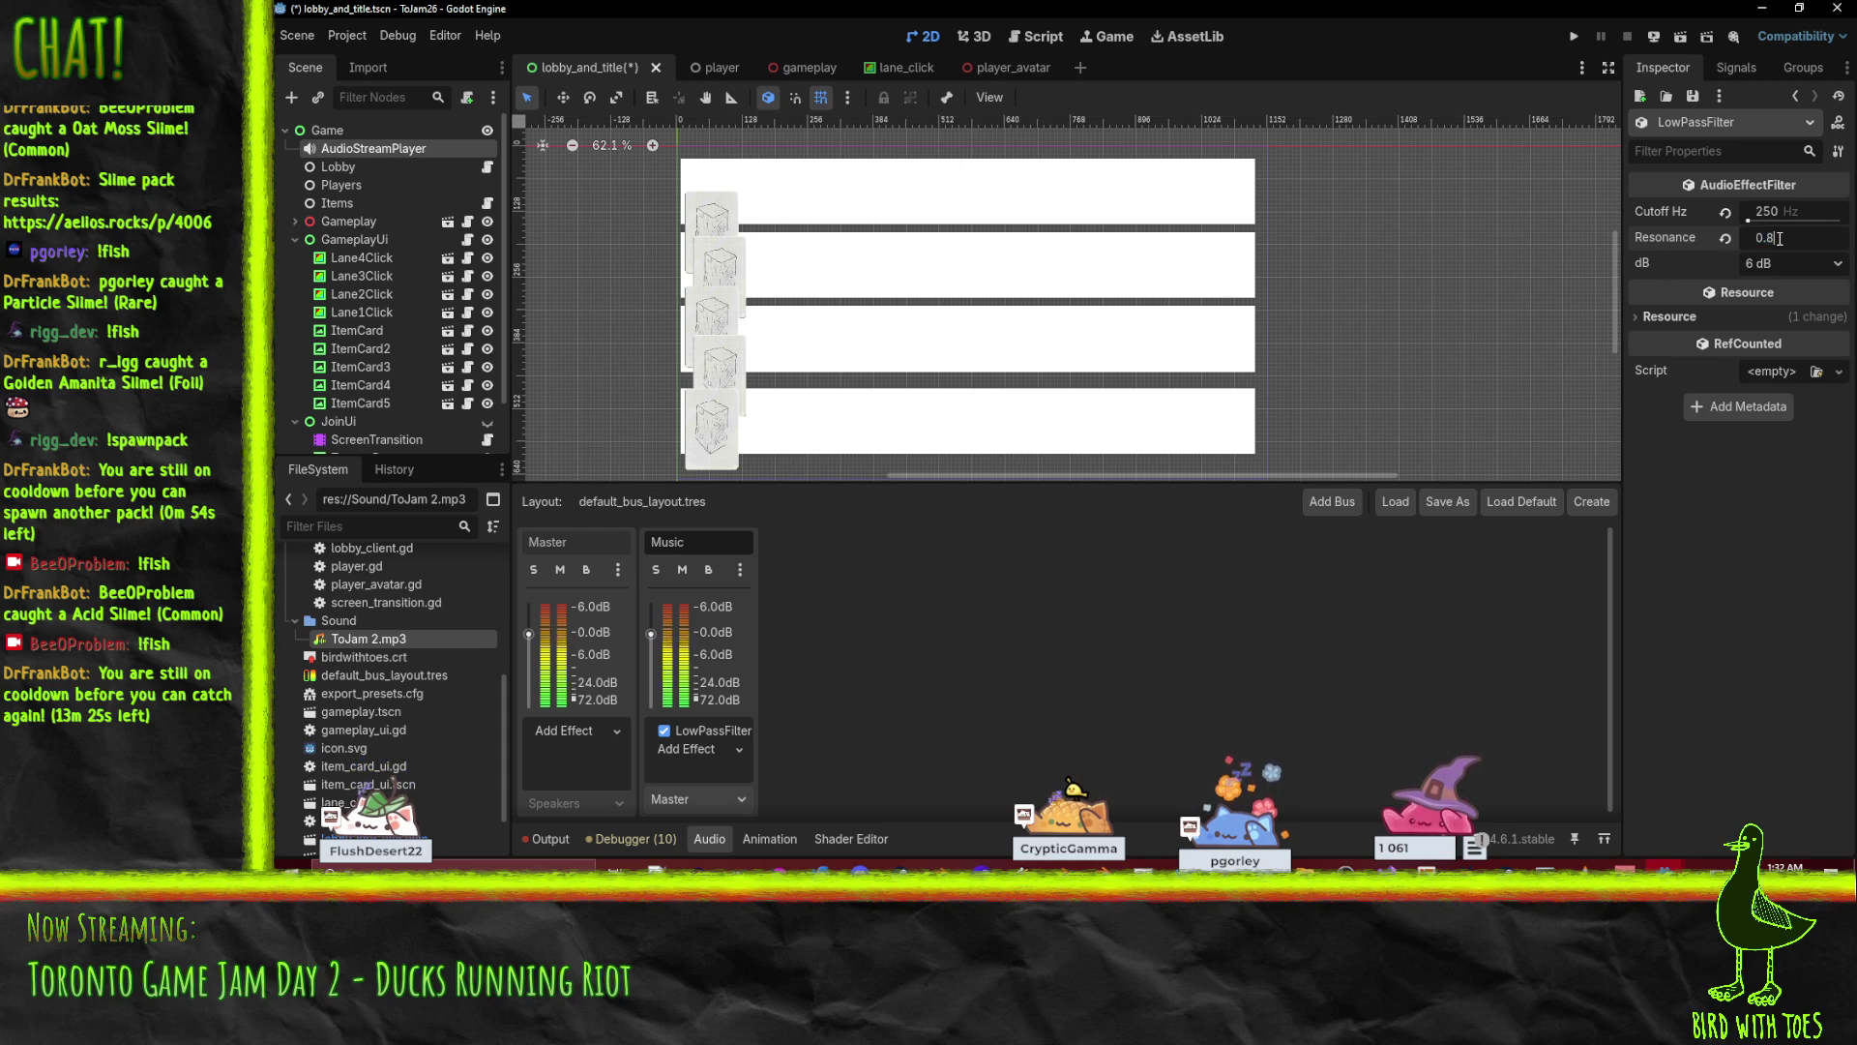
{"action": "left_click", "coordinate": [1771, 242]}
{"action": "key", "text": "Return"}
Set resonance 0.5, a 12 dB slope and a final 400 Hz cutoff after trying 300 and 200 Hz.
{"action": "left_click", "coordinate": [1782, 209]}
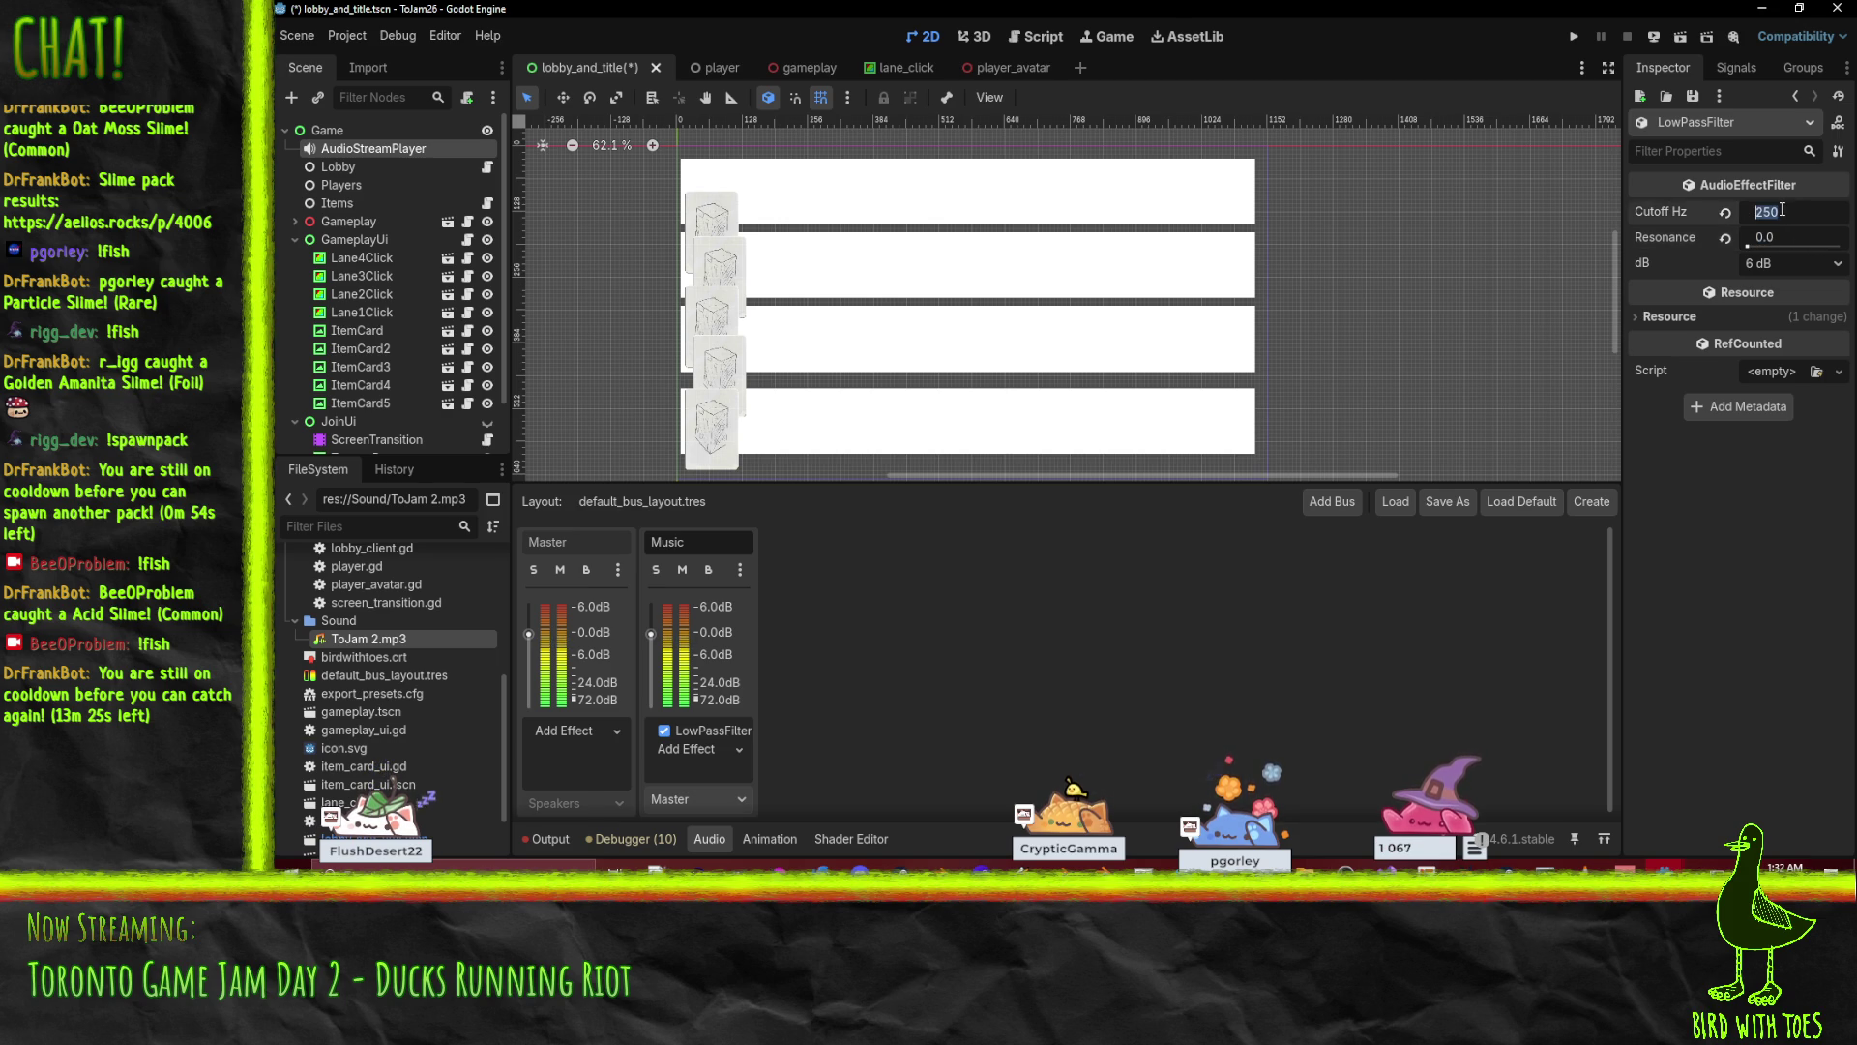
{"action": "type", "text": "300"}
{"action": "key", "text": "Return"}
{"action": "left_click", "coordinate": [1800, 236]}
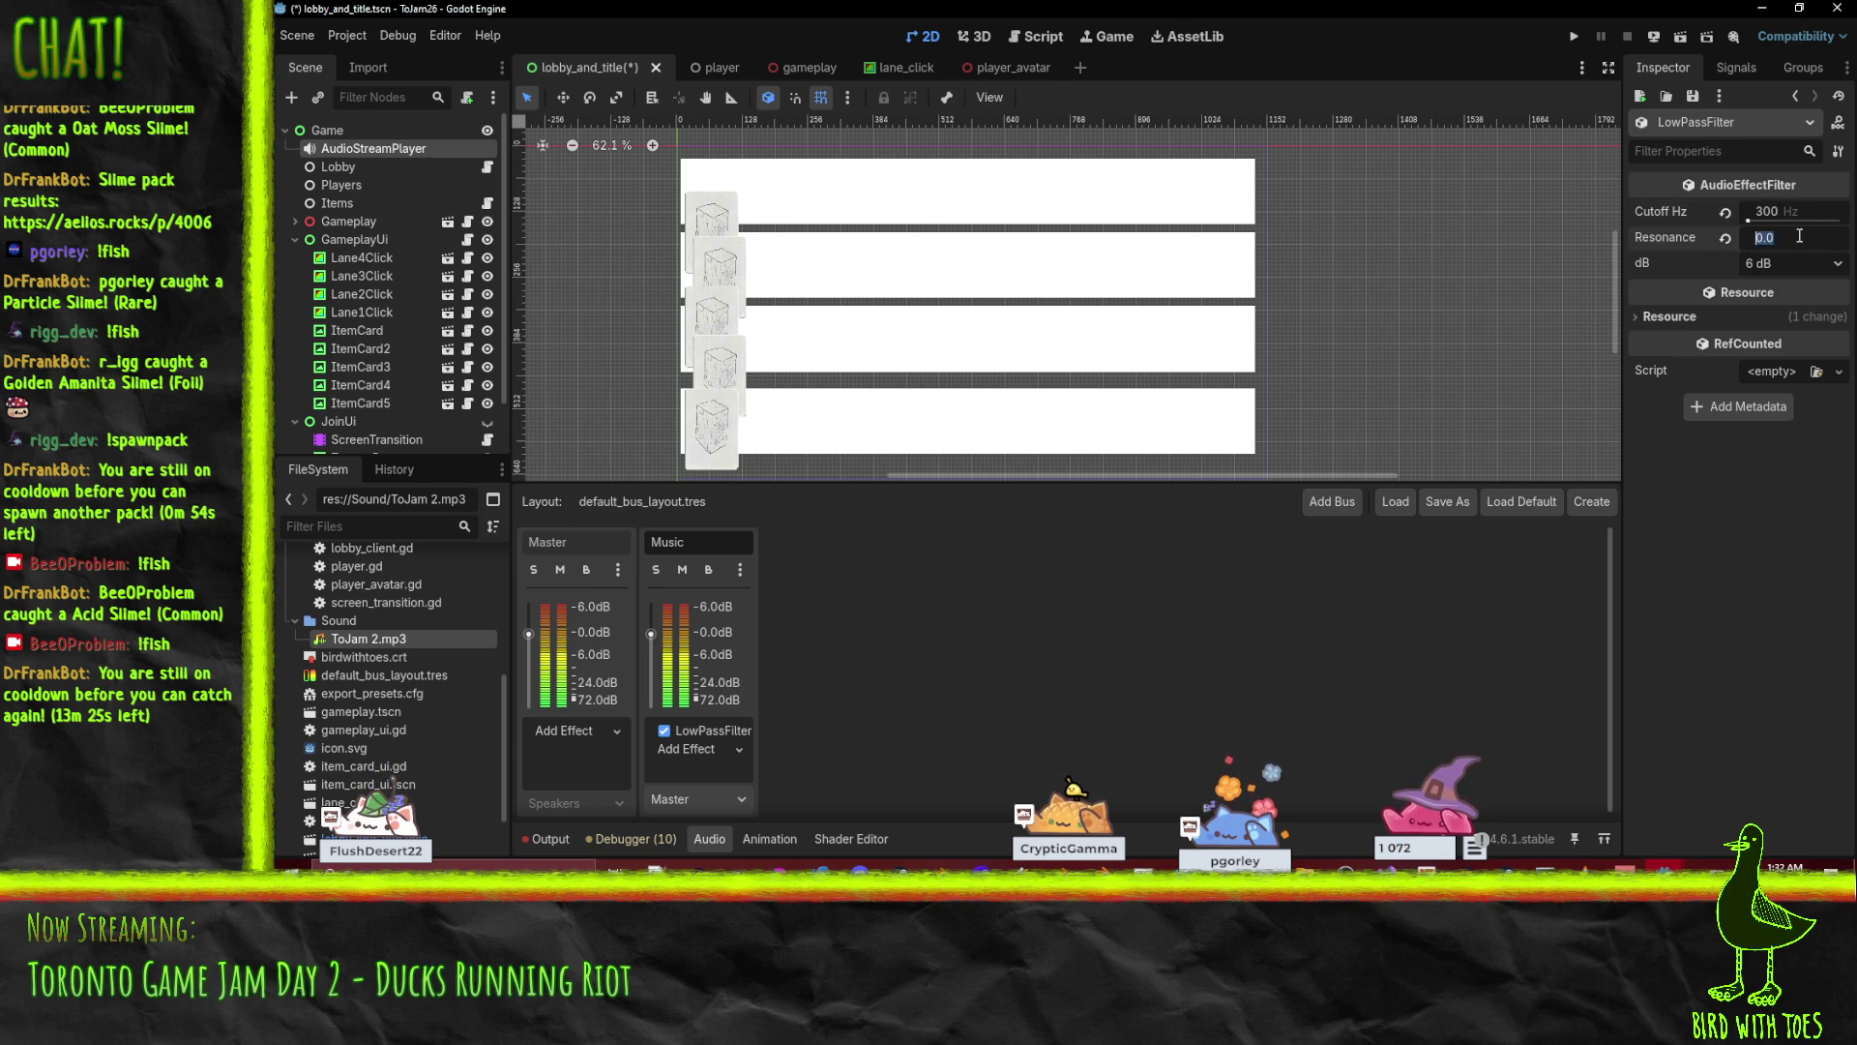
{"action": "key", "text": "BackSpace"}
{"action": "type", "text": "0.5"}
{"action": "key", "text": "Return"}
{"action": "left_click", "coordinate": [1781, 215]}
{"action": "type", "text": "200"}
{"action": "key", "text": "Return"}
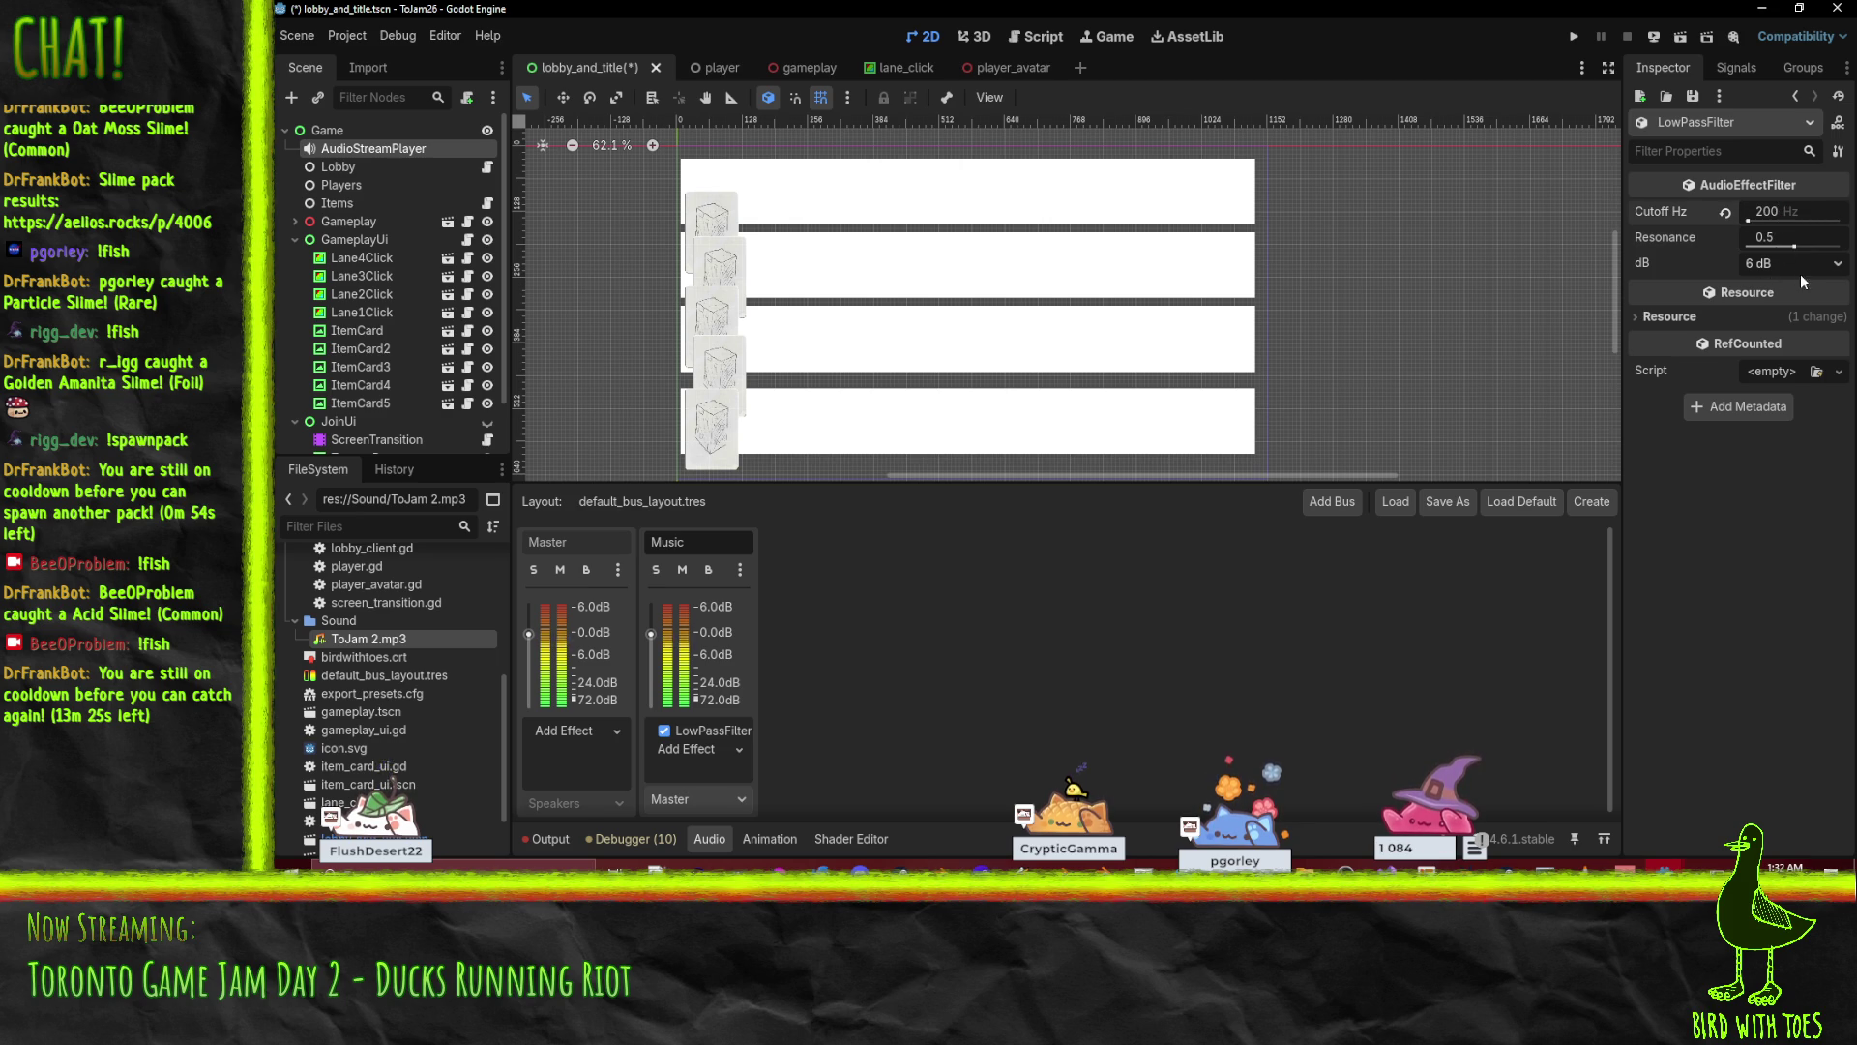
{"action": "left_click", "coordinate": [1818, 263]}
{"action": "left_click", "coordinate": [1790, 311]}
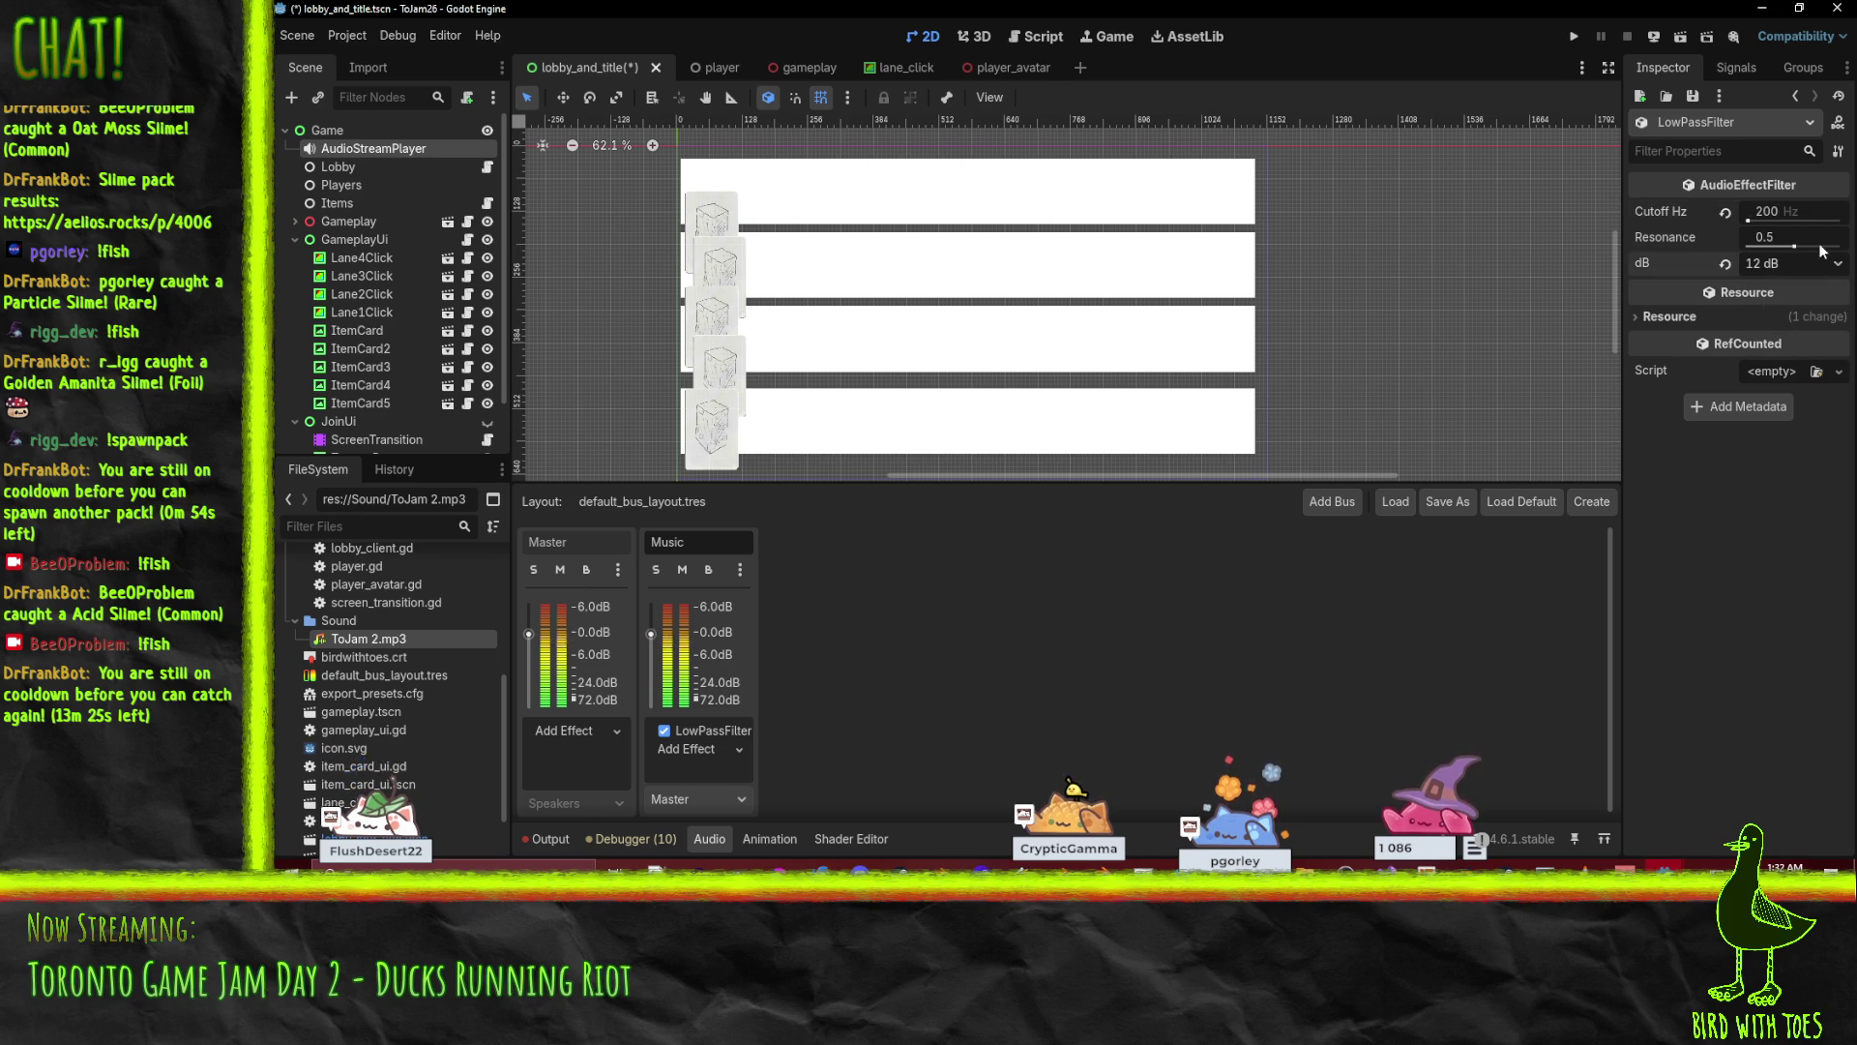
{"action": "left_click", "coordinate": [1789, 213]}
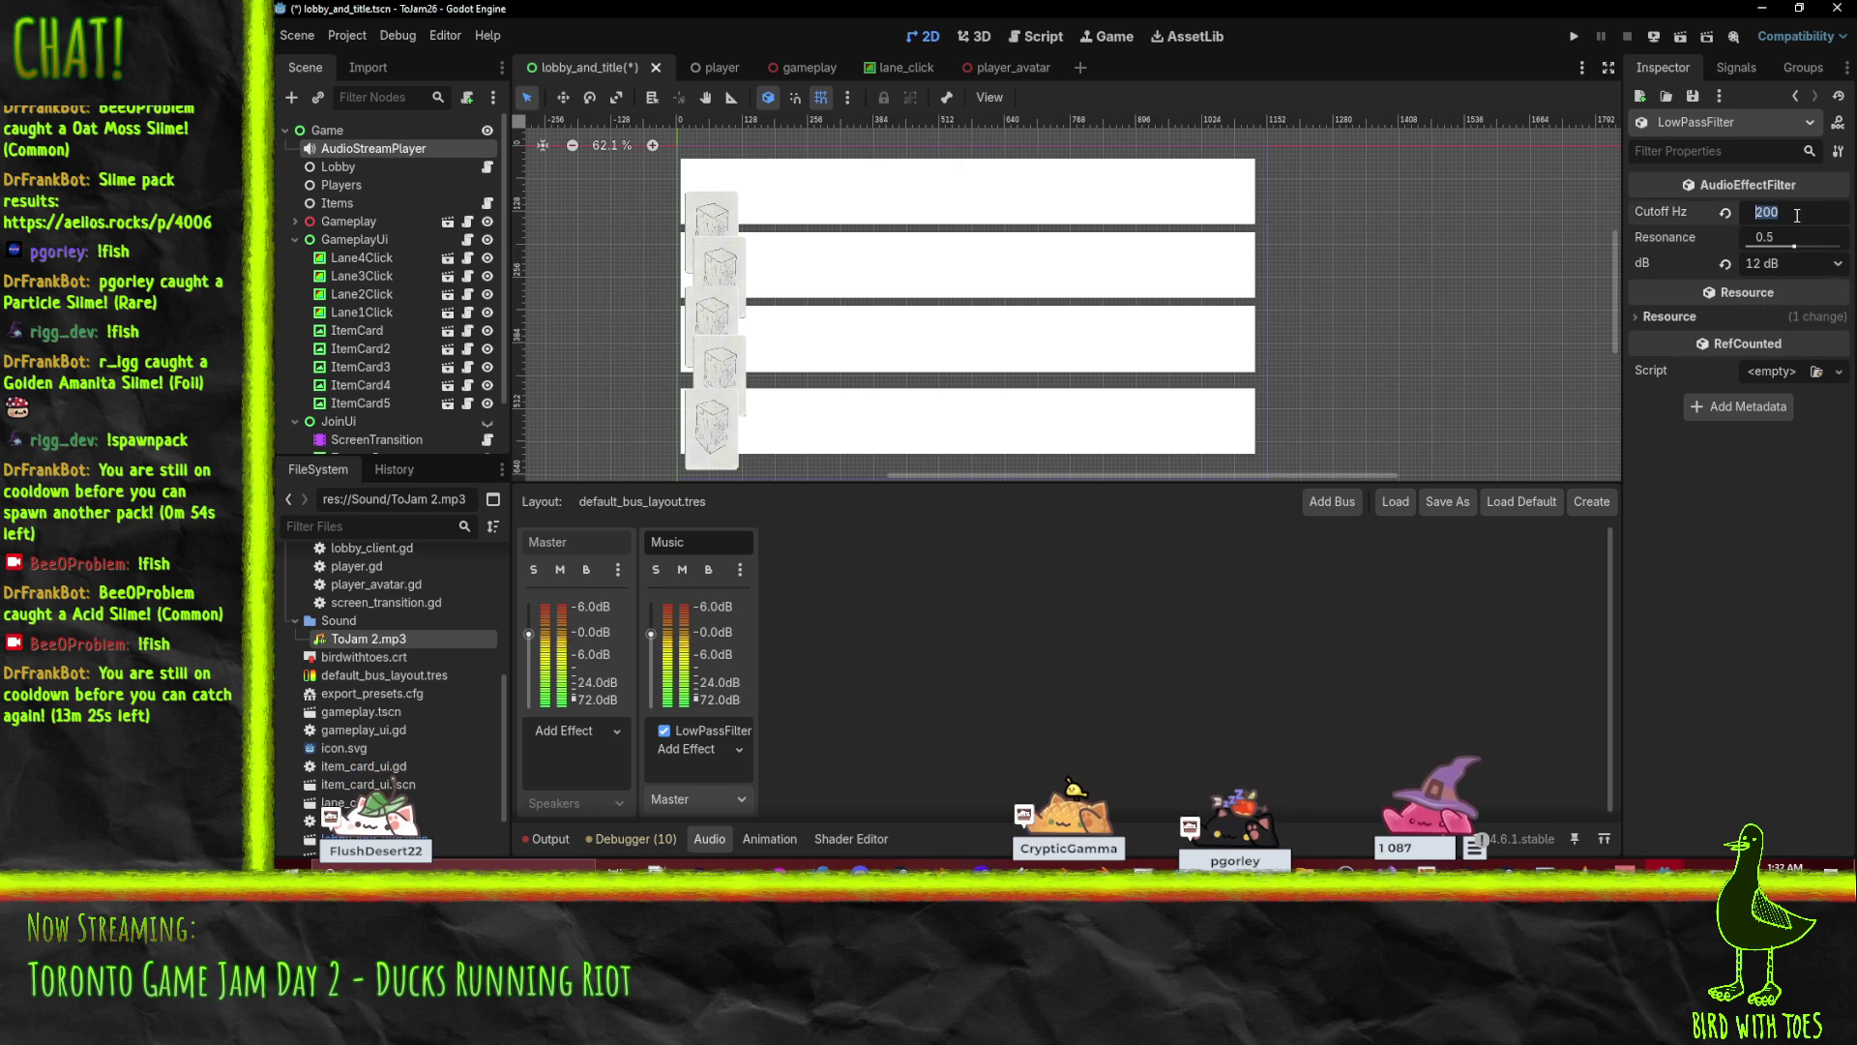
{"action": "type", "text": "400"}
{"action": "key", "text": "Return"}
Toggle the LowPassFilter bypass on and off to compare the filtered sound.
{"action": "left_click", "coordinate": [664, 730]}
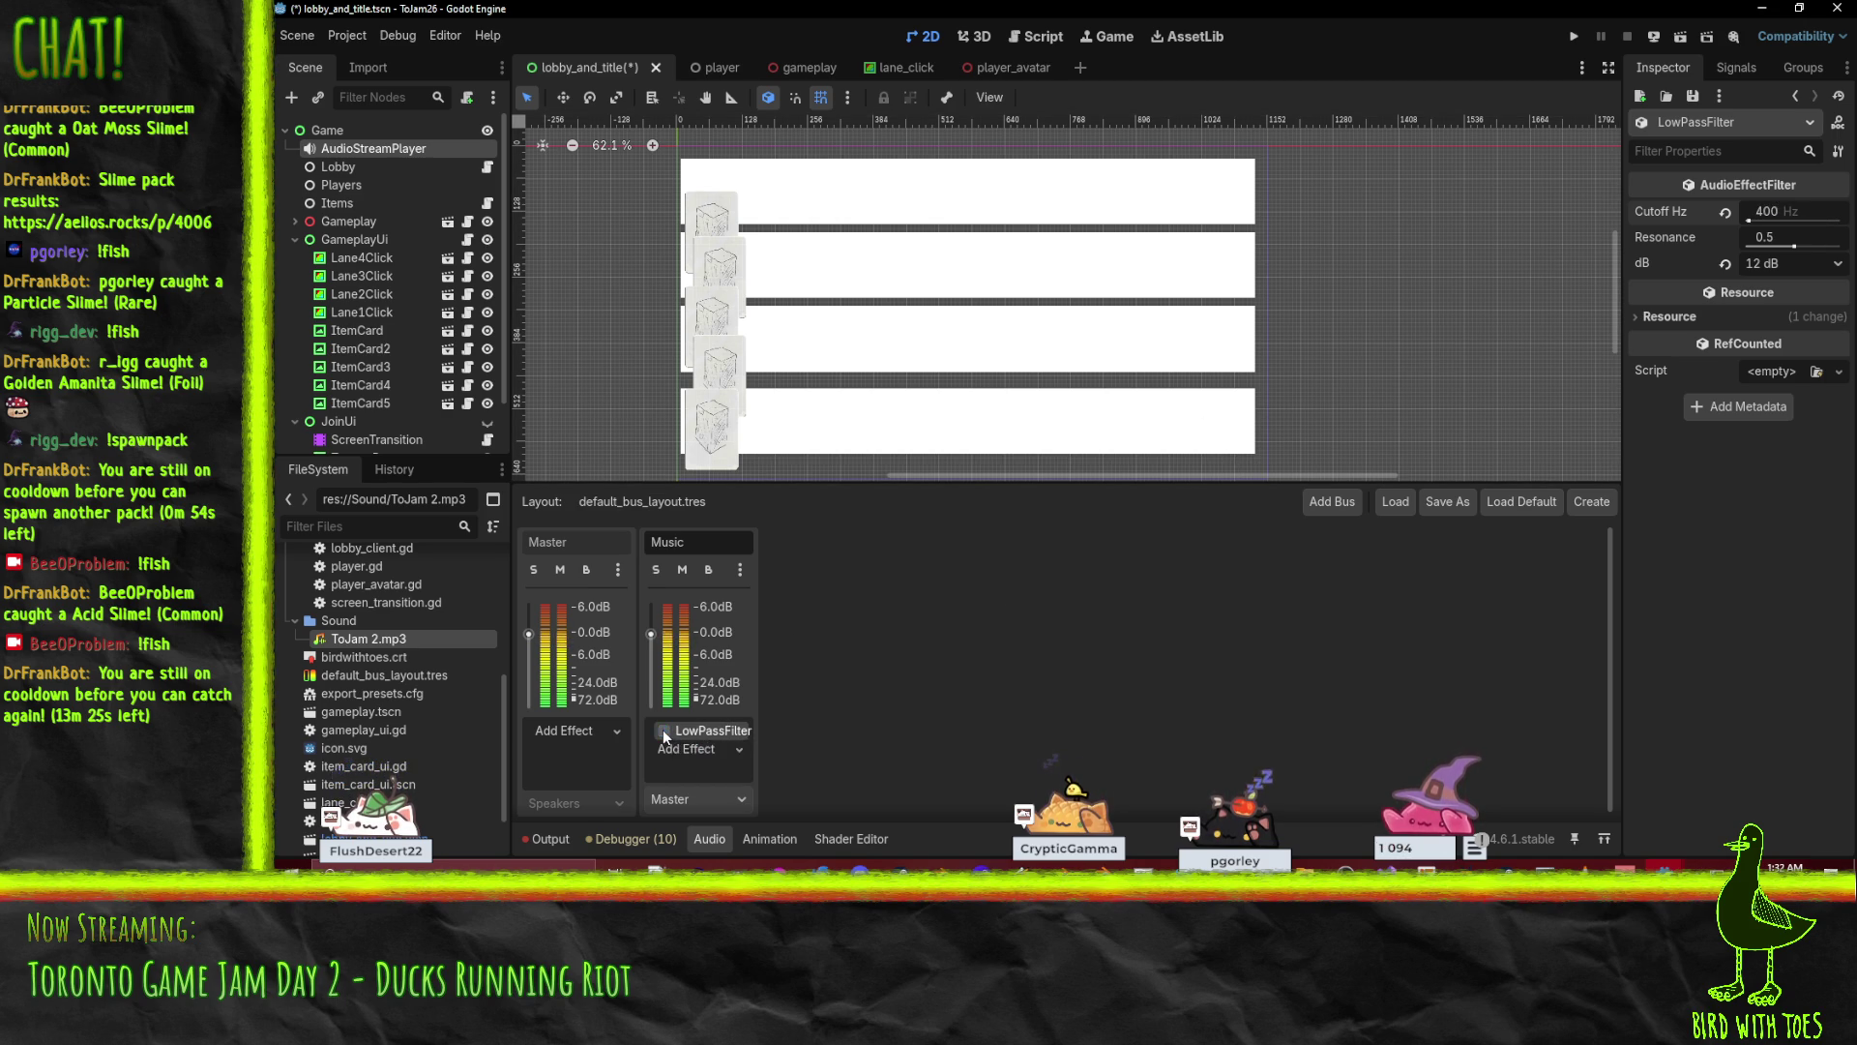
{"action": "left_click", "coordinate": [664, 731]}
{"action": "left_click", "coordinate": [663, 731]}
{"action": "left_click", "coordinate": [664, 732]}
{"action": "left_click", "coordinate": [664, 731]}
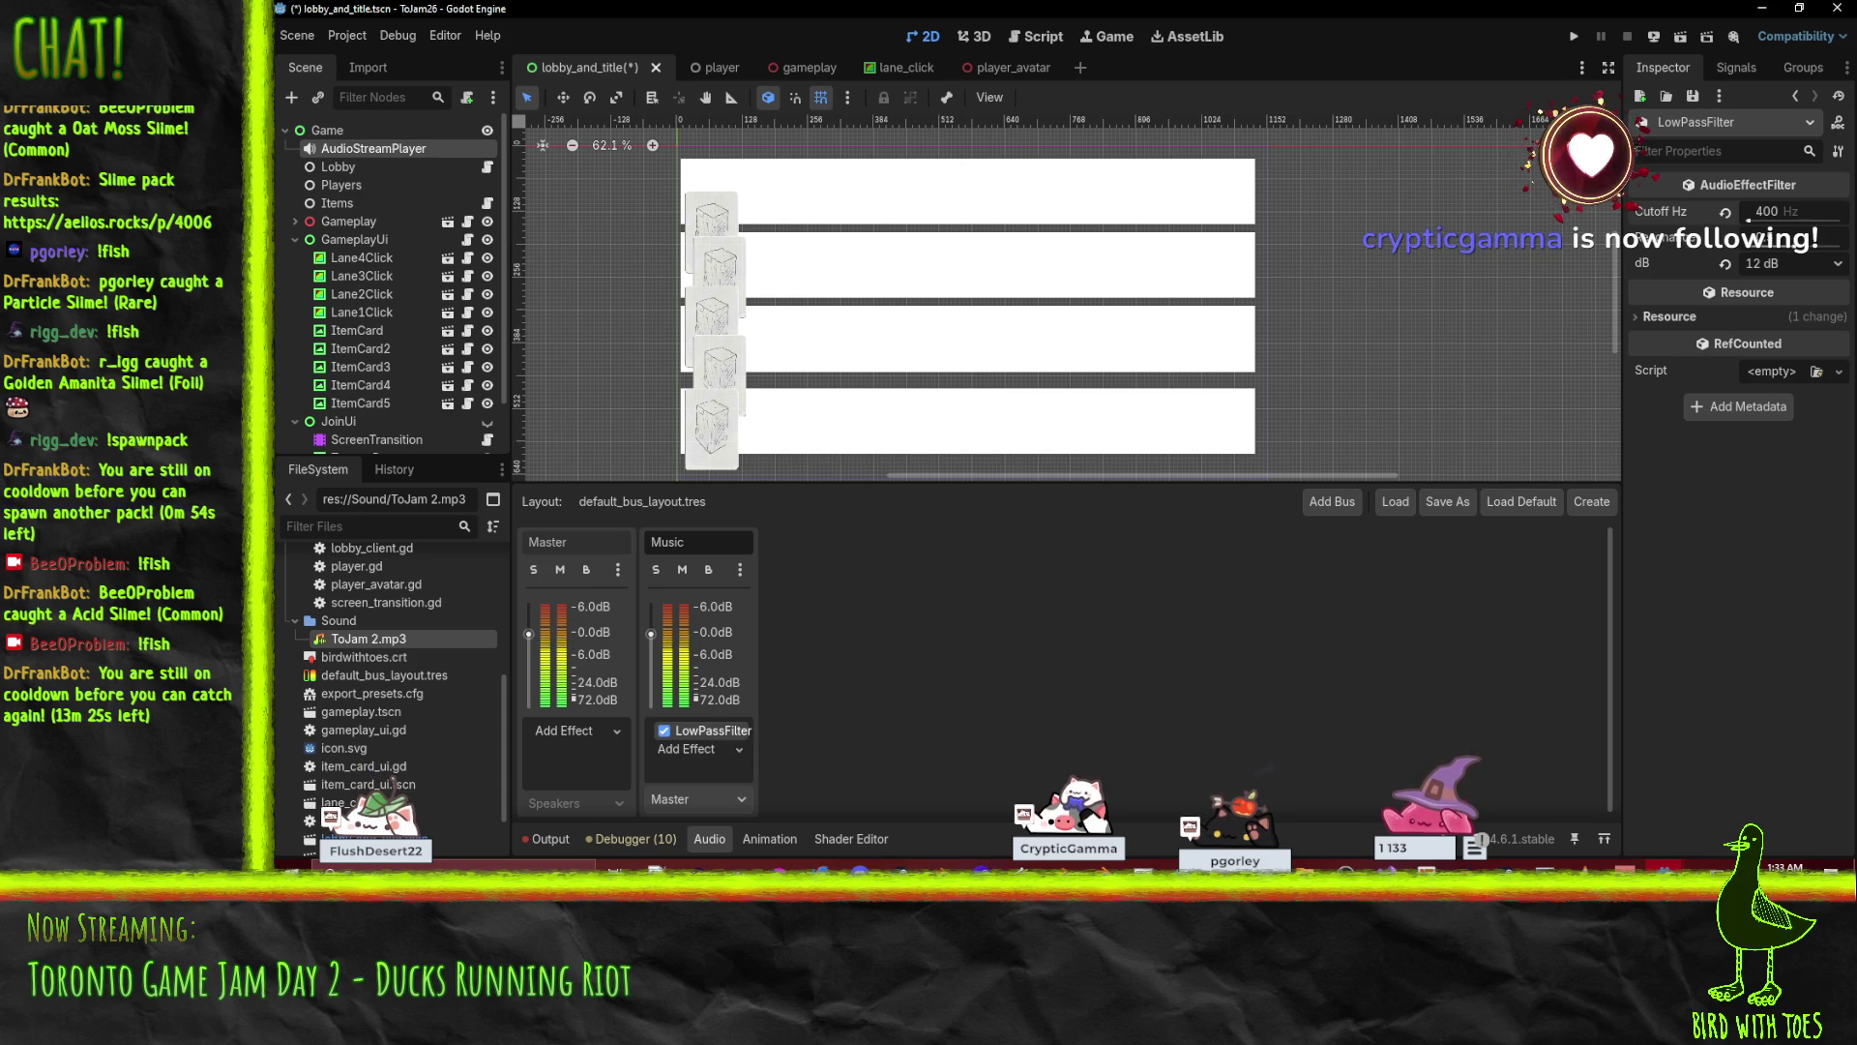
Try 6 dB and steeper slopes before settling the filter slope back at 12 dB.
{"action": "left_click", "coordinate": [1819, 263]}
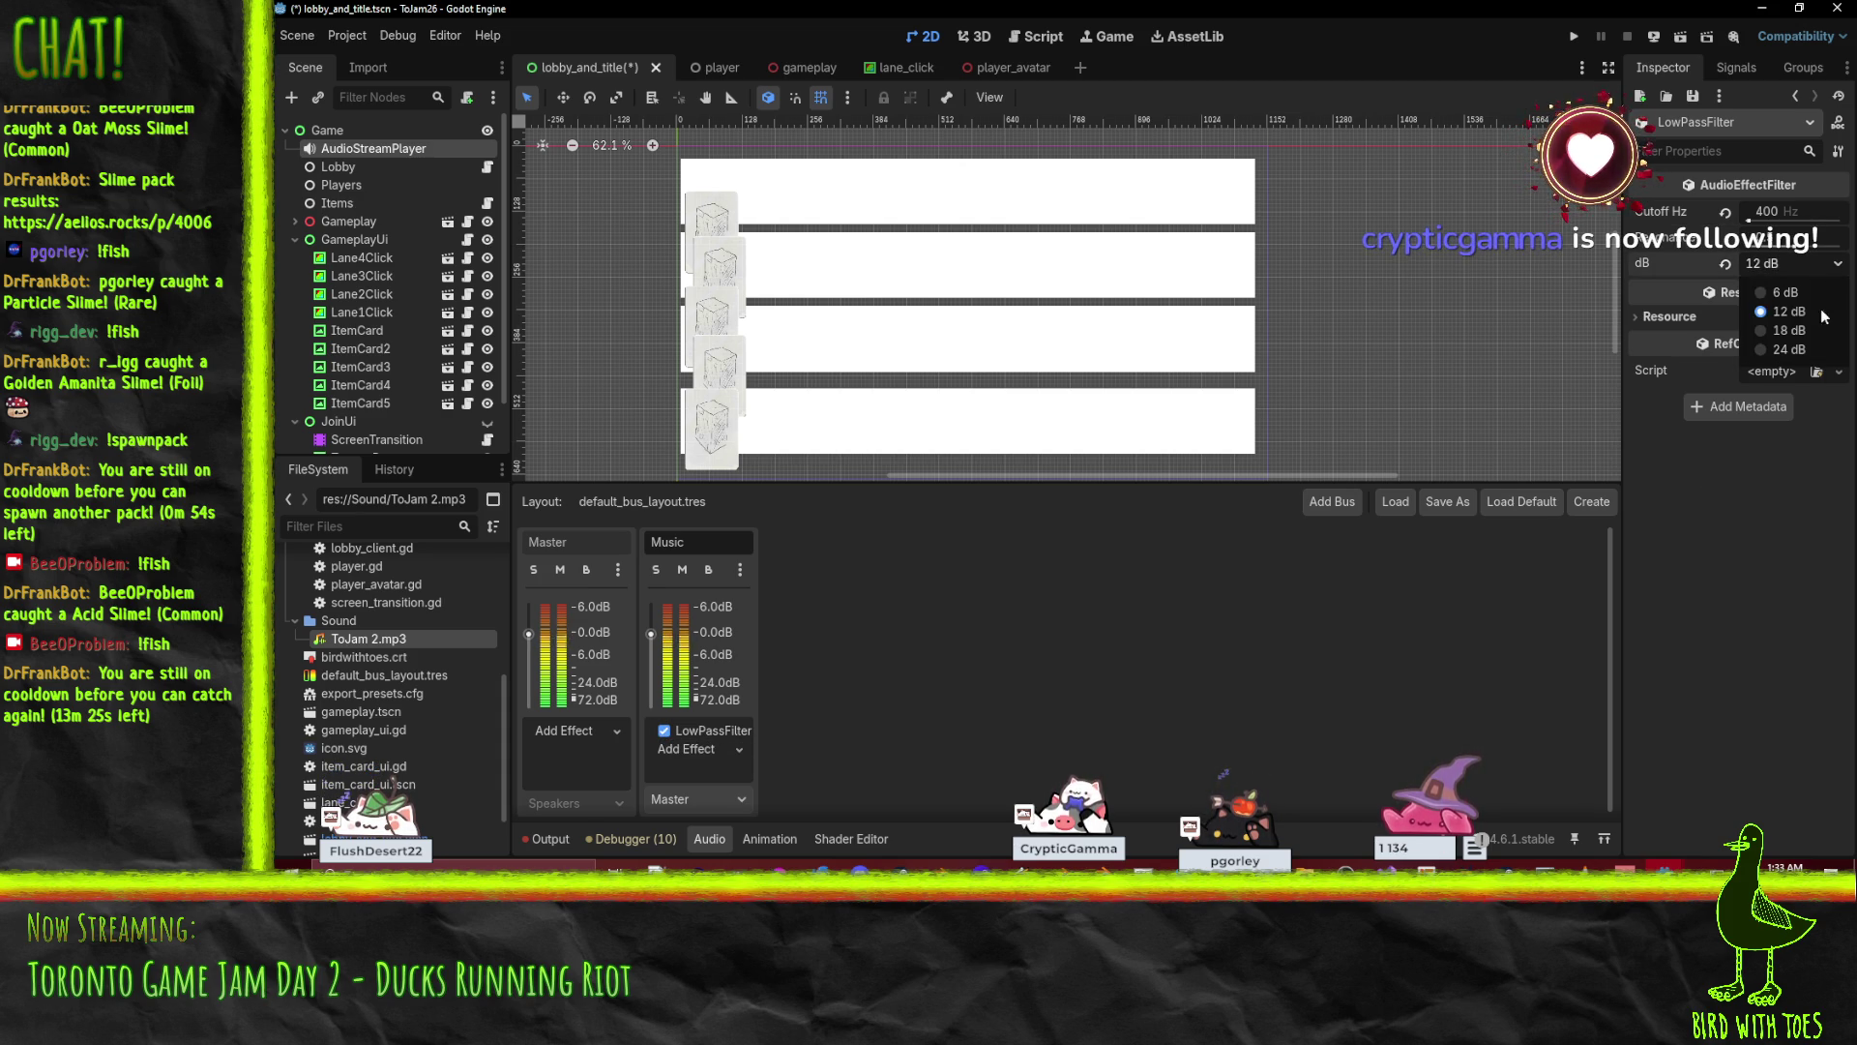
{"action": "left_click", "coordinate": [1825, 290]}
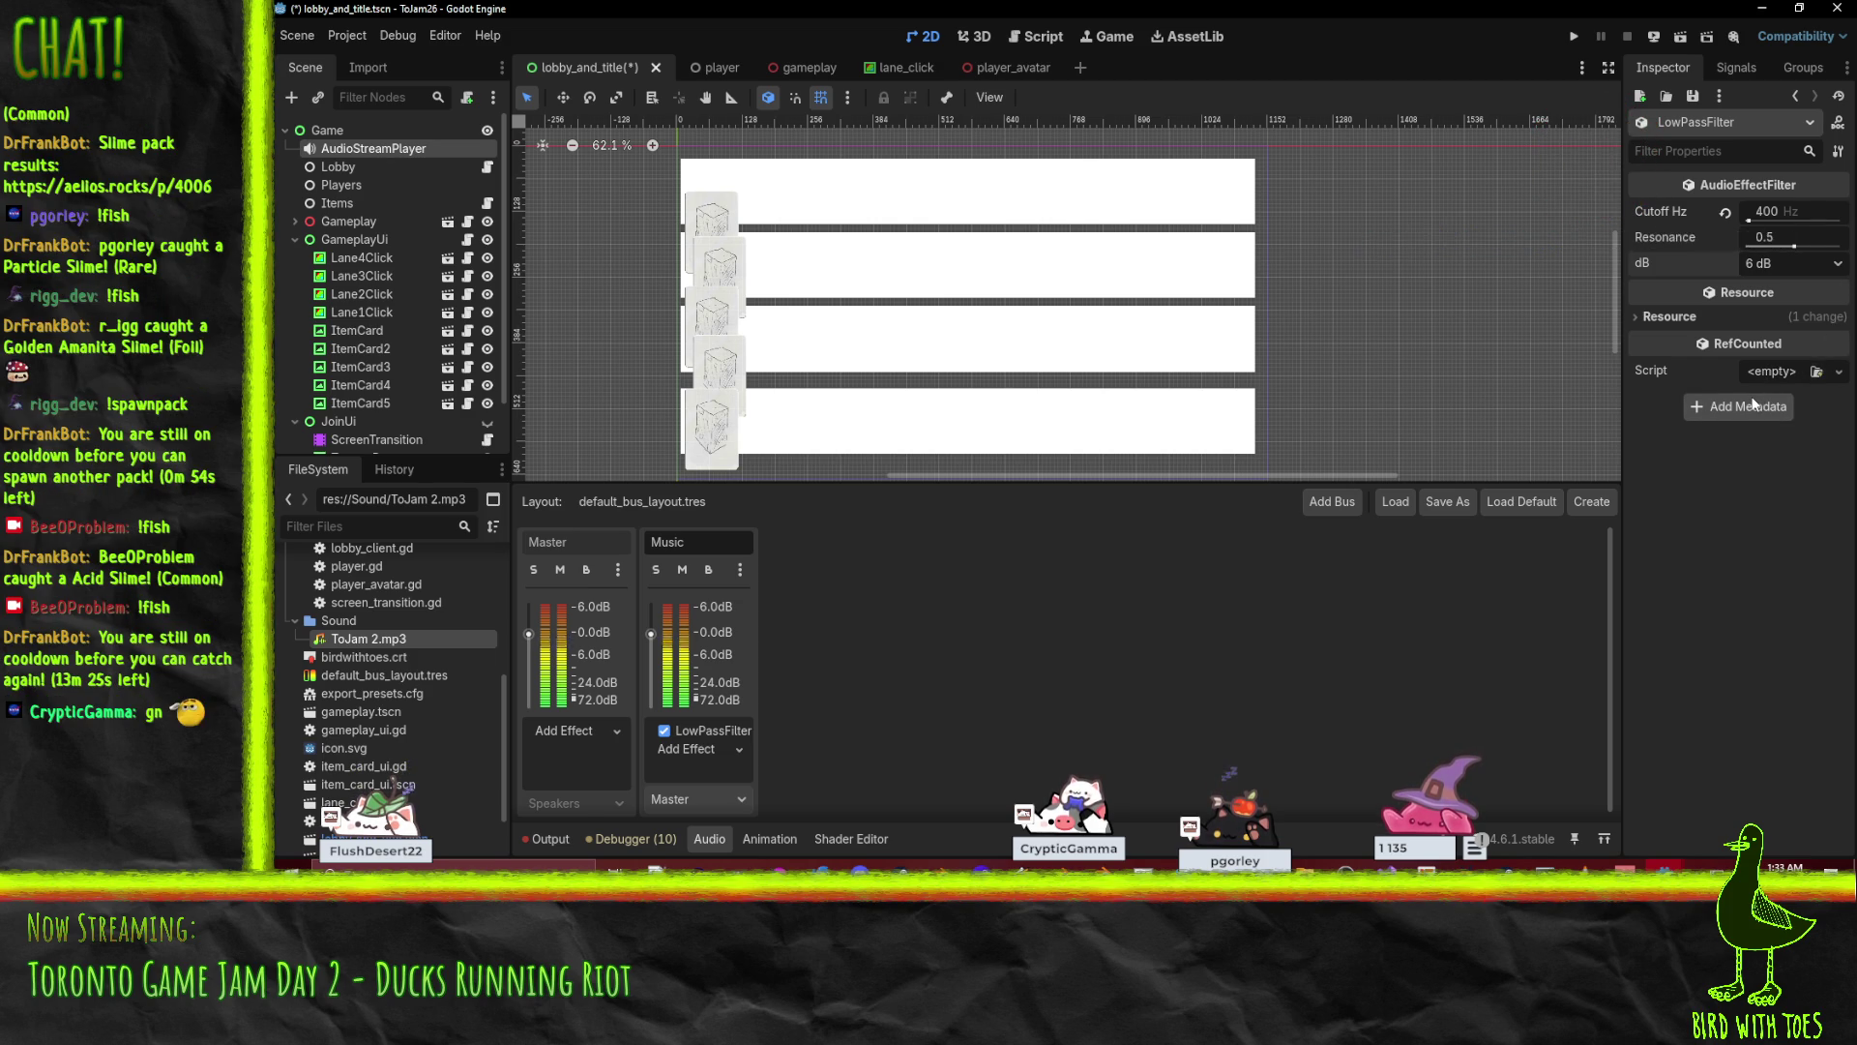
{"action": "left_click", "coordinate": [1805, 263]}
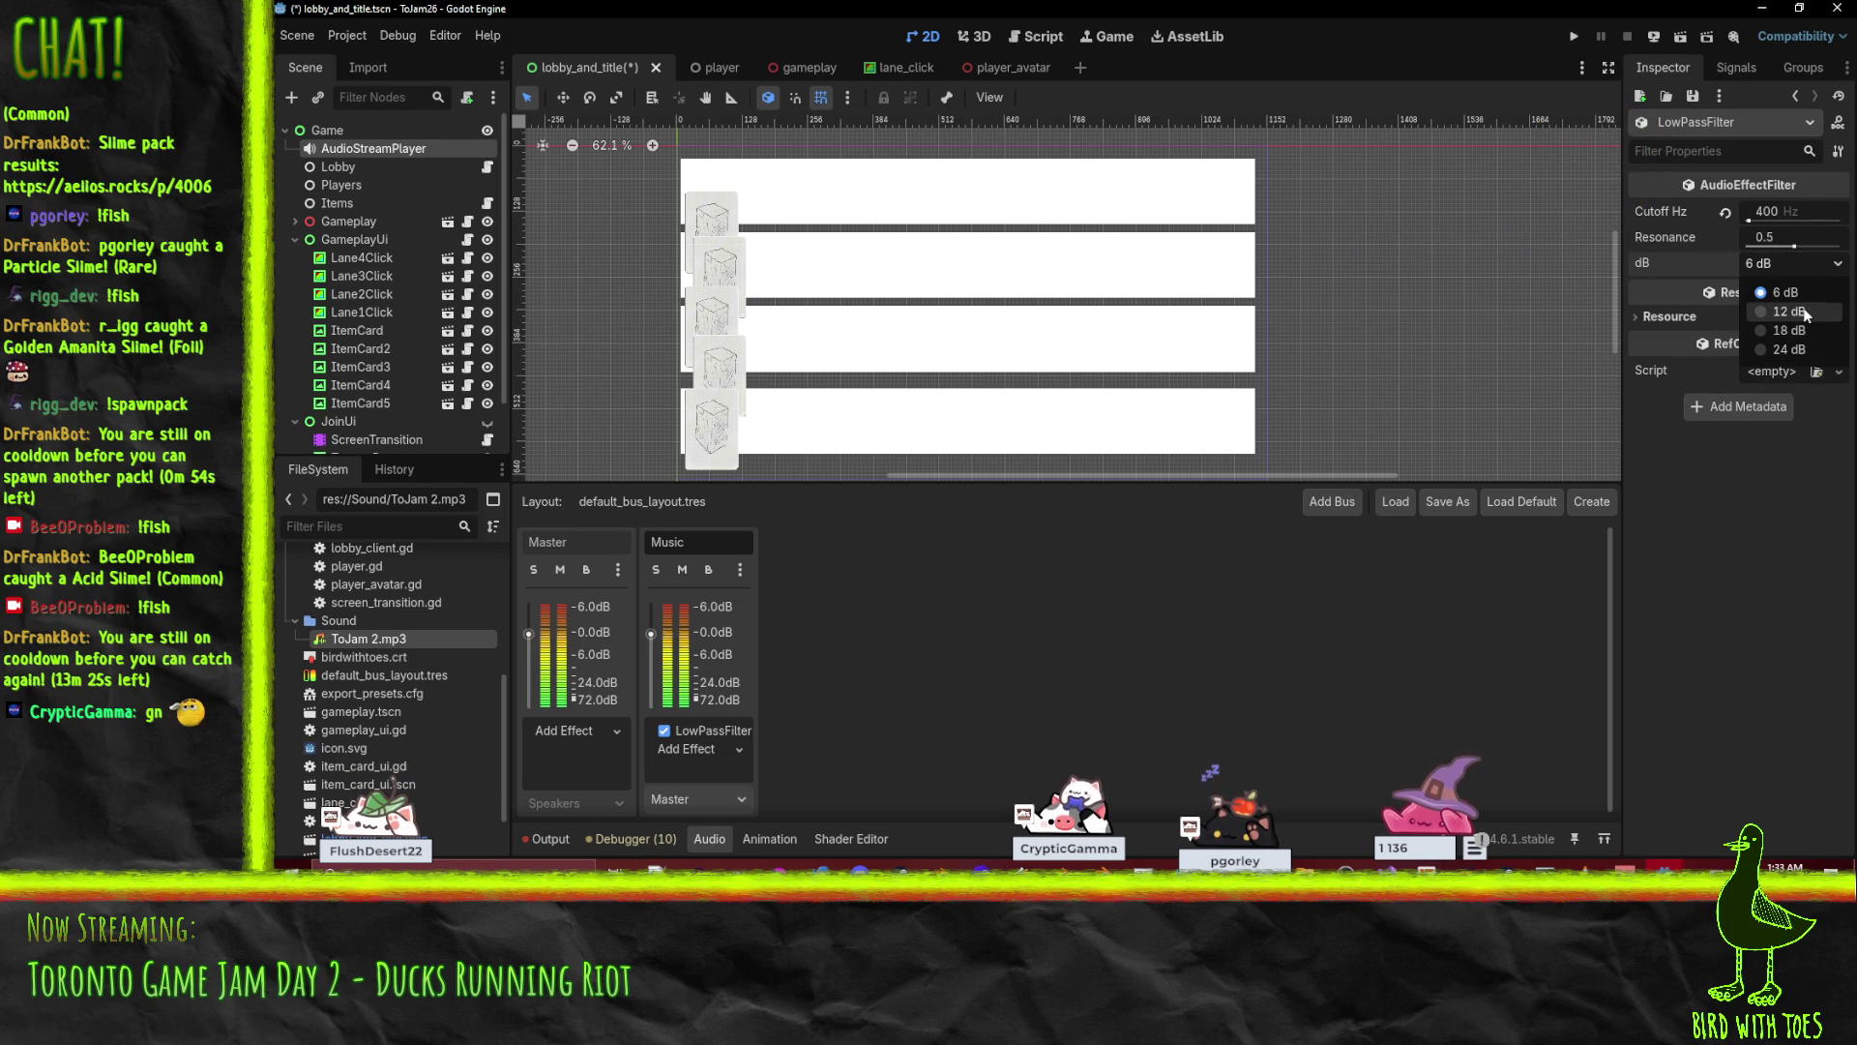
{"action": "left_click", "coordinate": [1795, 349]}
{"action": "left_click", "coordinate": [1790, 269]}
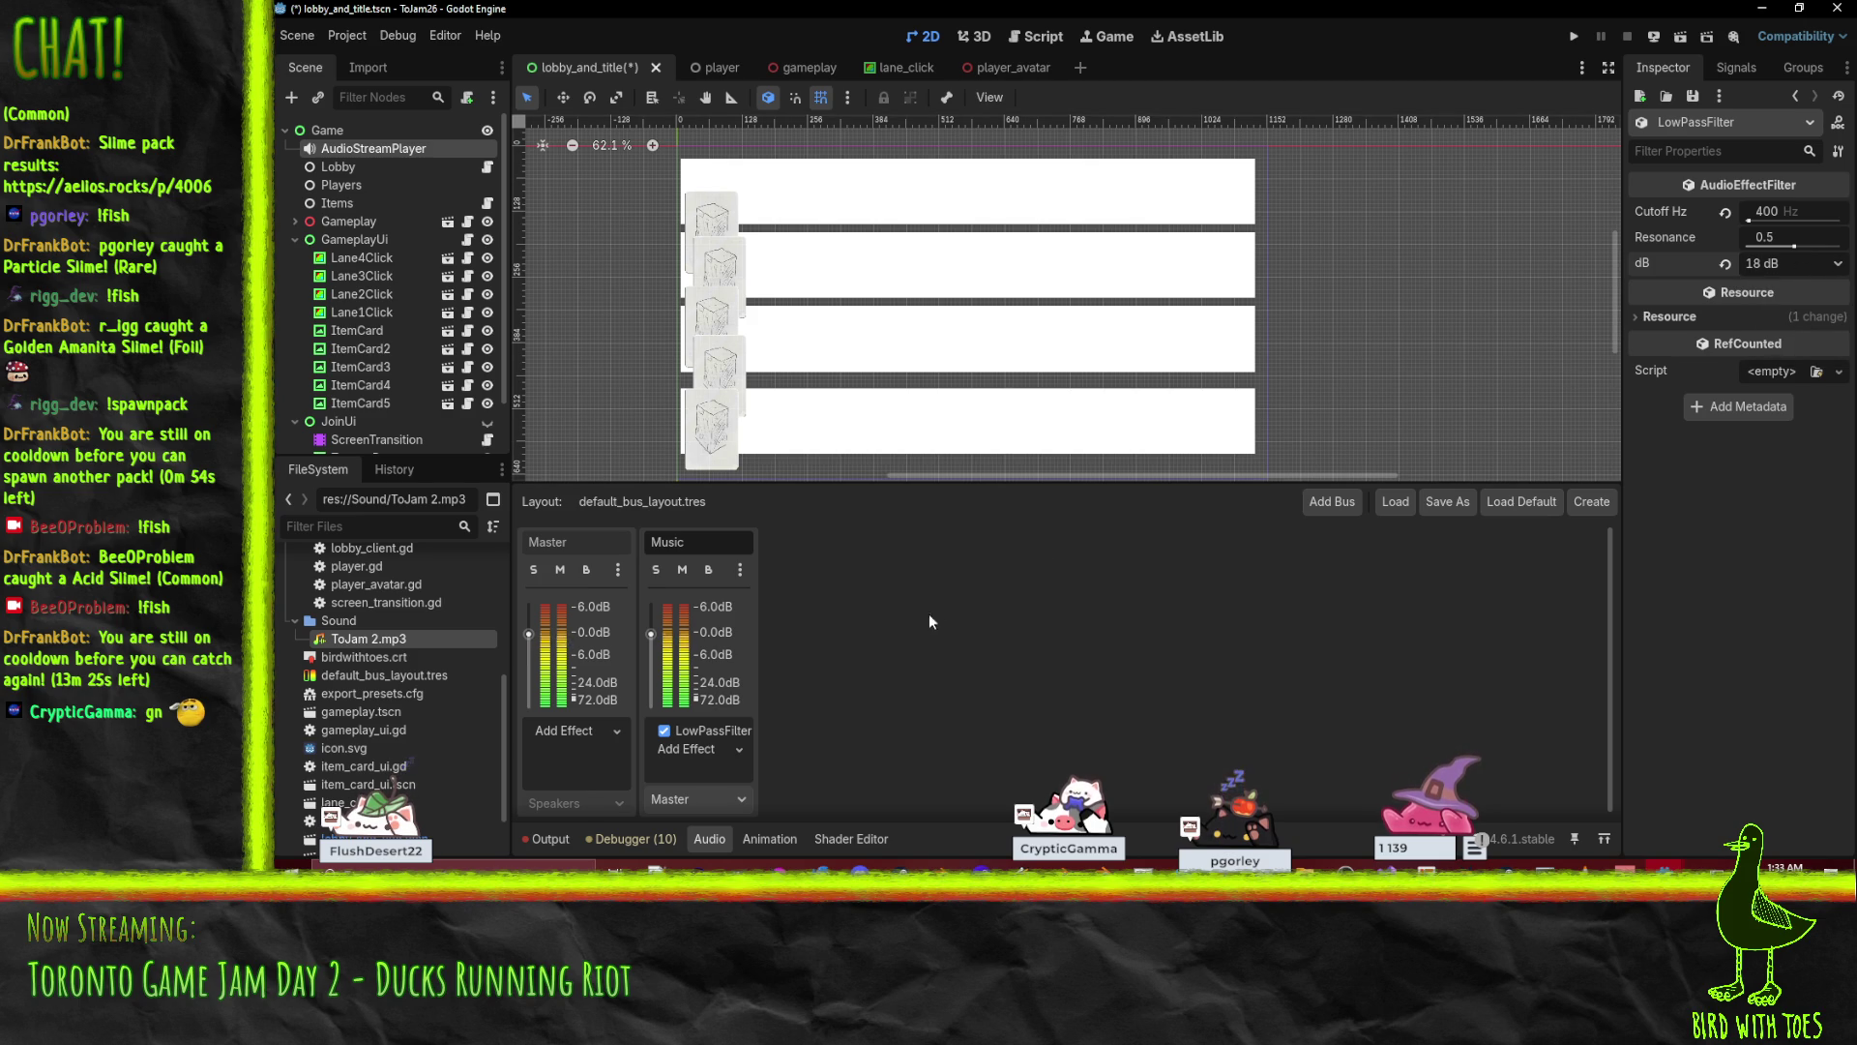
{"action": "left_click", "coordinate": [1767, 267]}
{"action": "left_click", "coordinate": [1767, 311]}
{"action": "key", "text": "shift+Tab"}
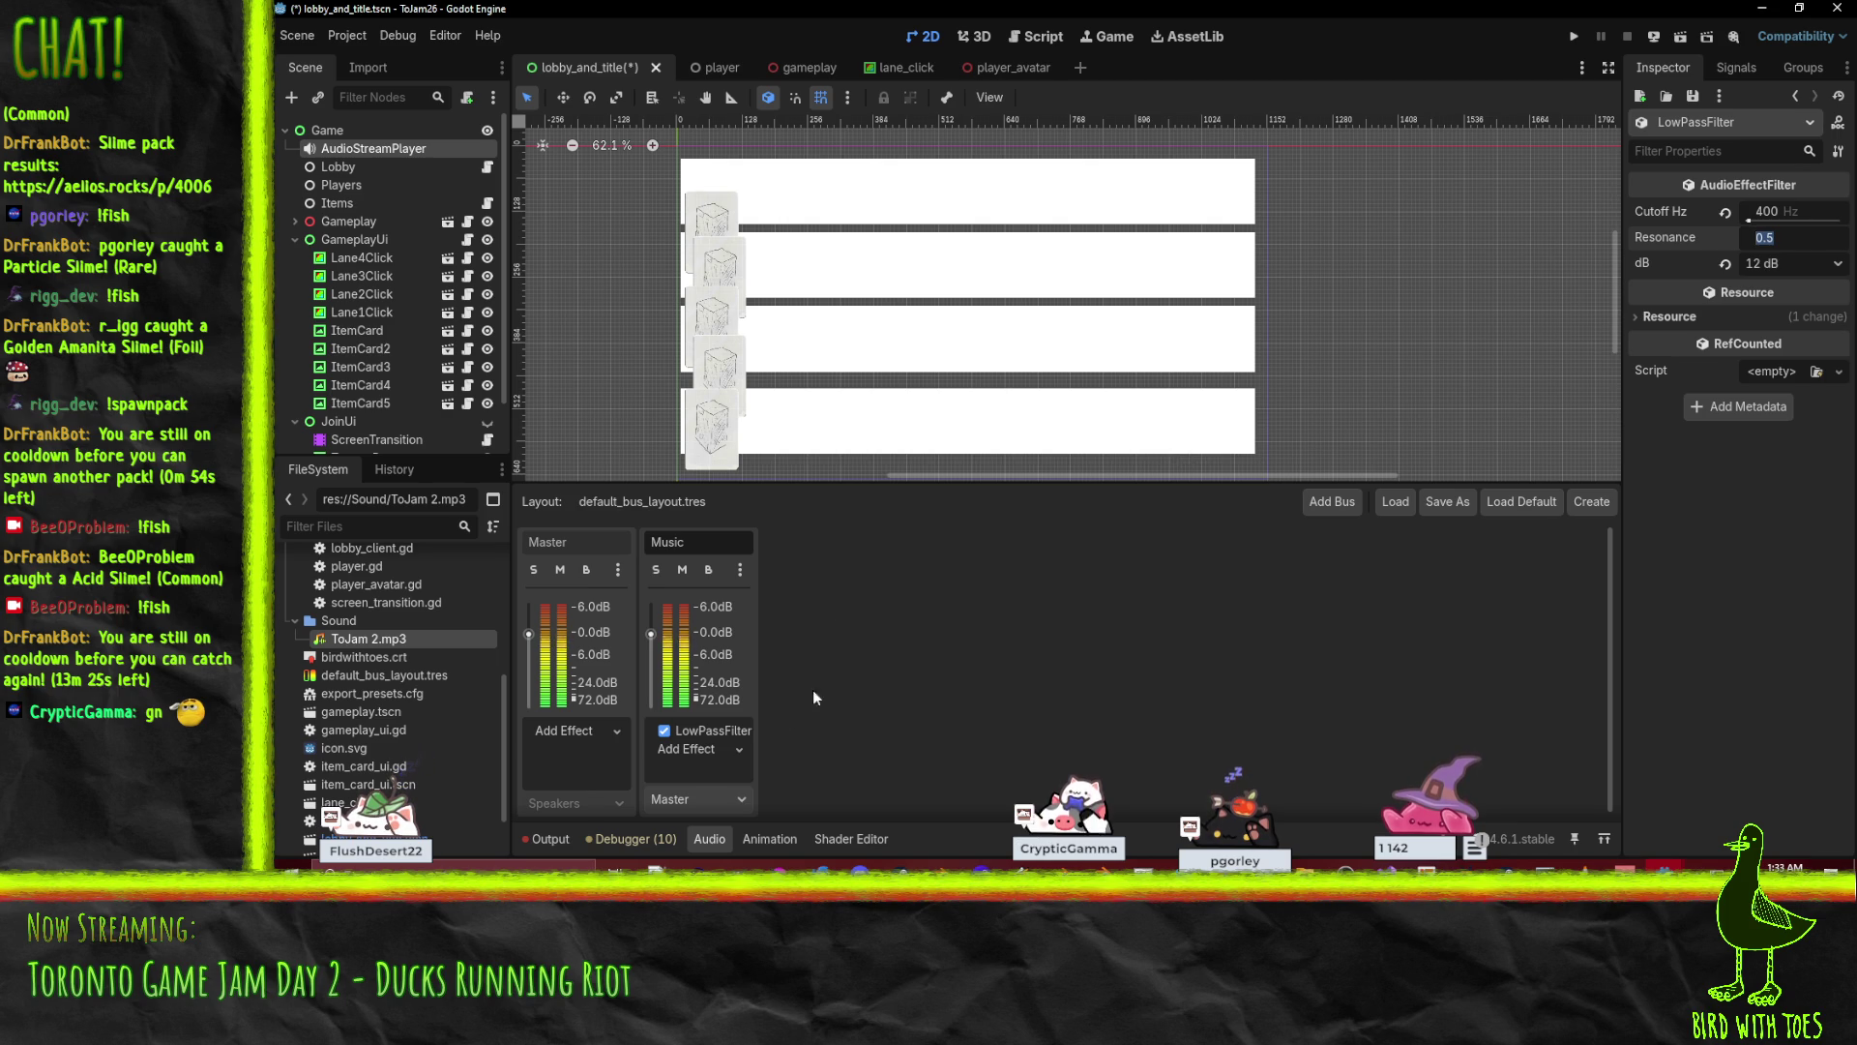
{"action": "left_click", "coordinate": [715, 749]}
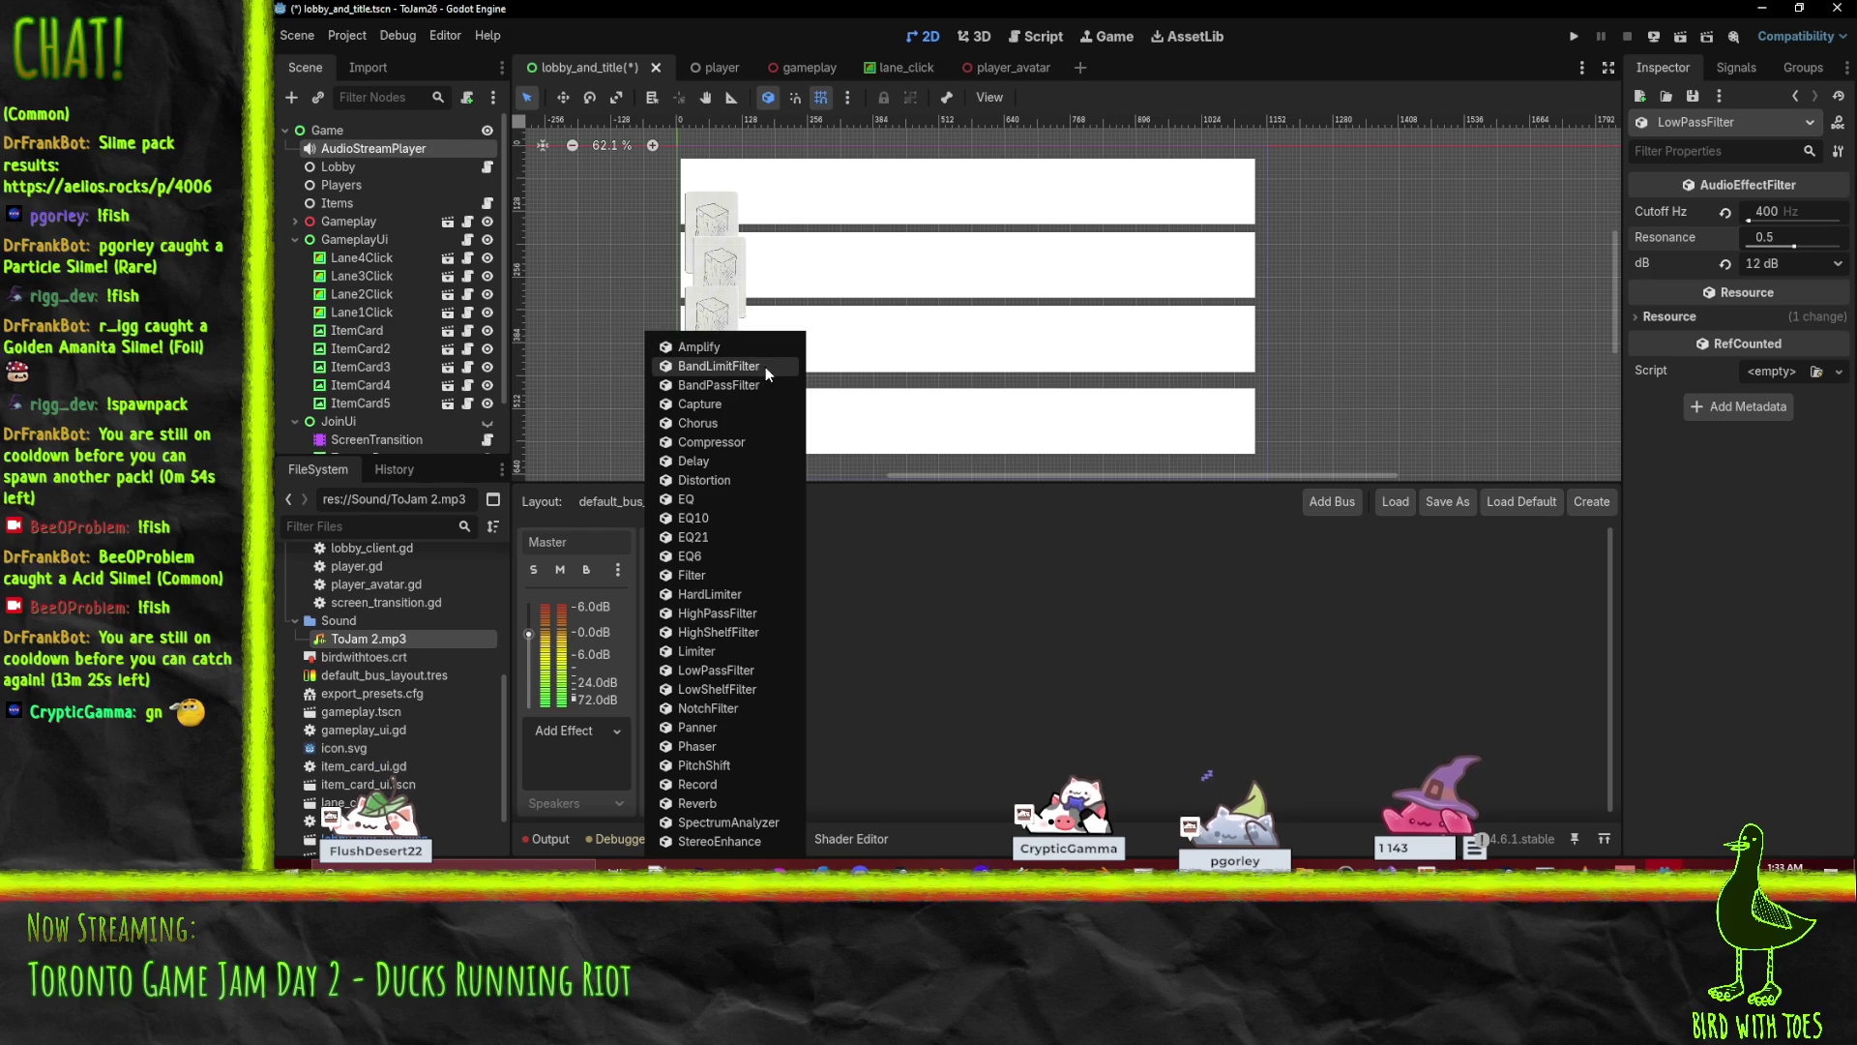
Add a trial BandLimitFilter to the Music bus, inspect it, then delete it.
{"action": "left_click", "coordinate": [944, 572]}
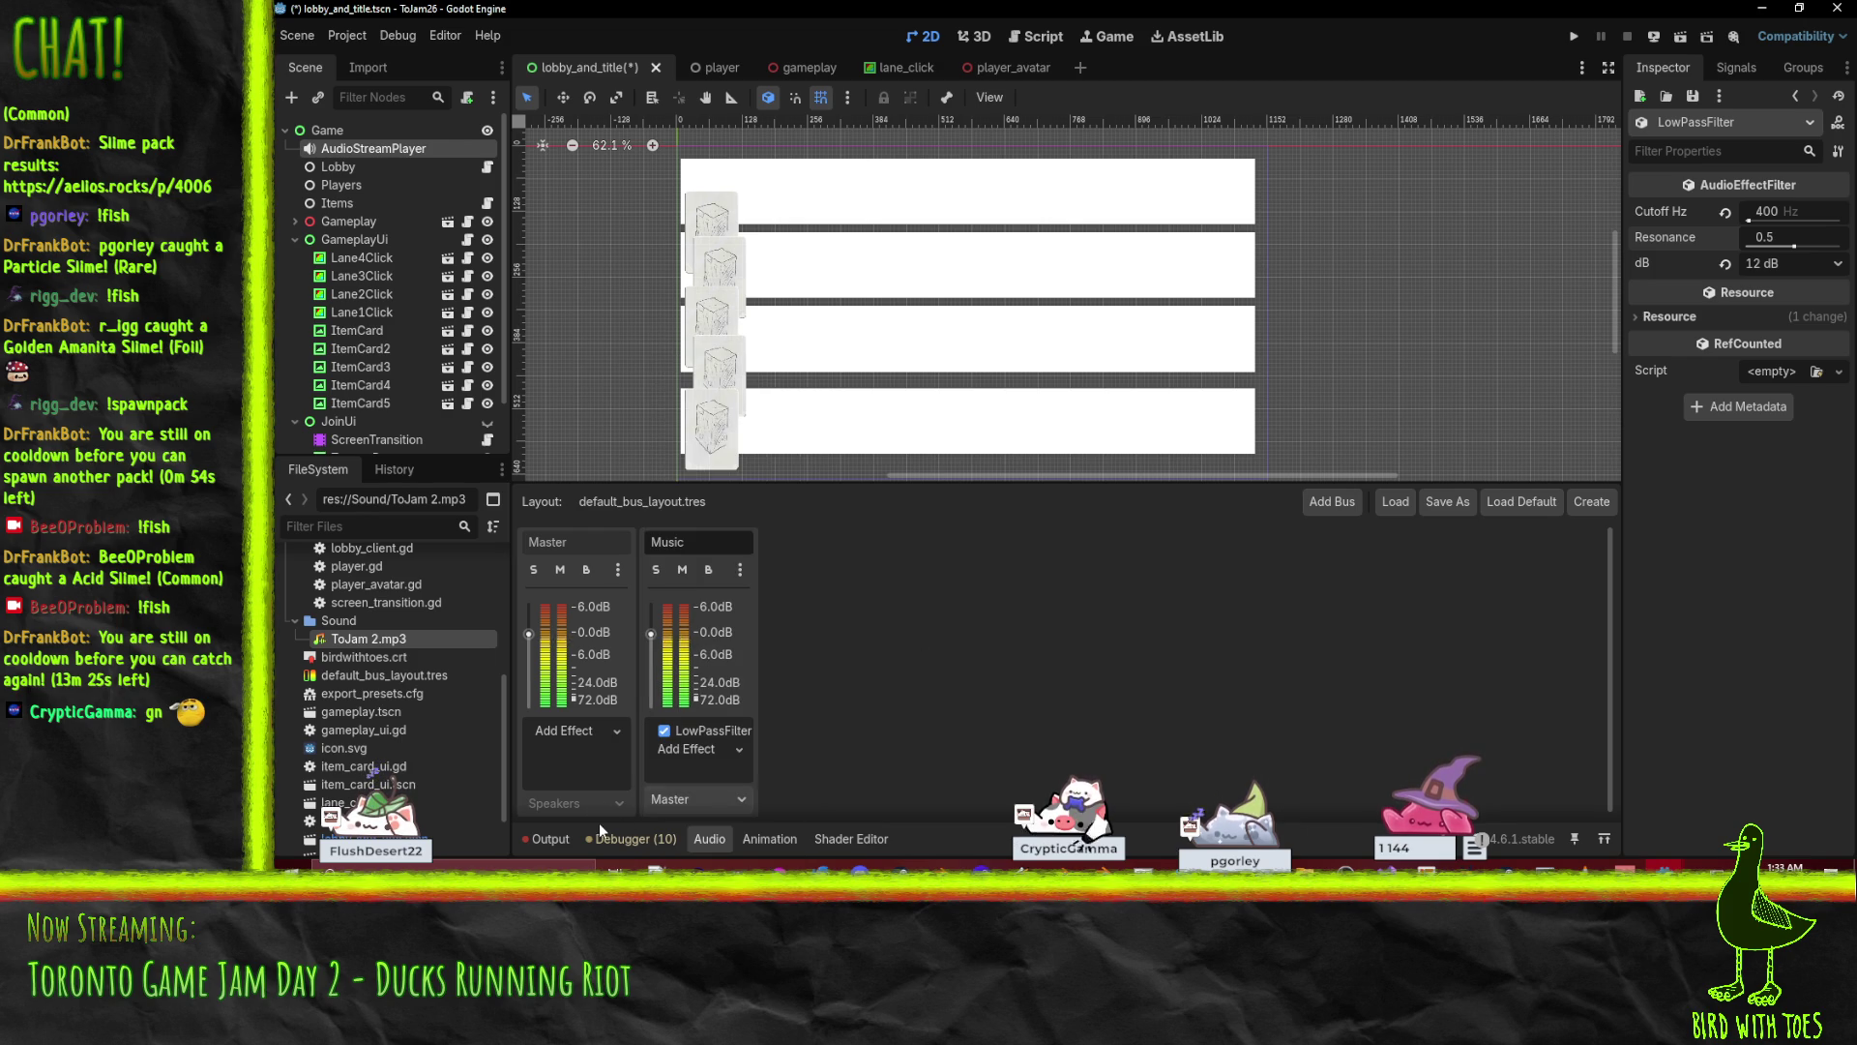
{"action": "left_click", "coordinate": [693, 747]}
{"action": "left_click", "coordinate": [740, 384]}
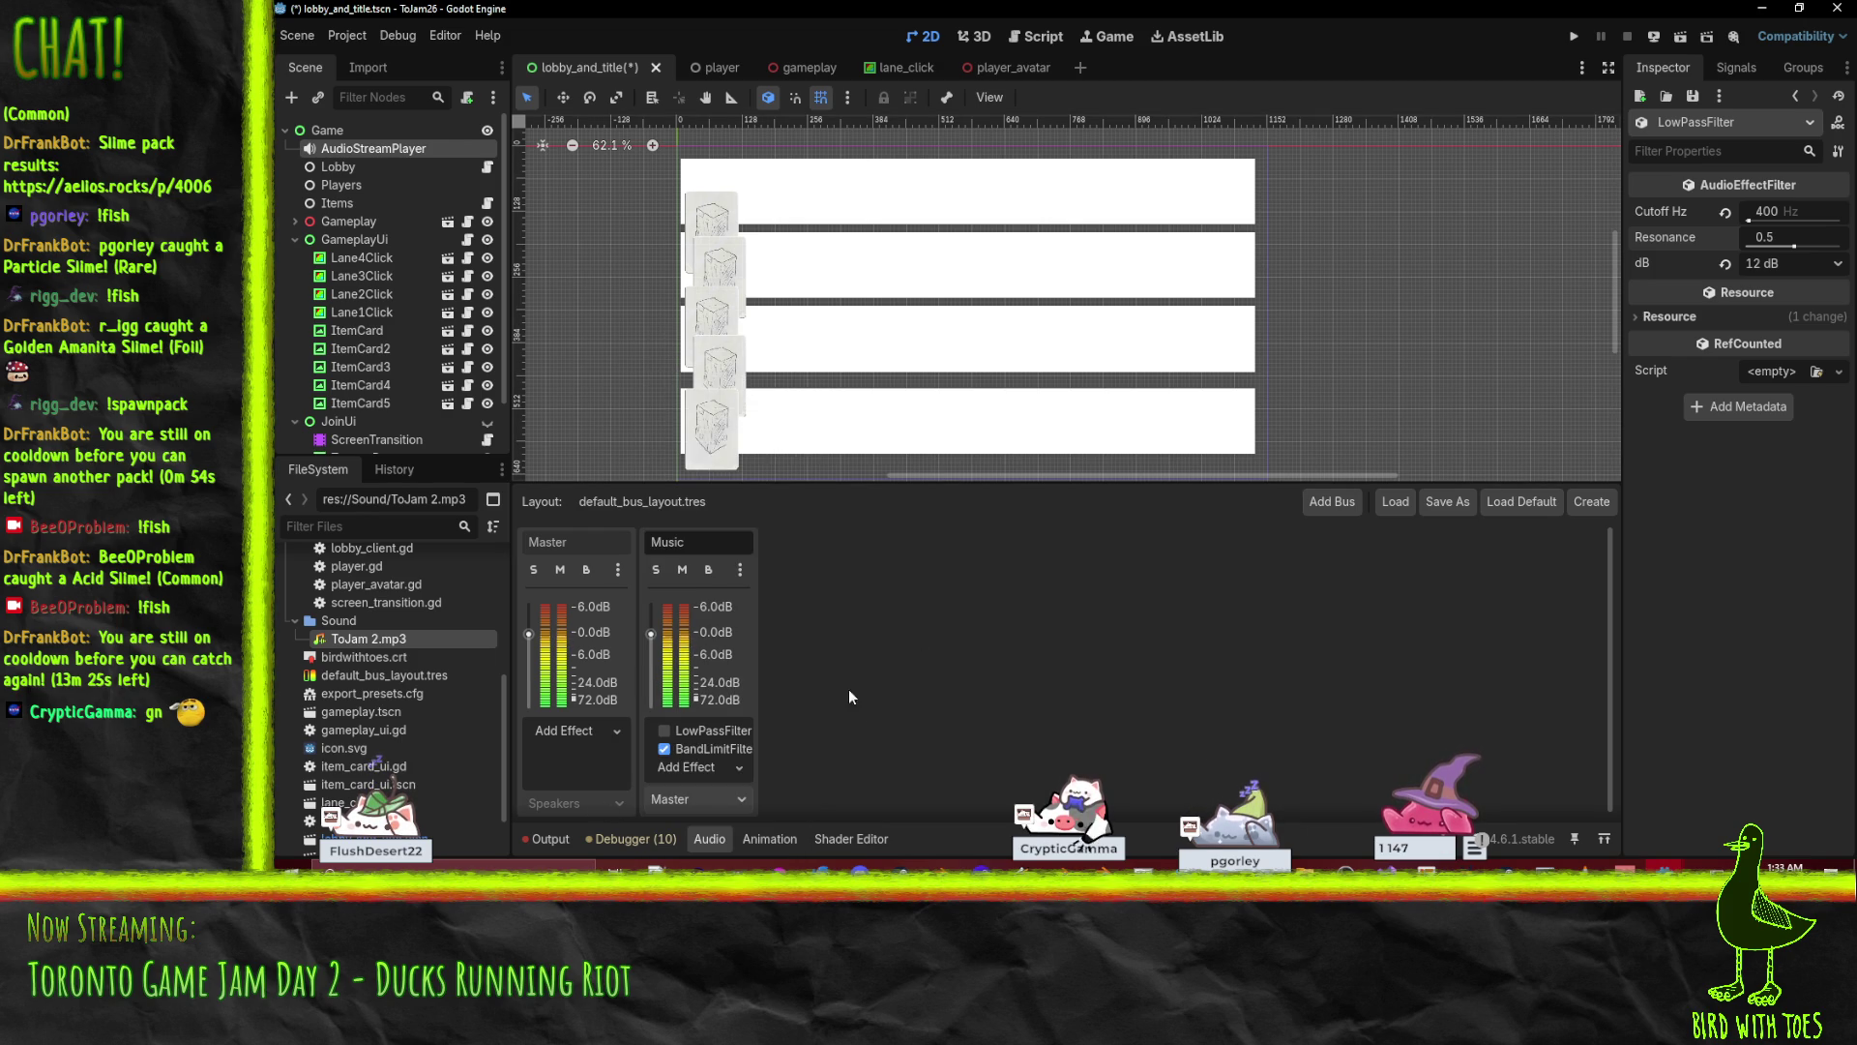
{"action": "left_click", "coordinate": [735, 751]}
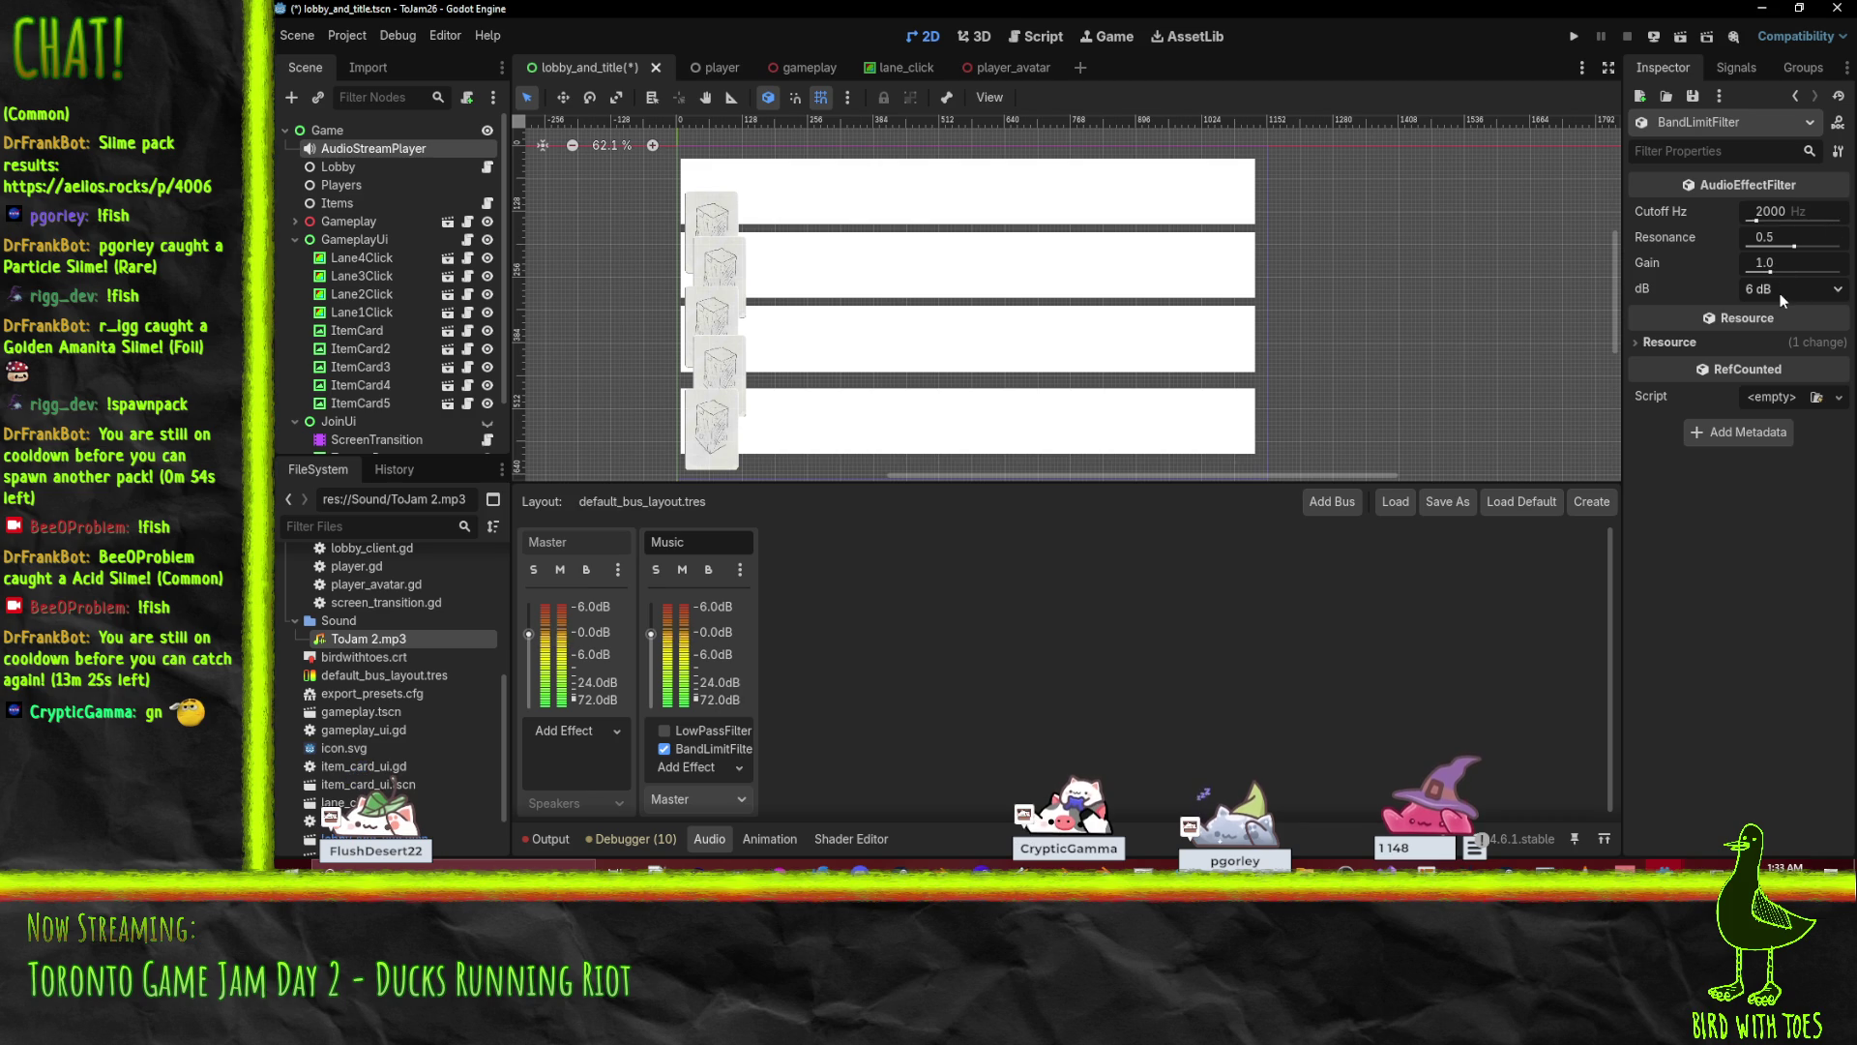
{"action": "right_click", "coordinate": [690, 747]}
{"action": "left_click", "coordinate": [728, 763]}
{"action": "left_click", "coordinate": [706, 748]}
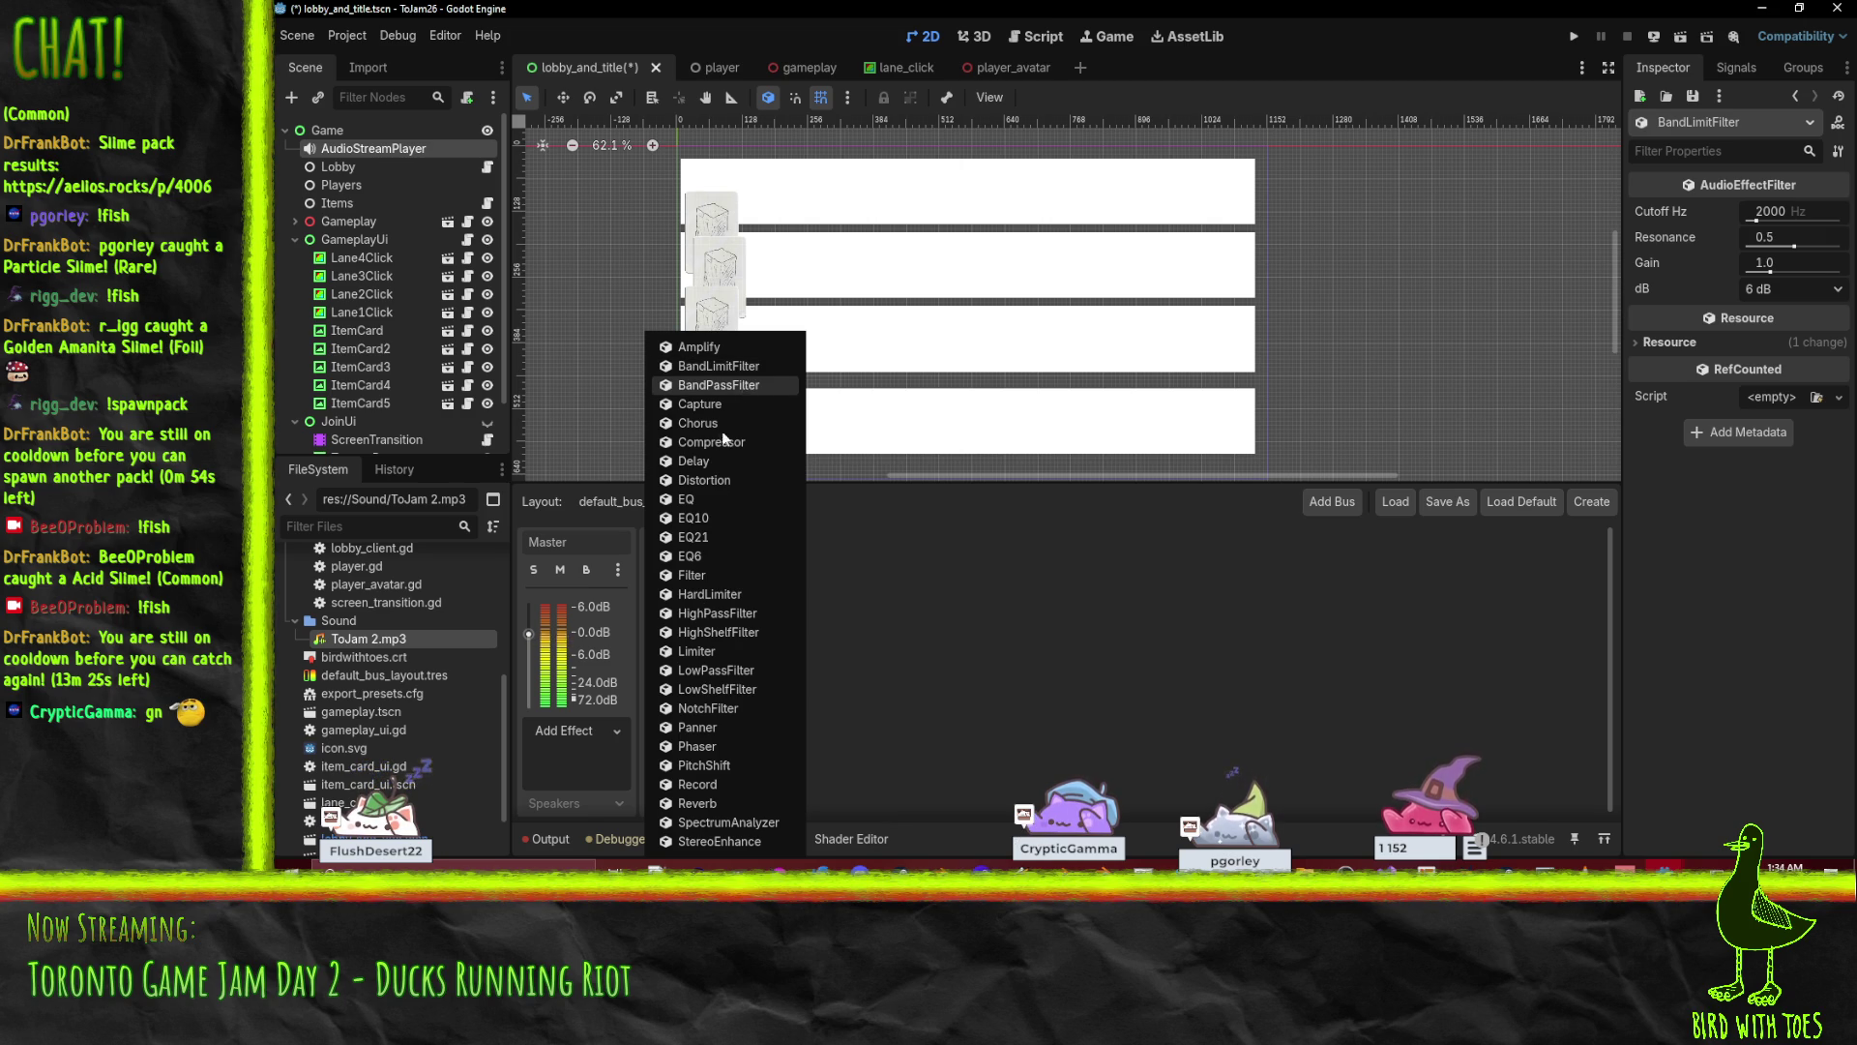
Add a NotchFilter to the Music bus, trying cutoffs near 382 and 1641 Hz and a 24 dB slope.
{"action": "left_click", "coordinate": [711, 708]}
{"action": "left_click", "coordinate": [716, 755]}
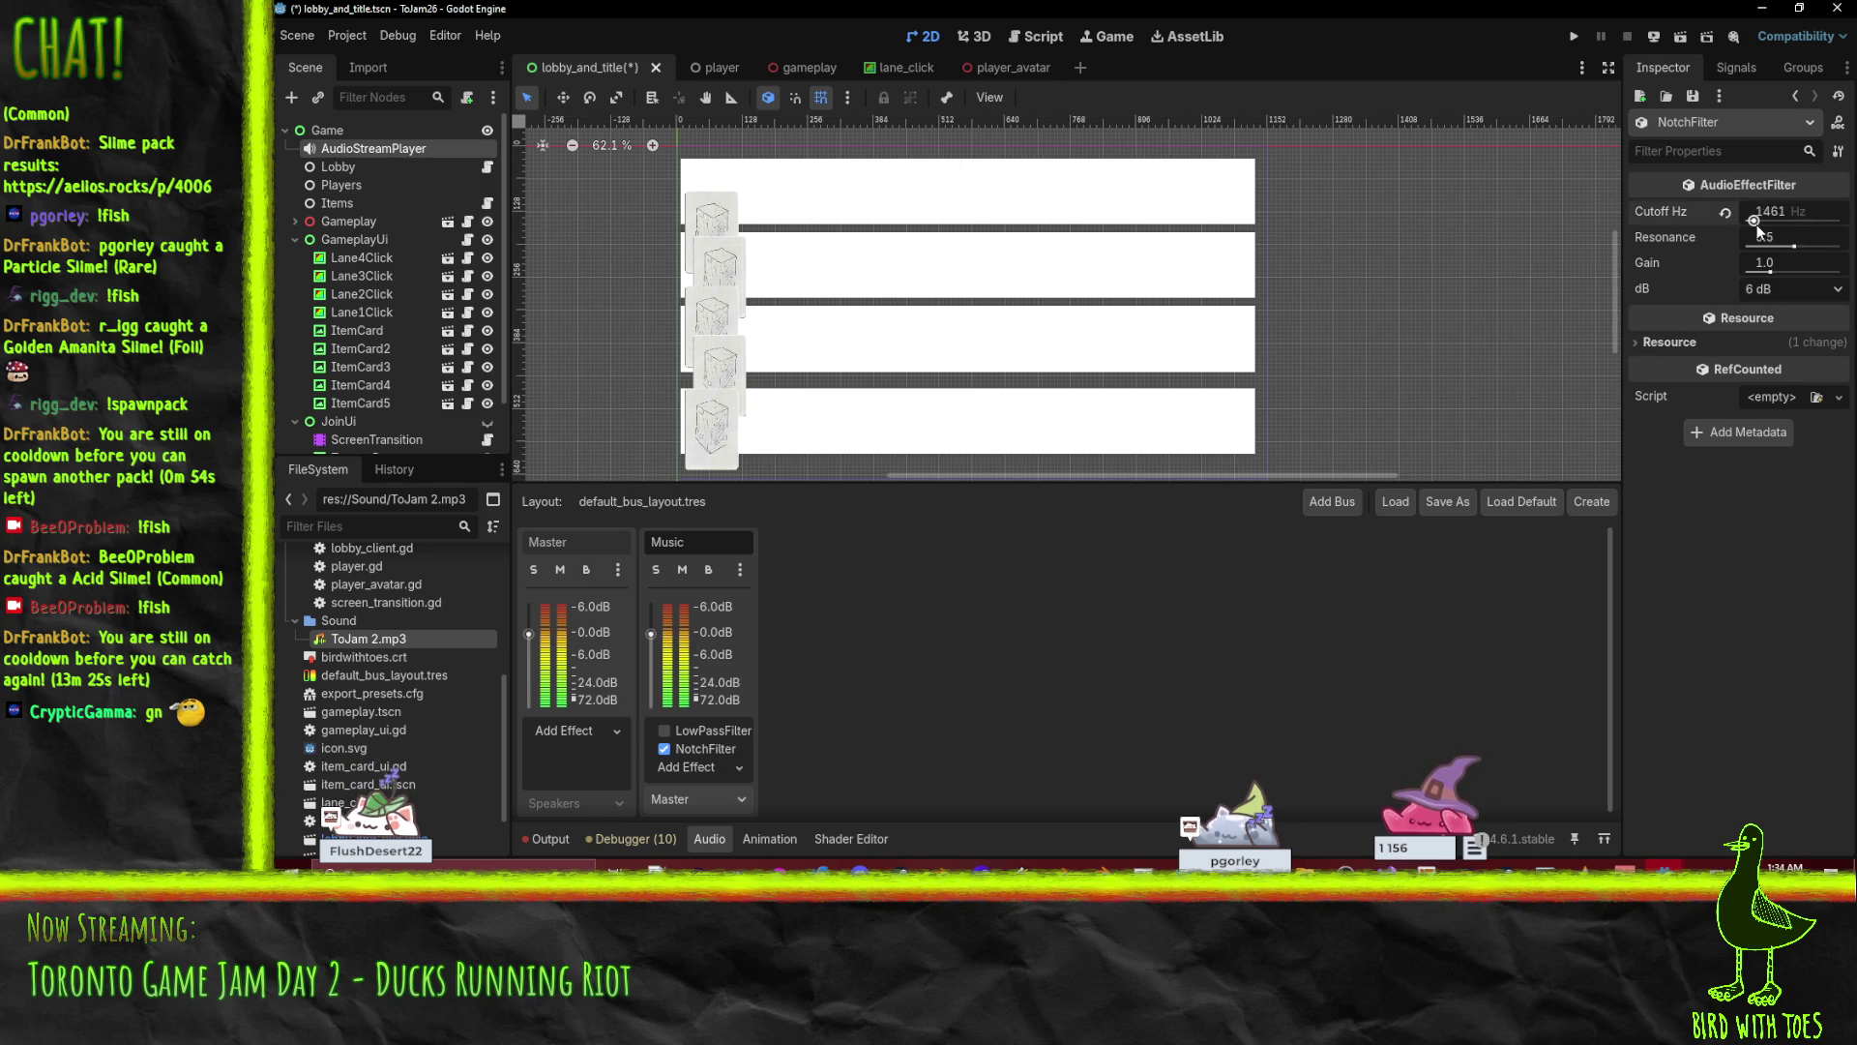
{"action": "mouse_move", "coordinate": [1751, 224]}
{"action": "left_mouse_down"}
{"action": "mouse_move", "coordinate": [1802, 275]}
{"action": "mouse_move", "coordinate": [1785, 276]}
{"action": "mouse_move", "coordinate": [1832, 281]}
{"action": "mouse_move", "coordinate": [1762, 286]}
{"action": "left_mouse_up"}
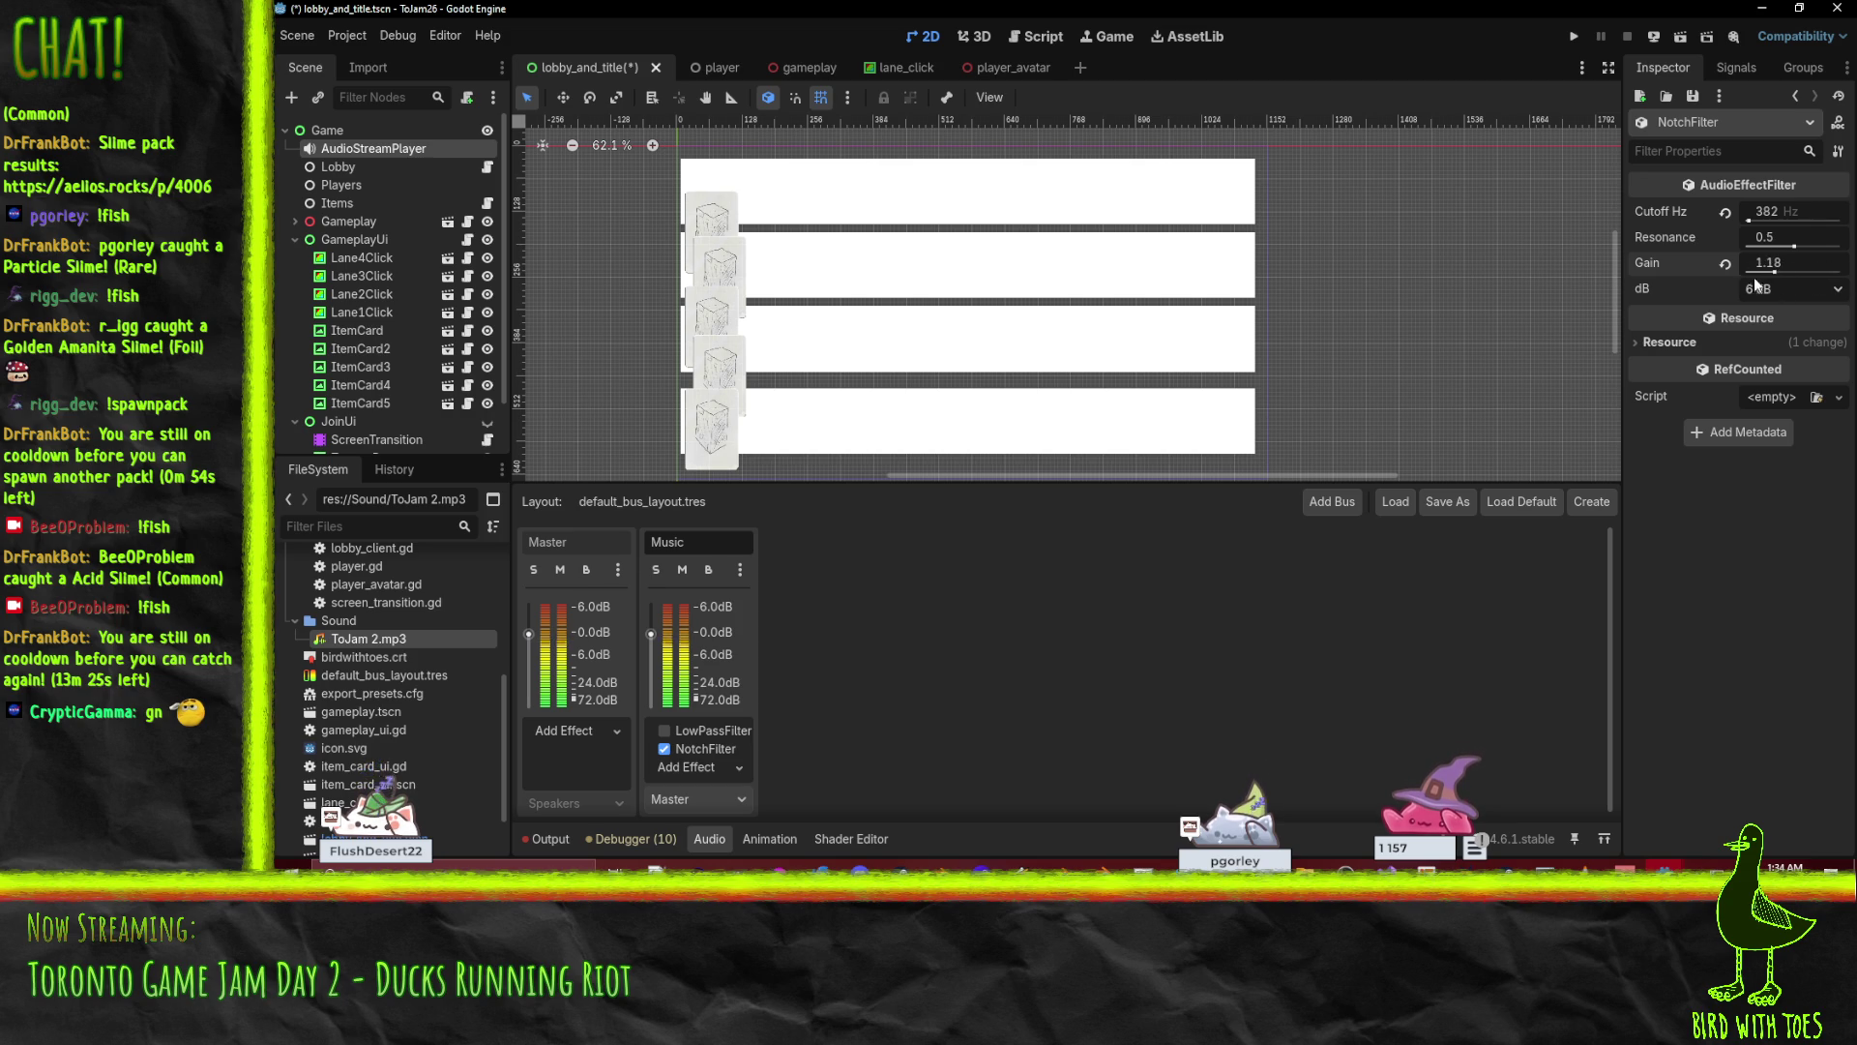
{"action": "left_click", "coordinate": [1791, 286]}
{"action": "left_click", "coordinate": [1790, 361]}
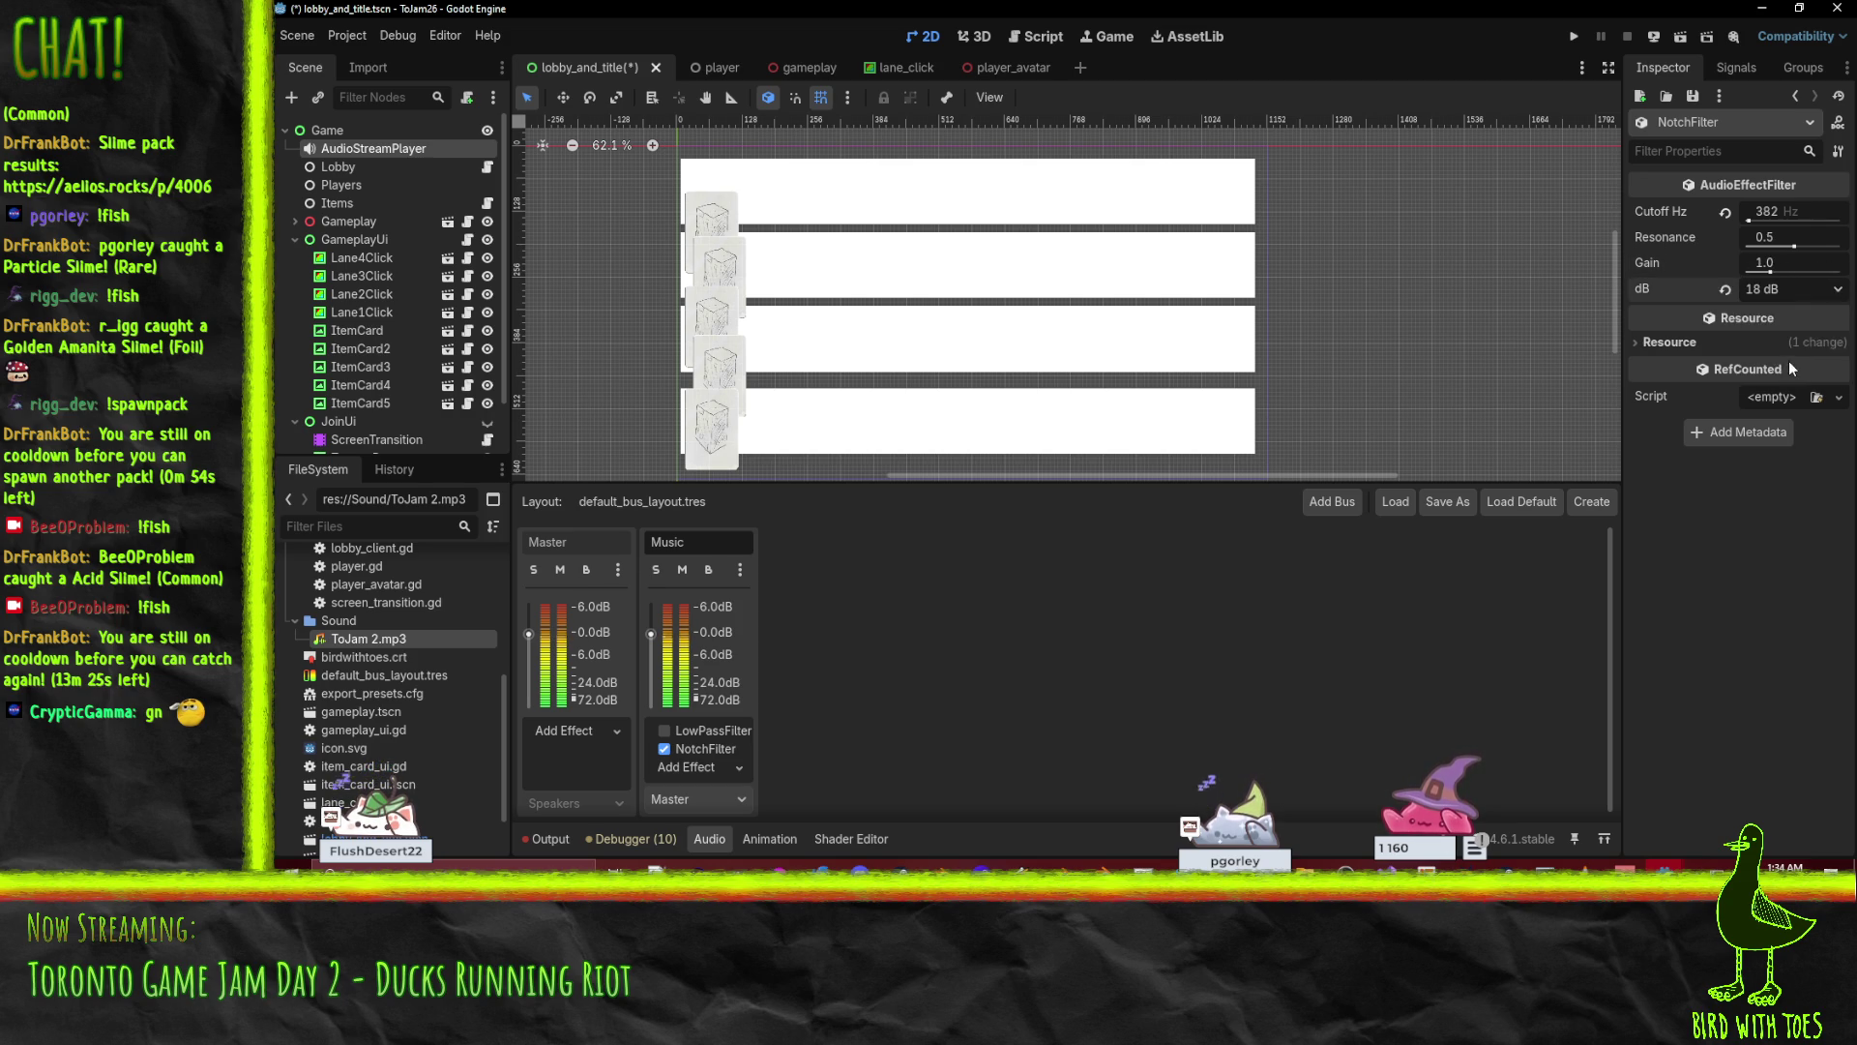
{"action": "left_click", "coordinate": [1772, 288]}
{"action": "left_click", "coordinate": [1788, 374]}
{"action": "mouse_move", "coordinate": [1753, 220]}
{"action": "left_mouse_down"}
{"action": "mouse_move", "coordinate": [1774, 220]}
{"action": "mouse_move", "coordinate": [1775, 247]}
{"action": "mouse_move", "coordinate": [1762, 256]}
{"action": "mouse_move", "coordinate": [1767, 222]}
{"action": "mouse_move", "coordinate": [1667, 325]}
{"action": "left_mouse_up"}
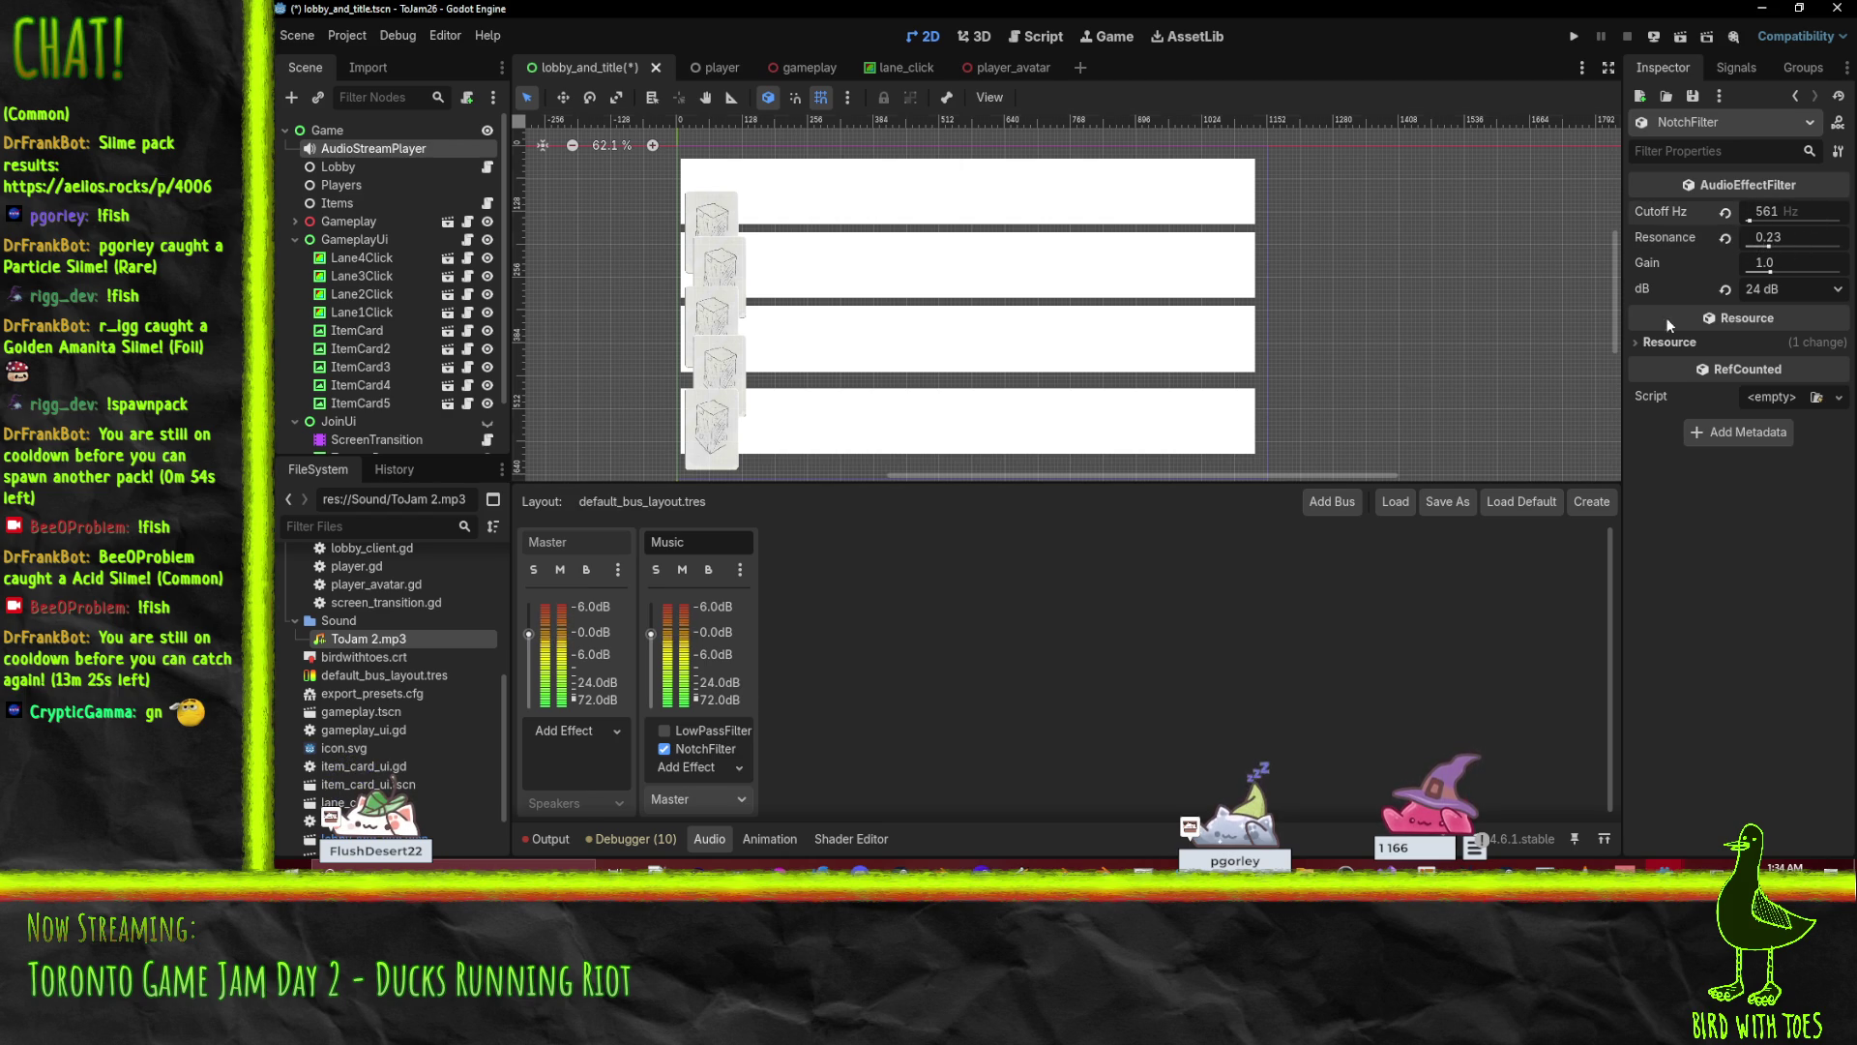
{"action": "left_click", "coordinate": [713, 766]}
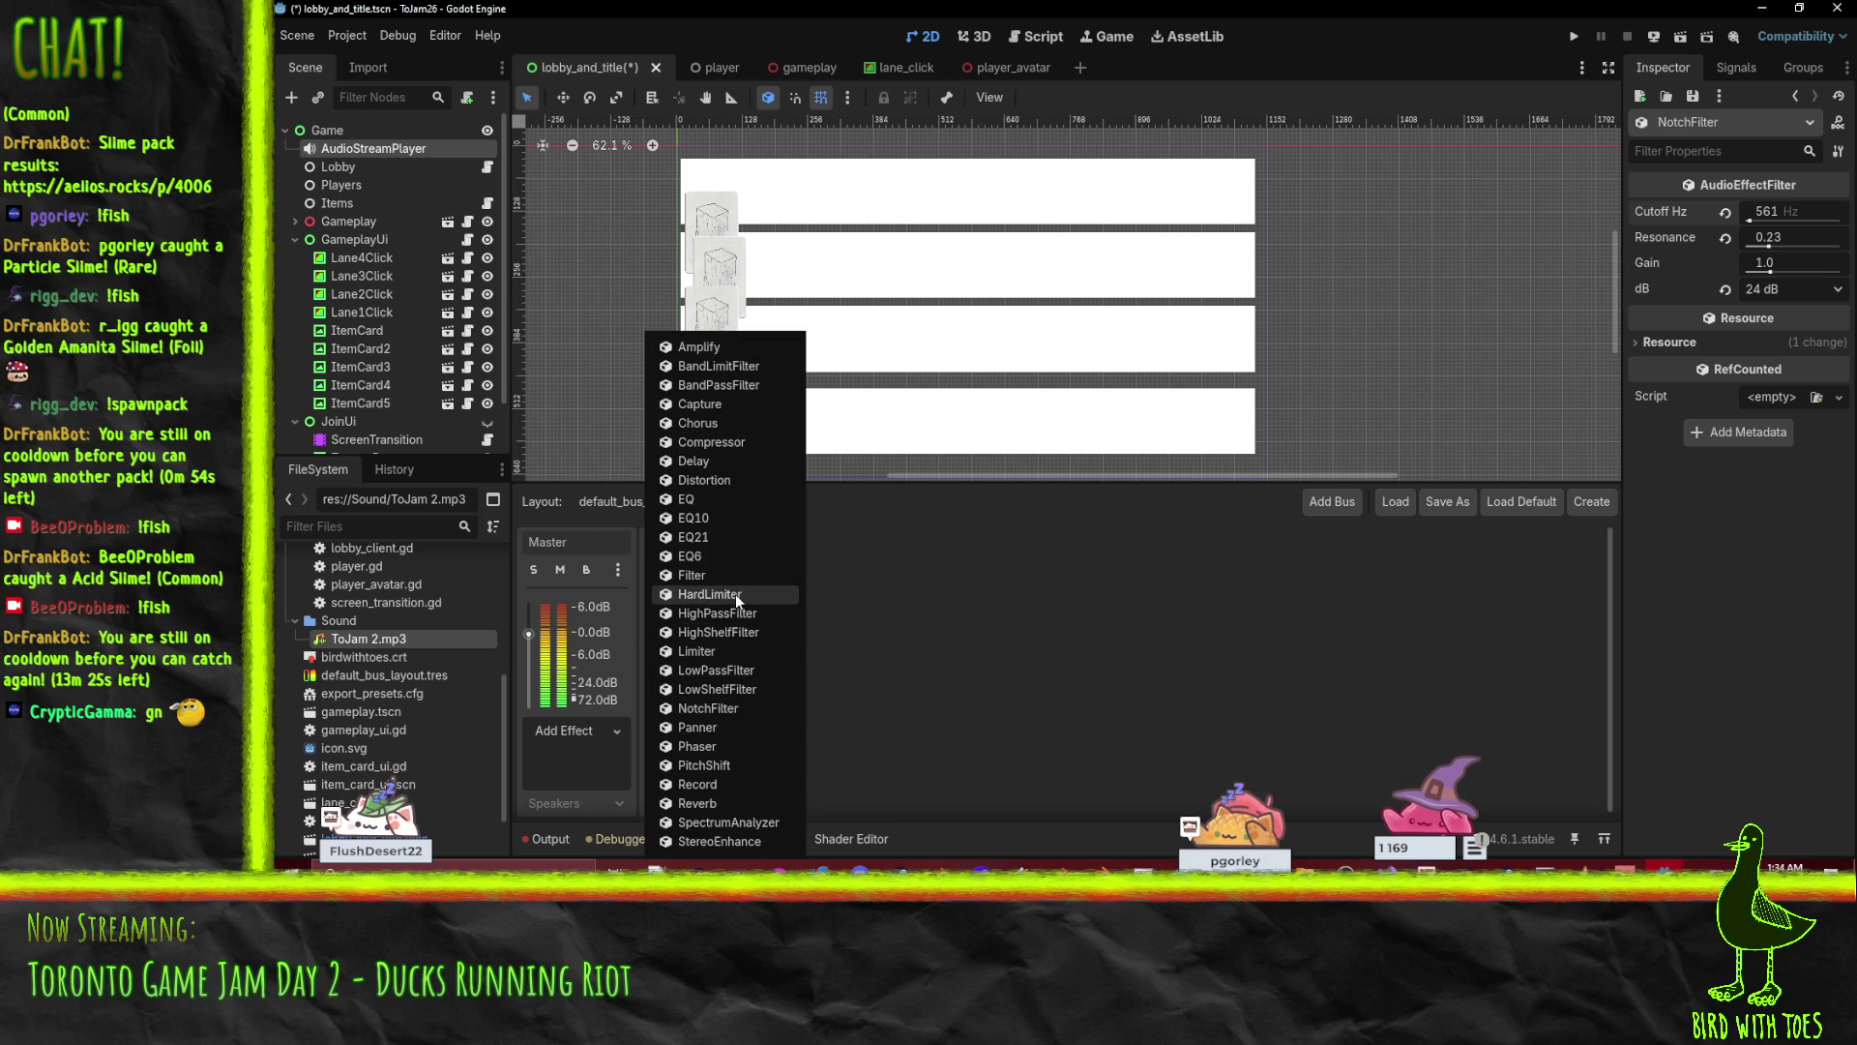
Add trial LowPassFilter and LowShelfFilter effects, raise the shelf cutoff, then delete the LowShelfFilter.
{"action": "left_click", "coordinate": [736, 673]}
{"action": "left_click", "coordinate": [712, 747]}
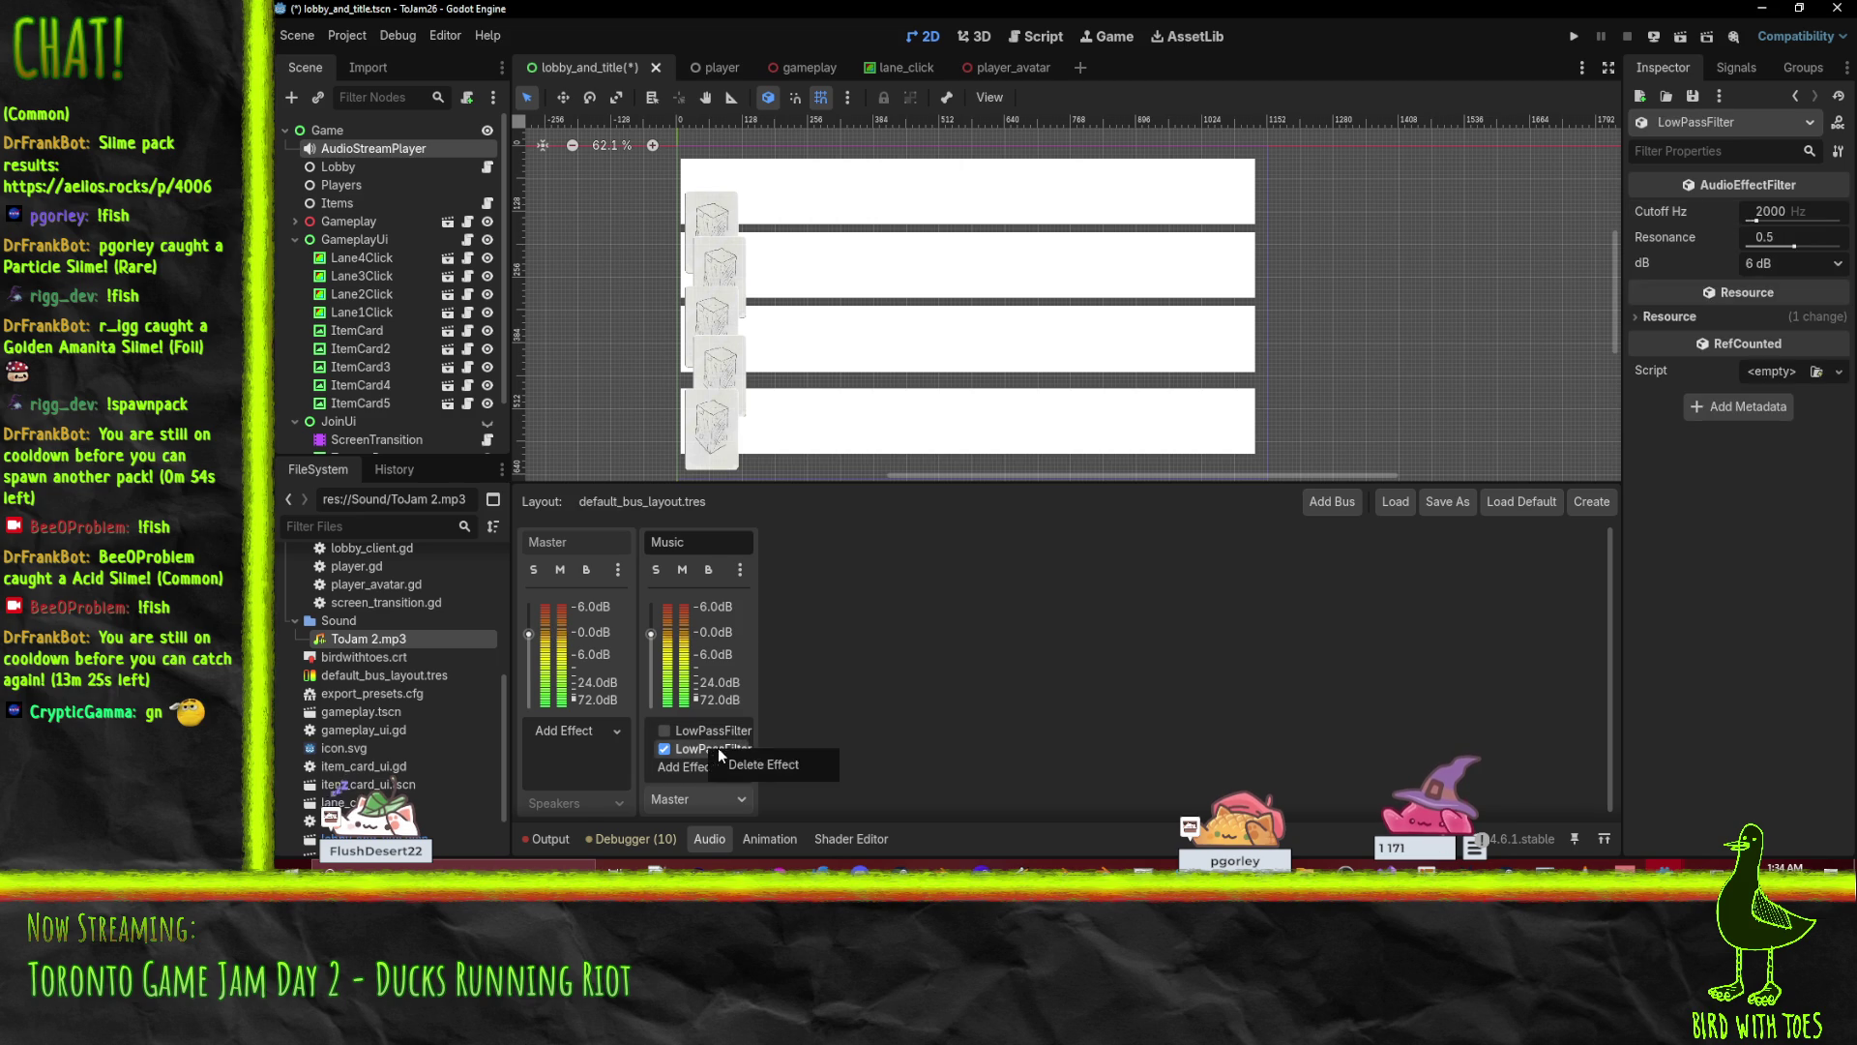
{"action": "left_click", "coordinate": [733, 764]}
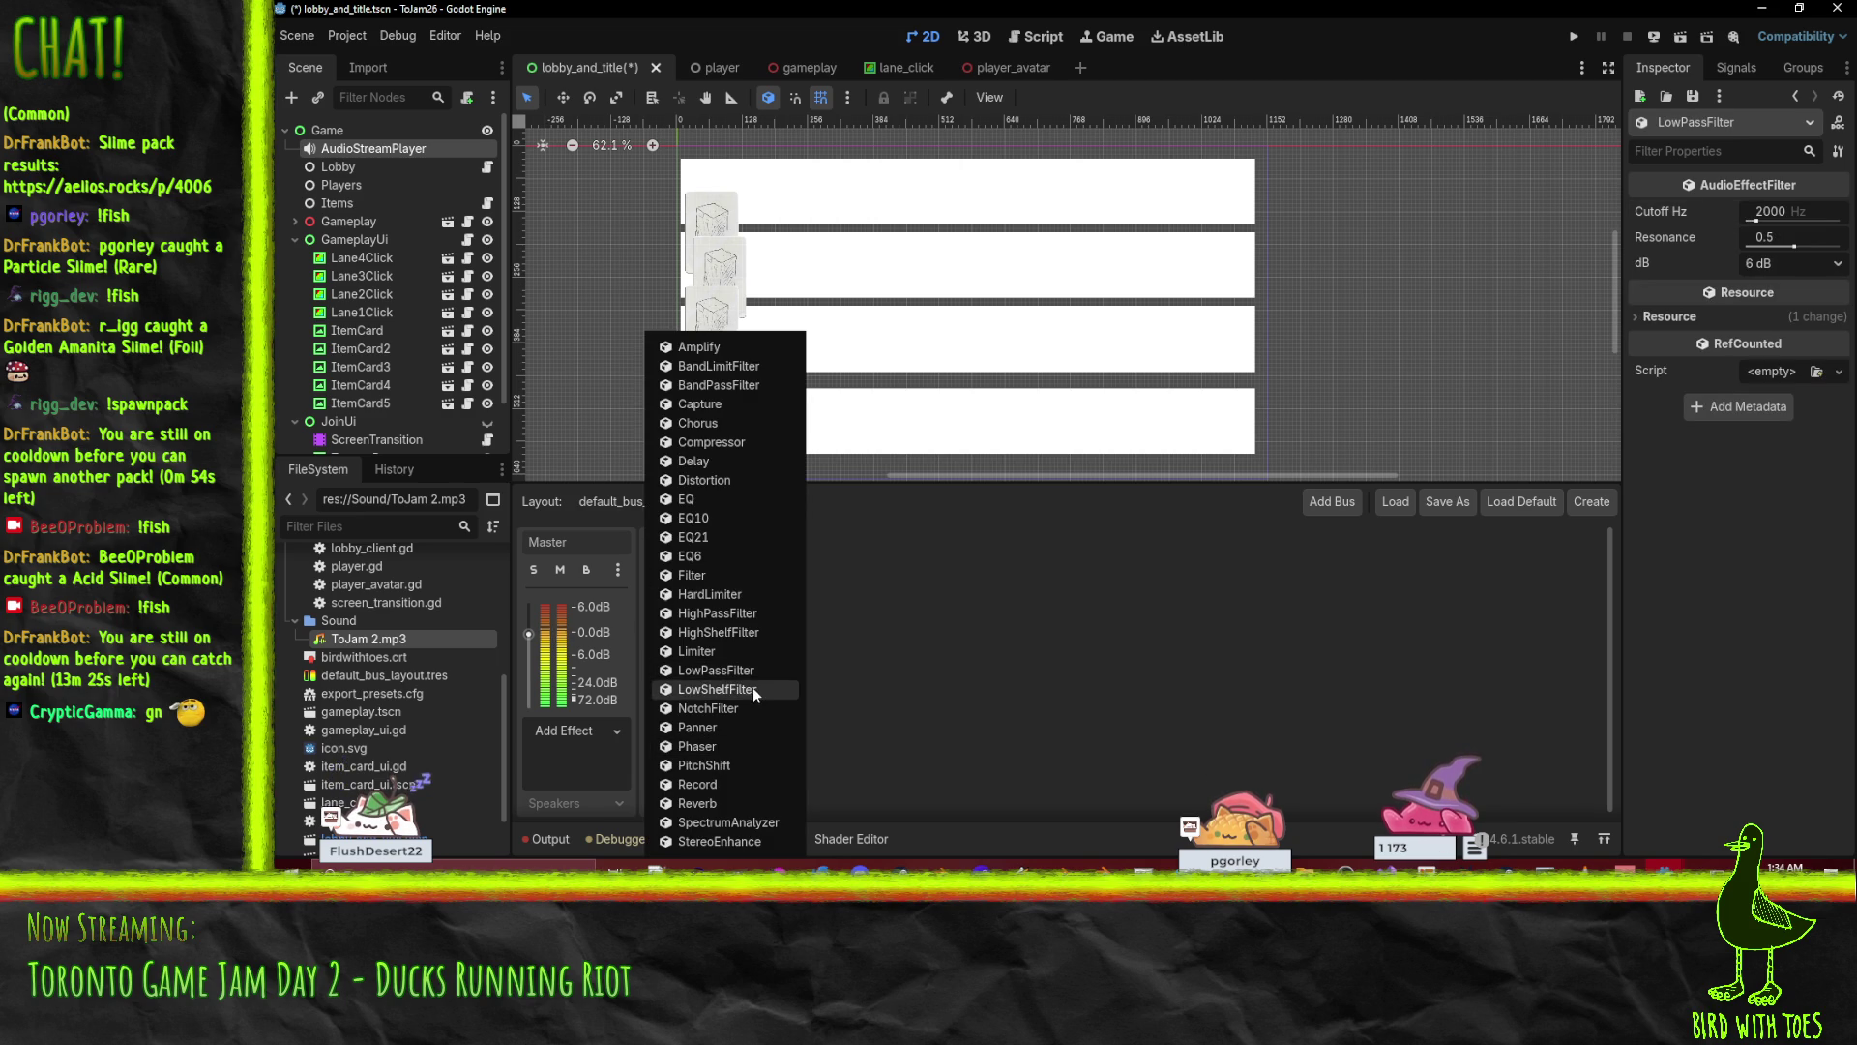
{"action": "left_click", "coordinate": [755, 688]}
{"action": "left_click", "coordinate": [729, 749]}
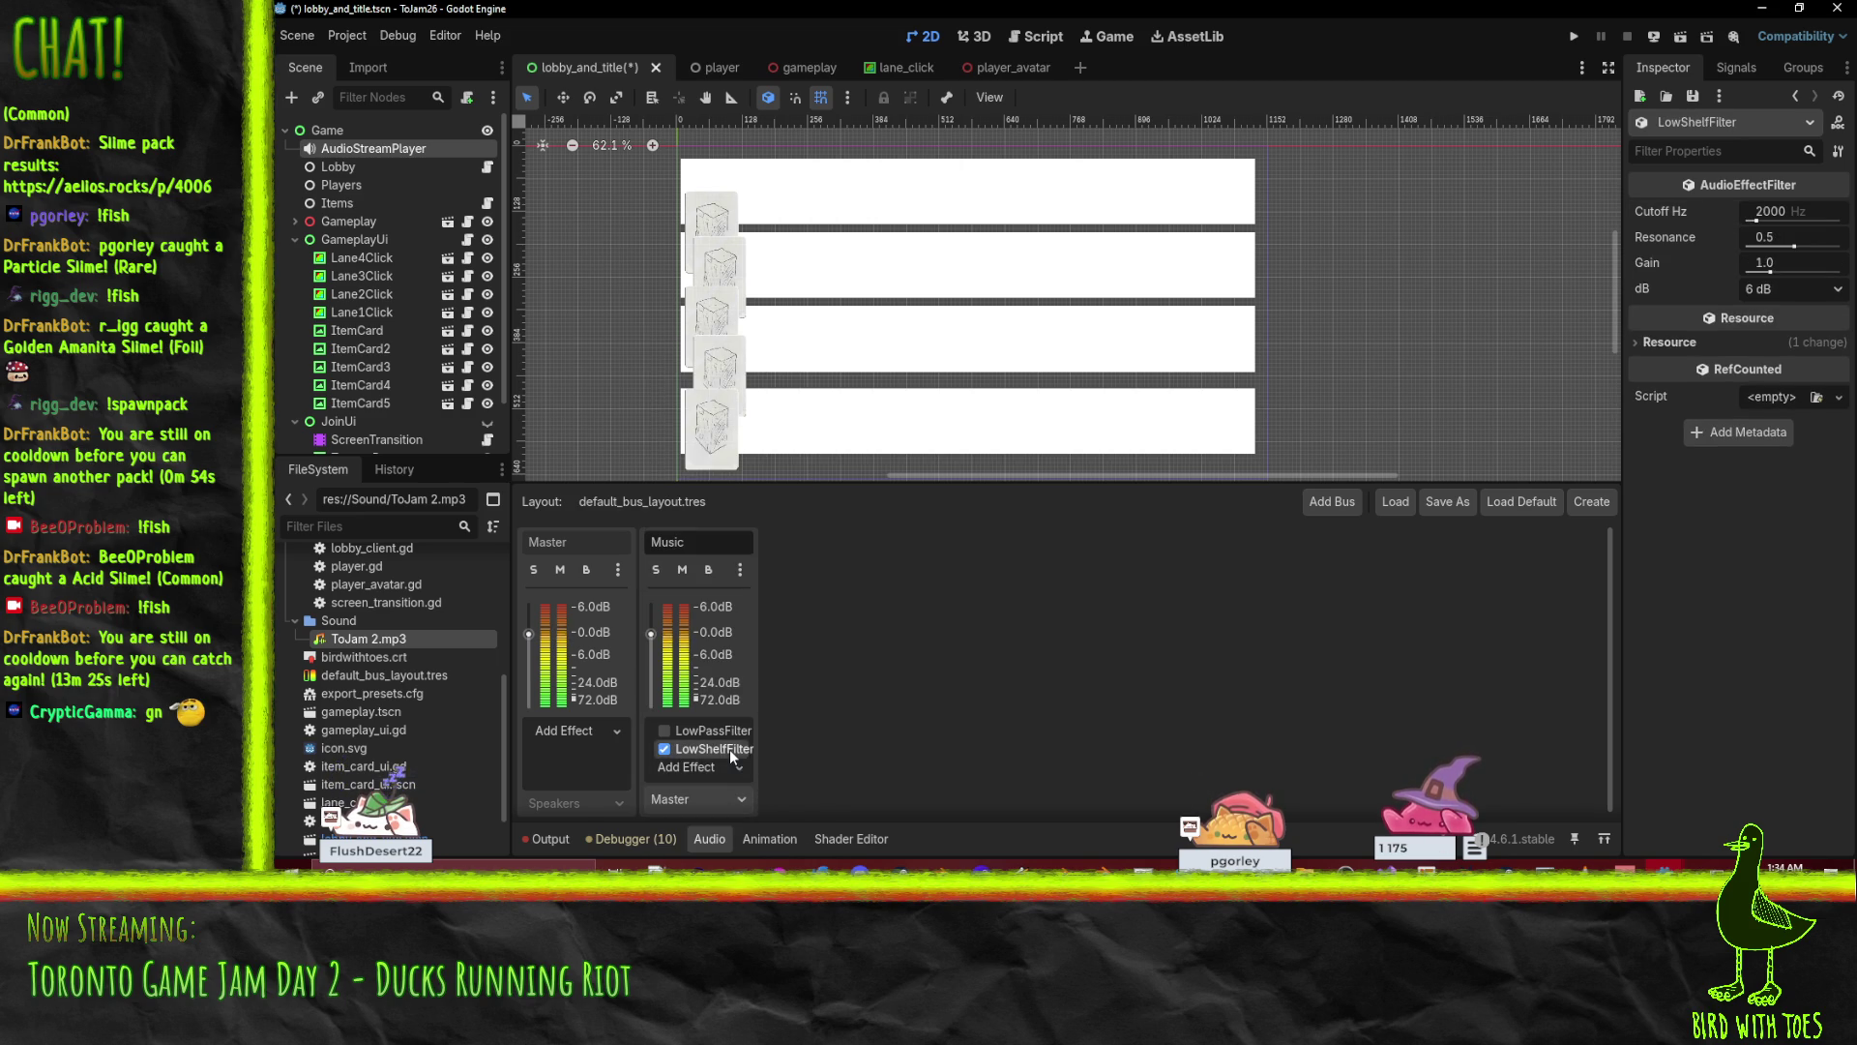
{"action": "left_click_drag", "start_coordinate": [1754, 222], "coordinate": [1801, 222]}
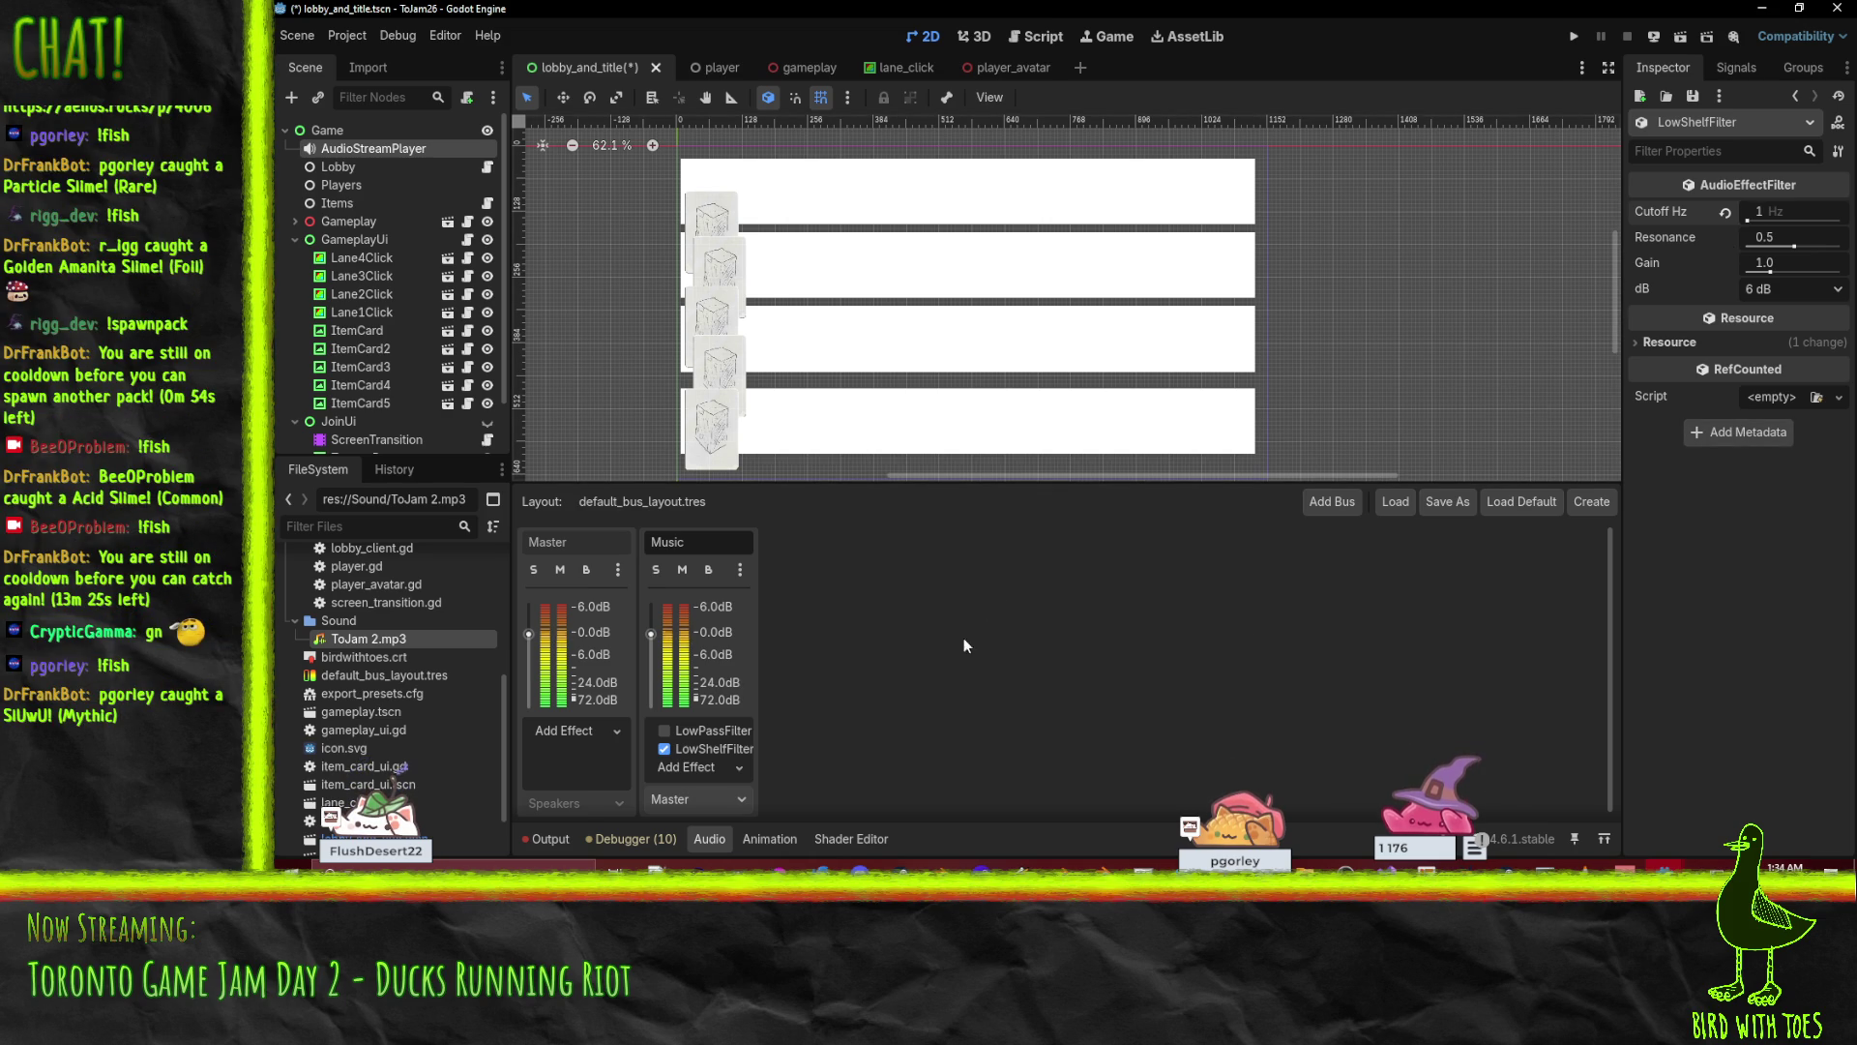
{"action": "right_click", "coordinate": [715, 751]}
{"action": "left_click", "coordinate": [733, 761]}
{"action": "left_click", "coordinate": [694, 728]}
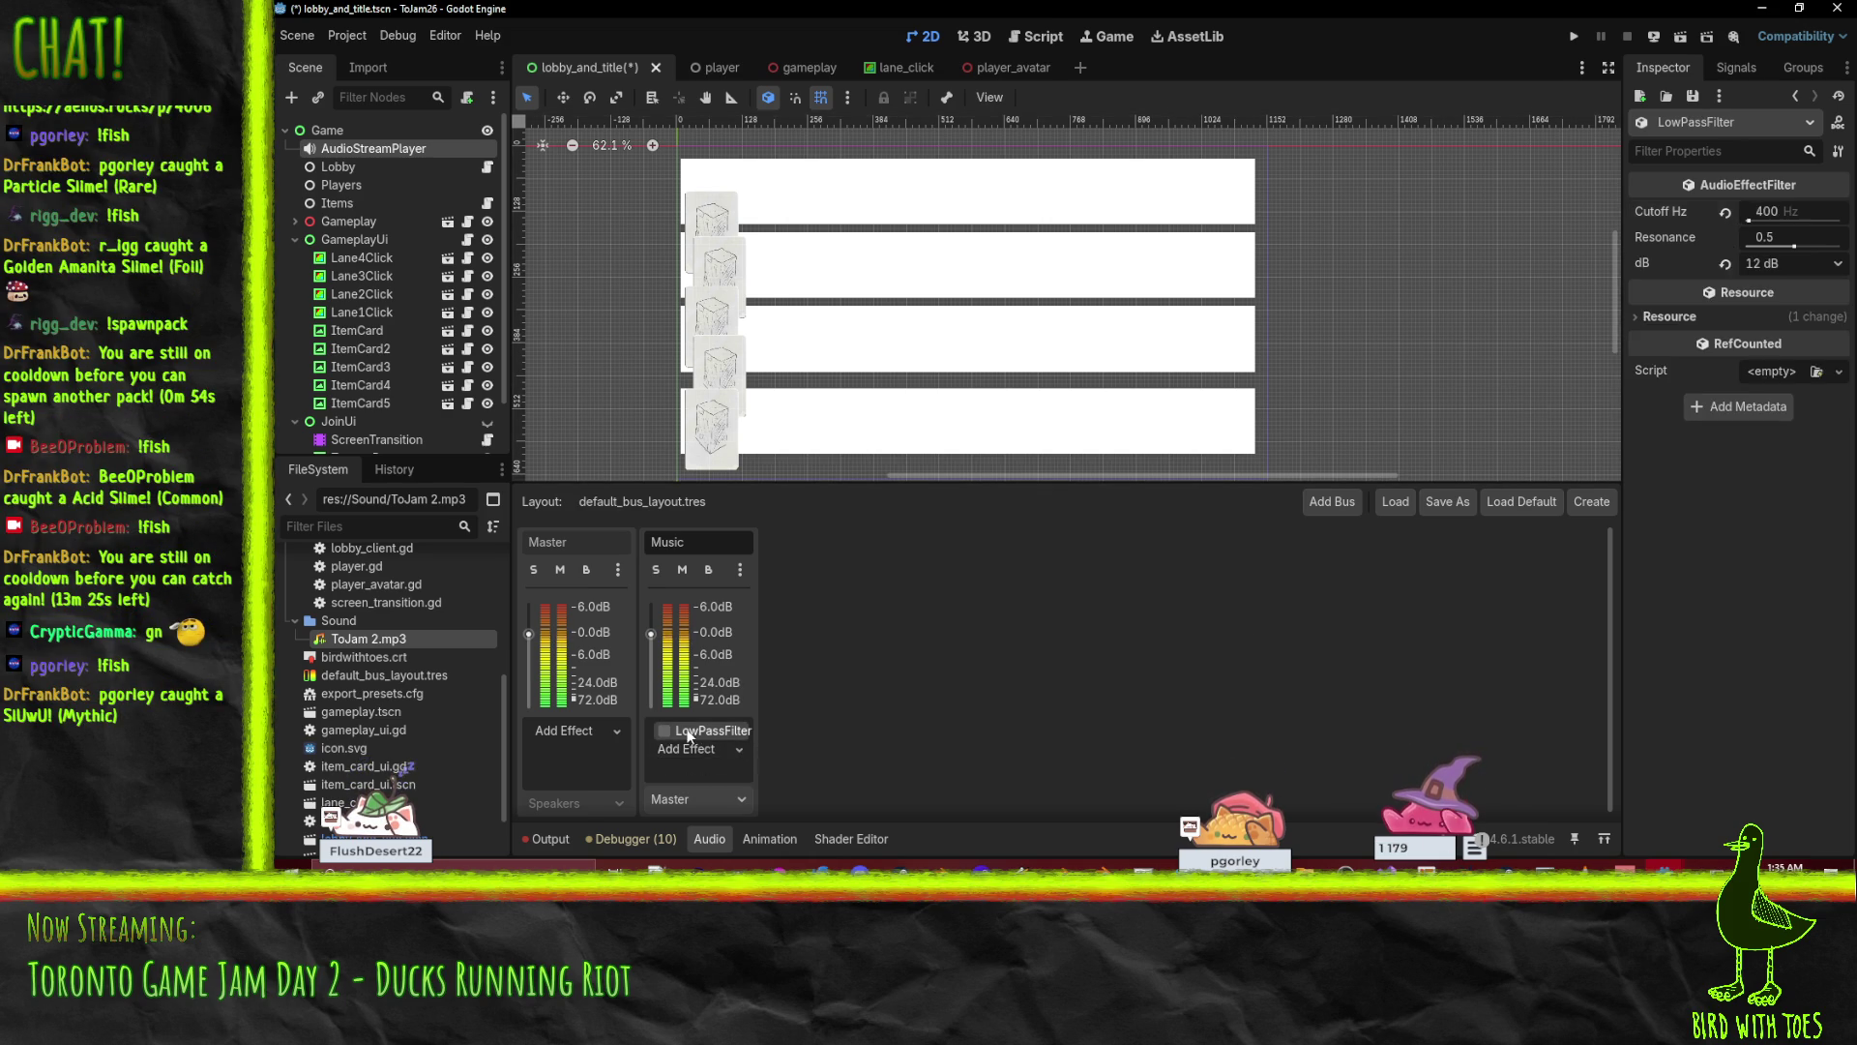
Re-enable the Music bus LowPassFilter and set its resonance to 0.75.
{"action": "left_click", "coordinate": [667, 730]}
{"action": "left_click_drag", "start_coordinate": [1794, 245], "coordinate": [1816, 250]}
{"action": "left_click", "coordinate": [1751, 242]}
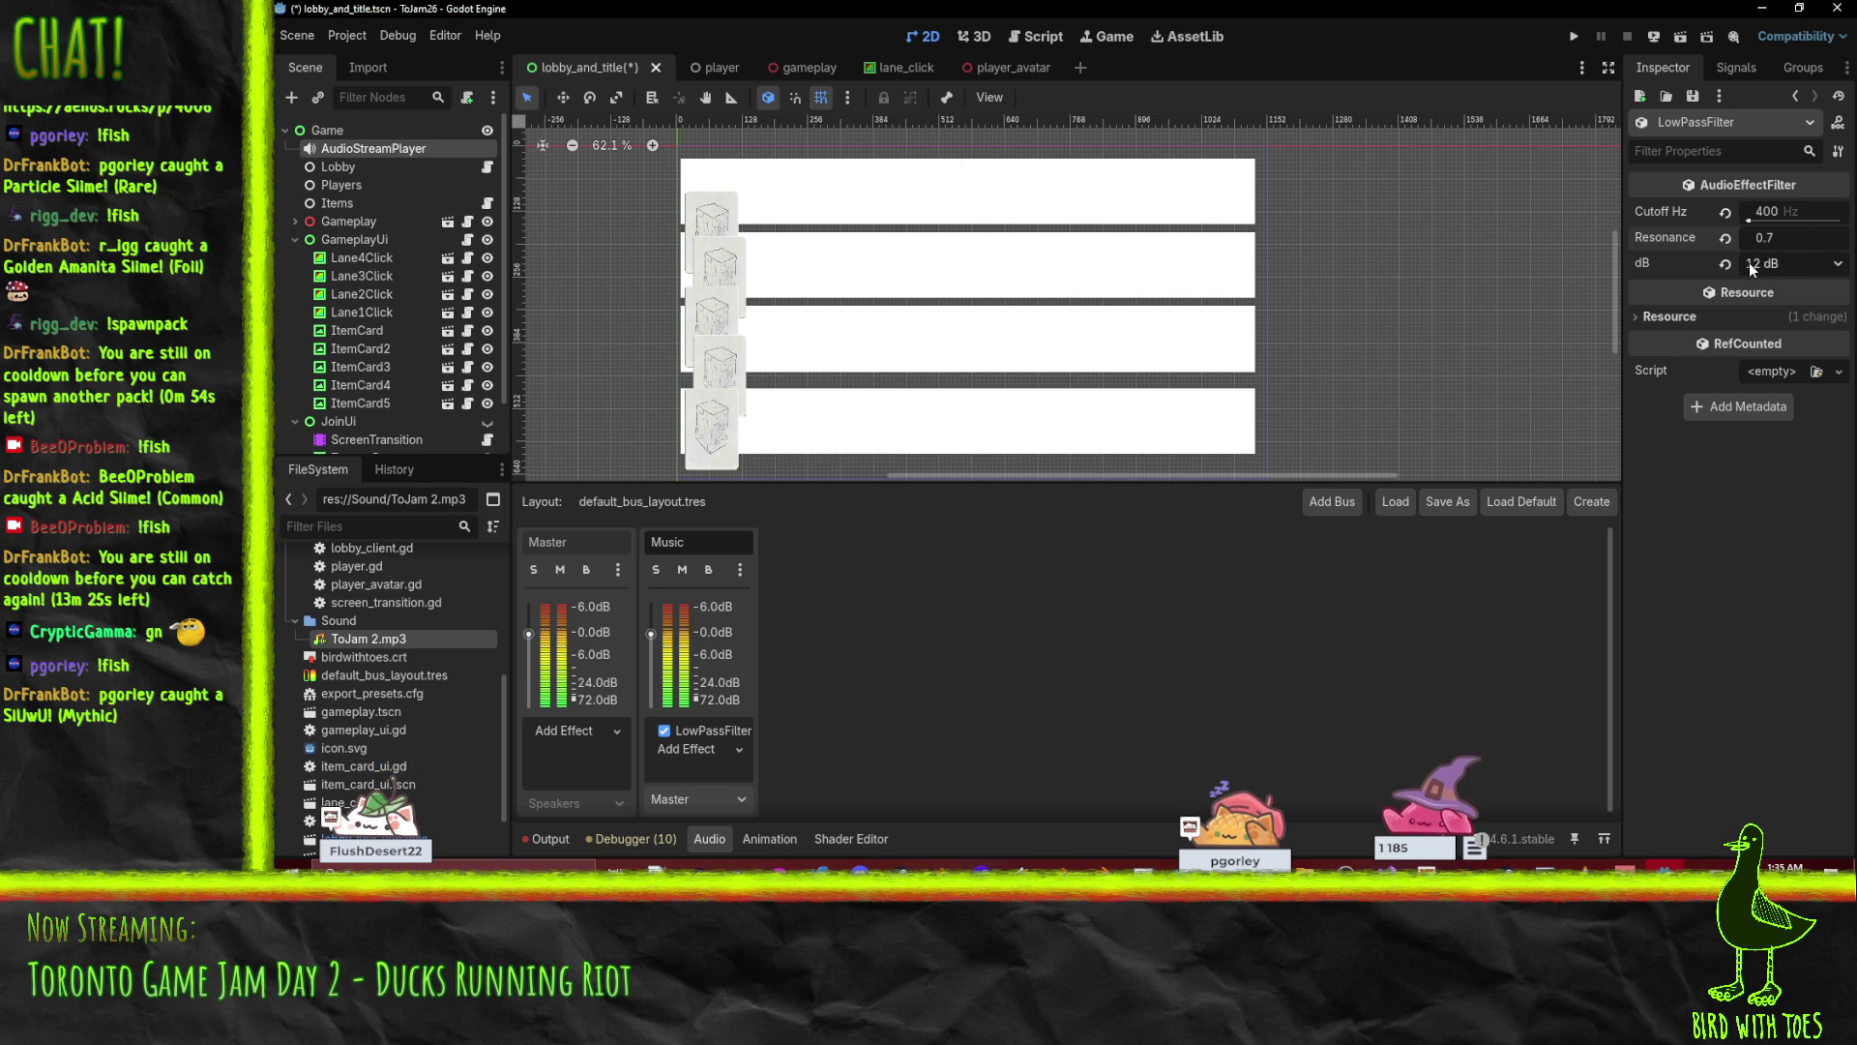
{"action": "key", "text": "BackSpace"}
{"action": "type", "text": "5"}
{"action": "key", "text": "Return"}
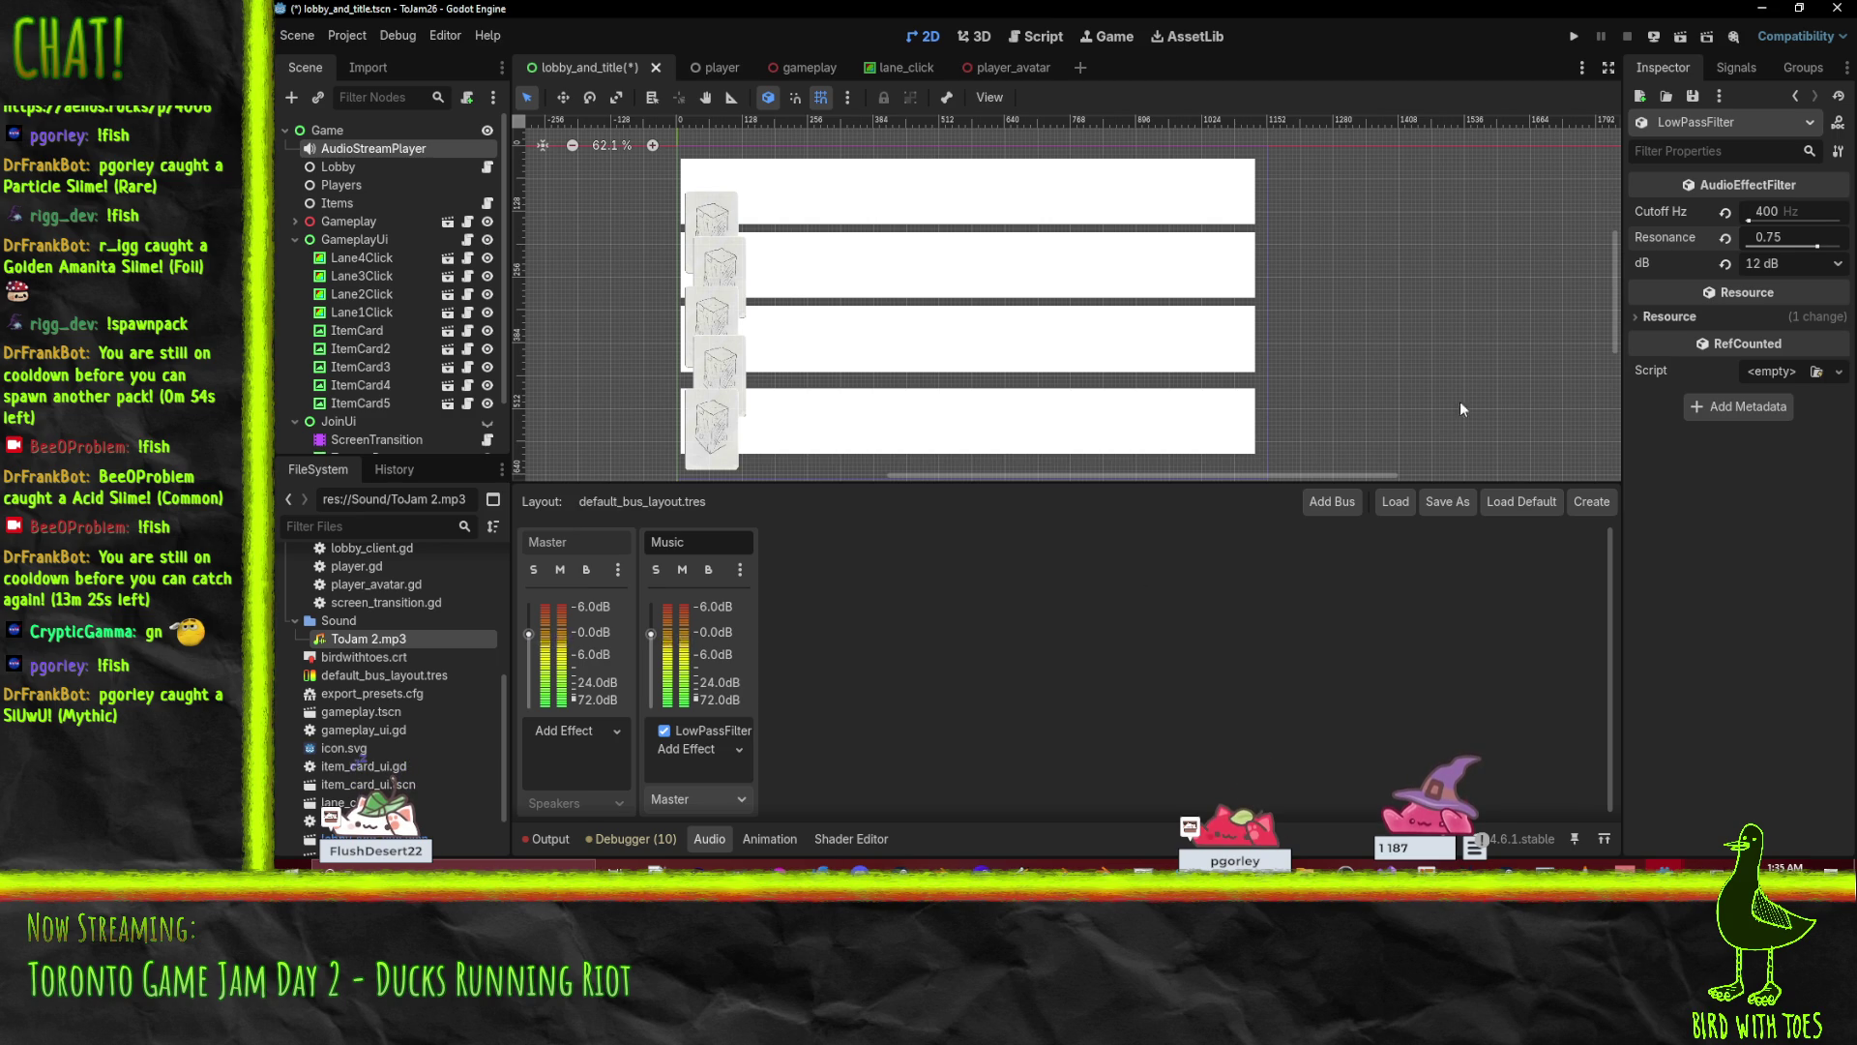
Push the cutoff frequency up, then enter an exact 400 Hz cutoff.
{"action": "left_click_drag", "start_coordinate": [1780, 221], "coordinate": [1854, 235]}
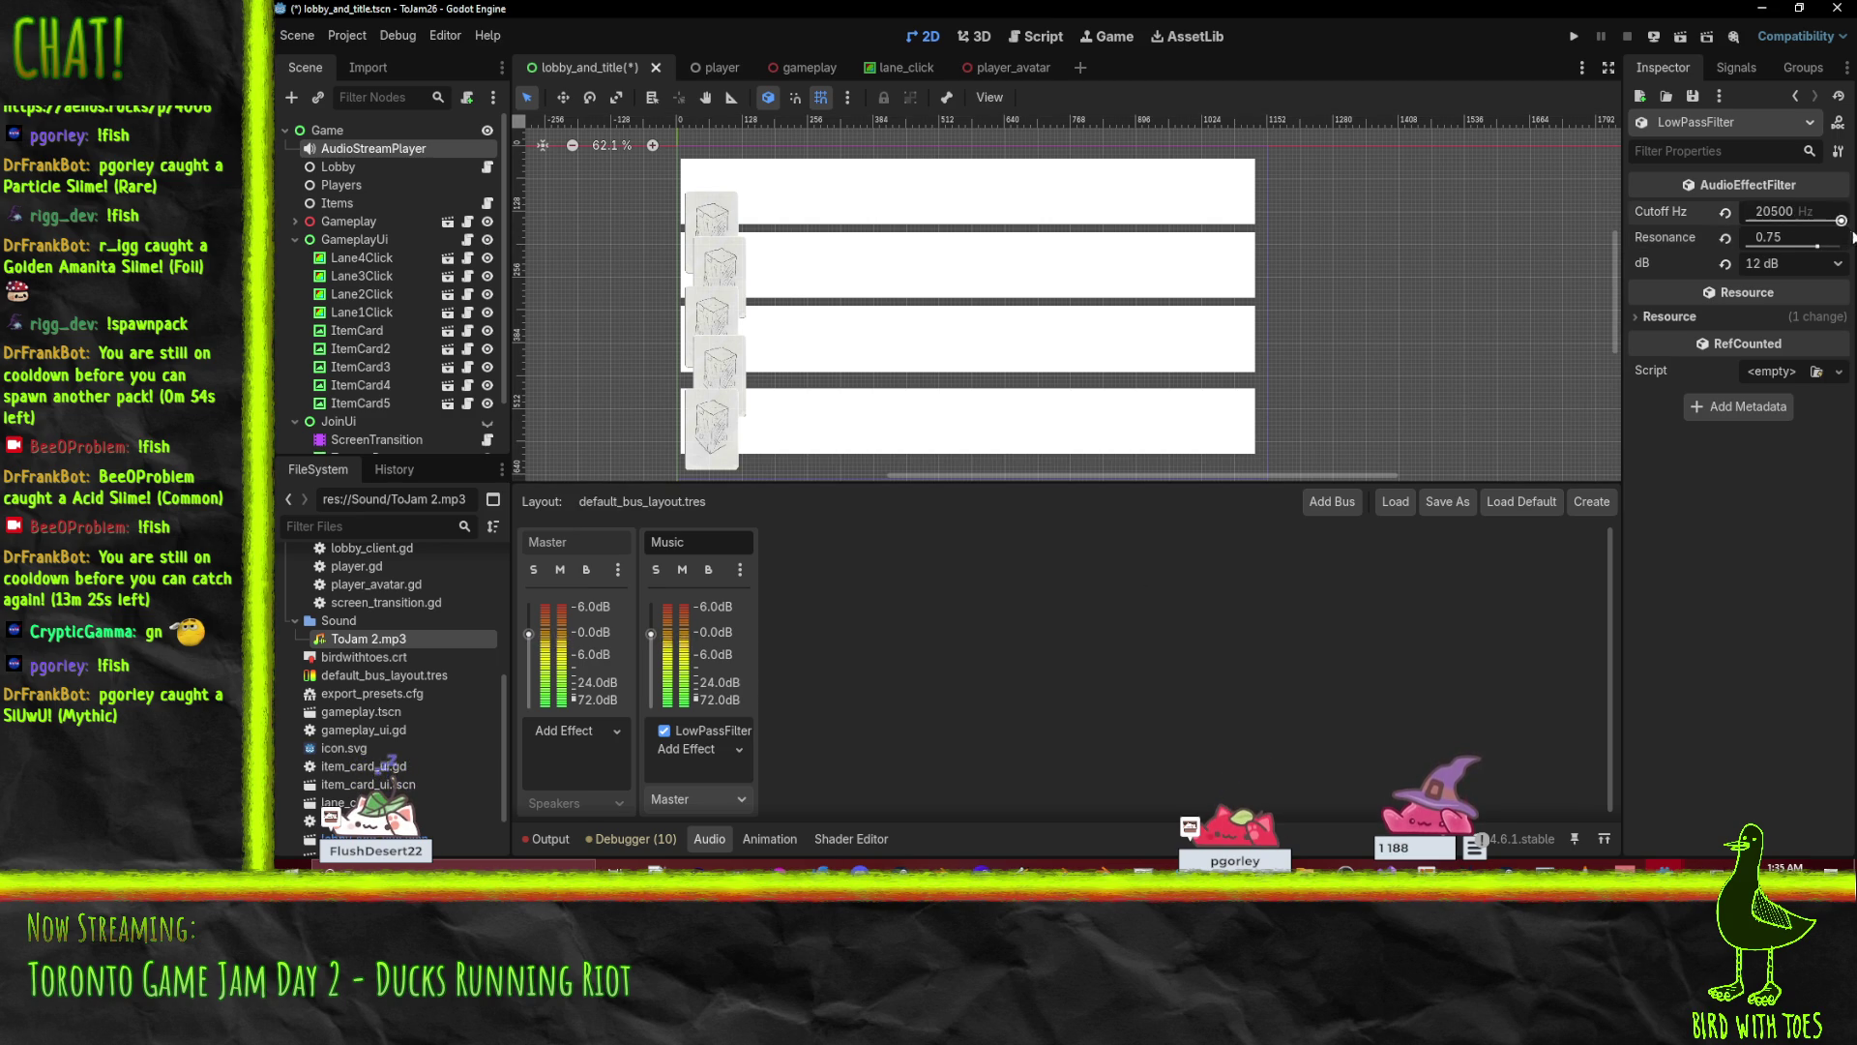
{"action": "left_click", "coordinate": [1762, 212]}
{"action": "type", "text": "100"}
{"action": "key", "text": "Return"}
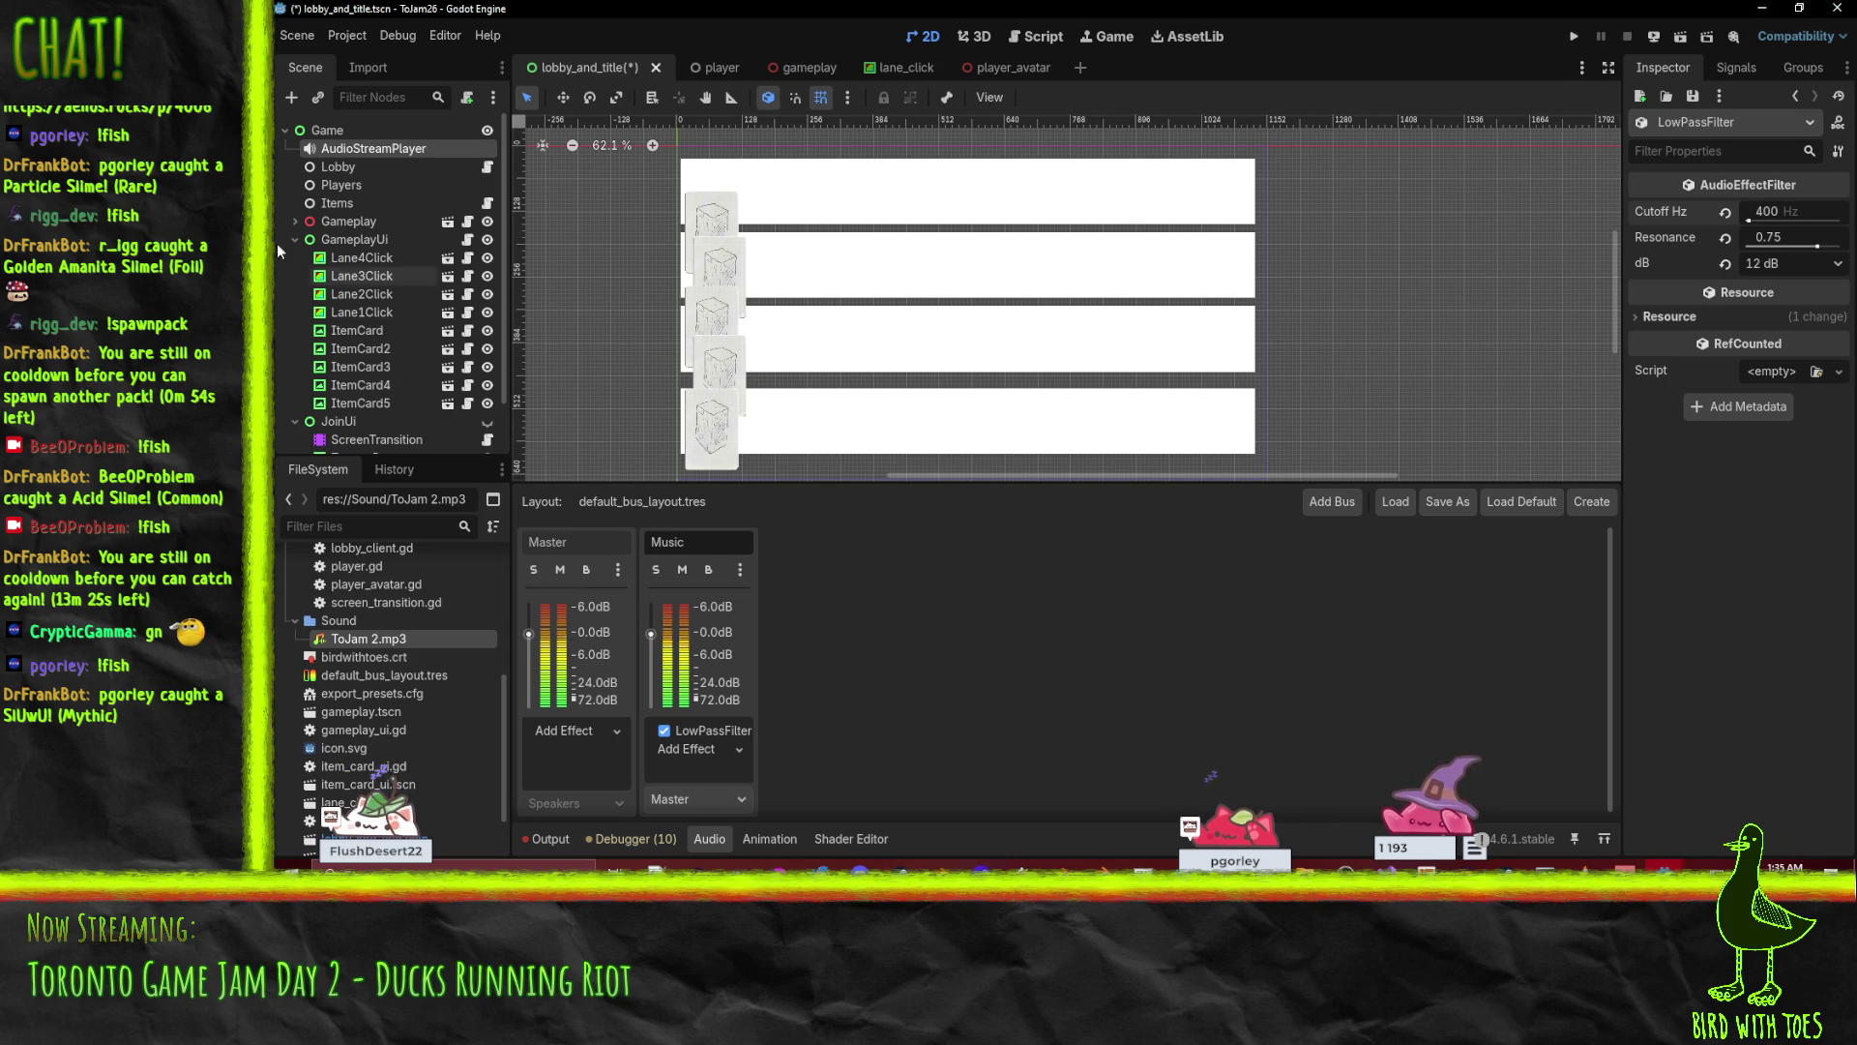
{"action": "left_click", "coordinate": [362, 148]}
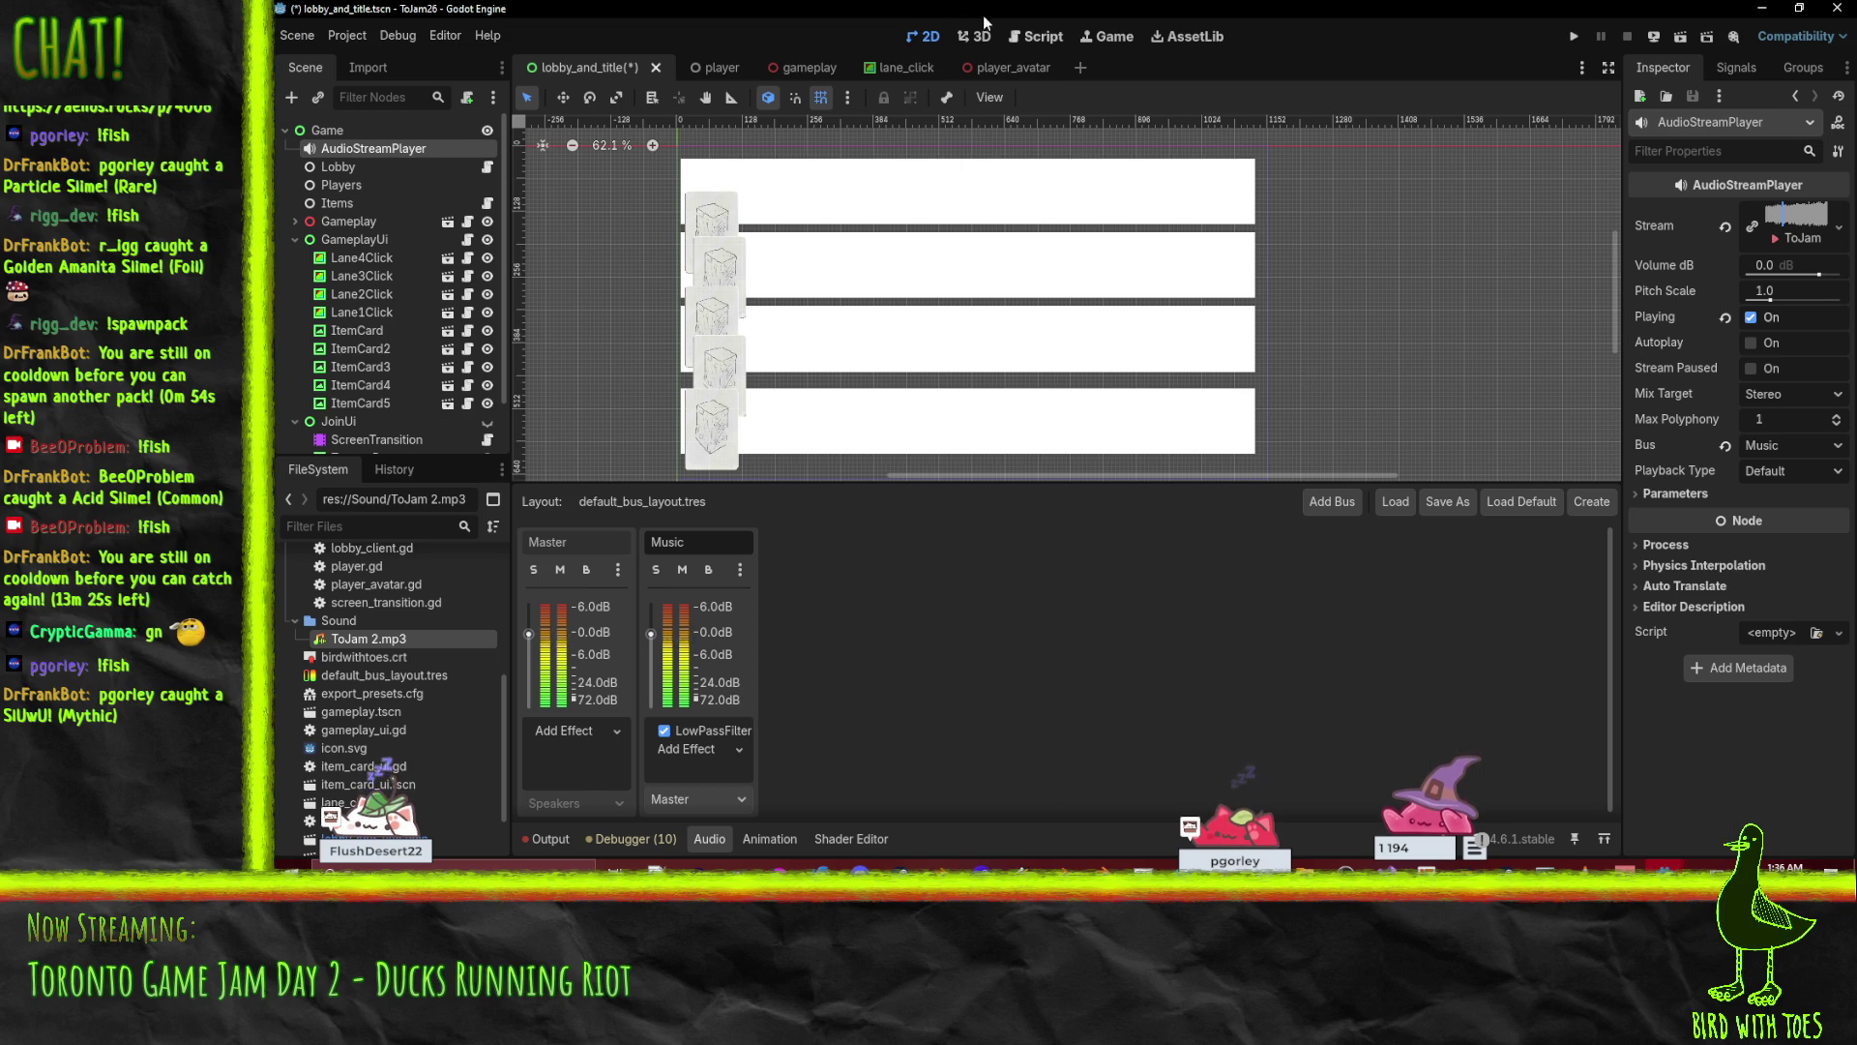
Save lobby_and_title, set the music player to Autoplay with Stream playback and Playing off, and save again.
{"action": "key", "text": "ctrl+s"}
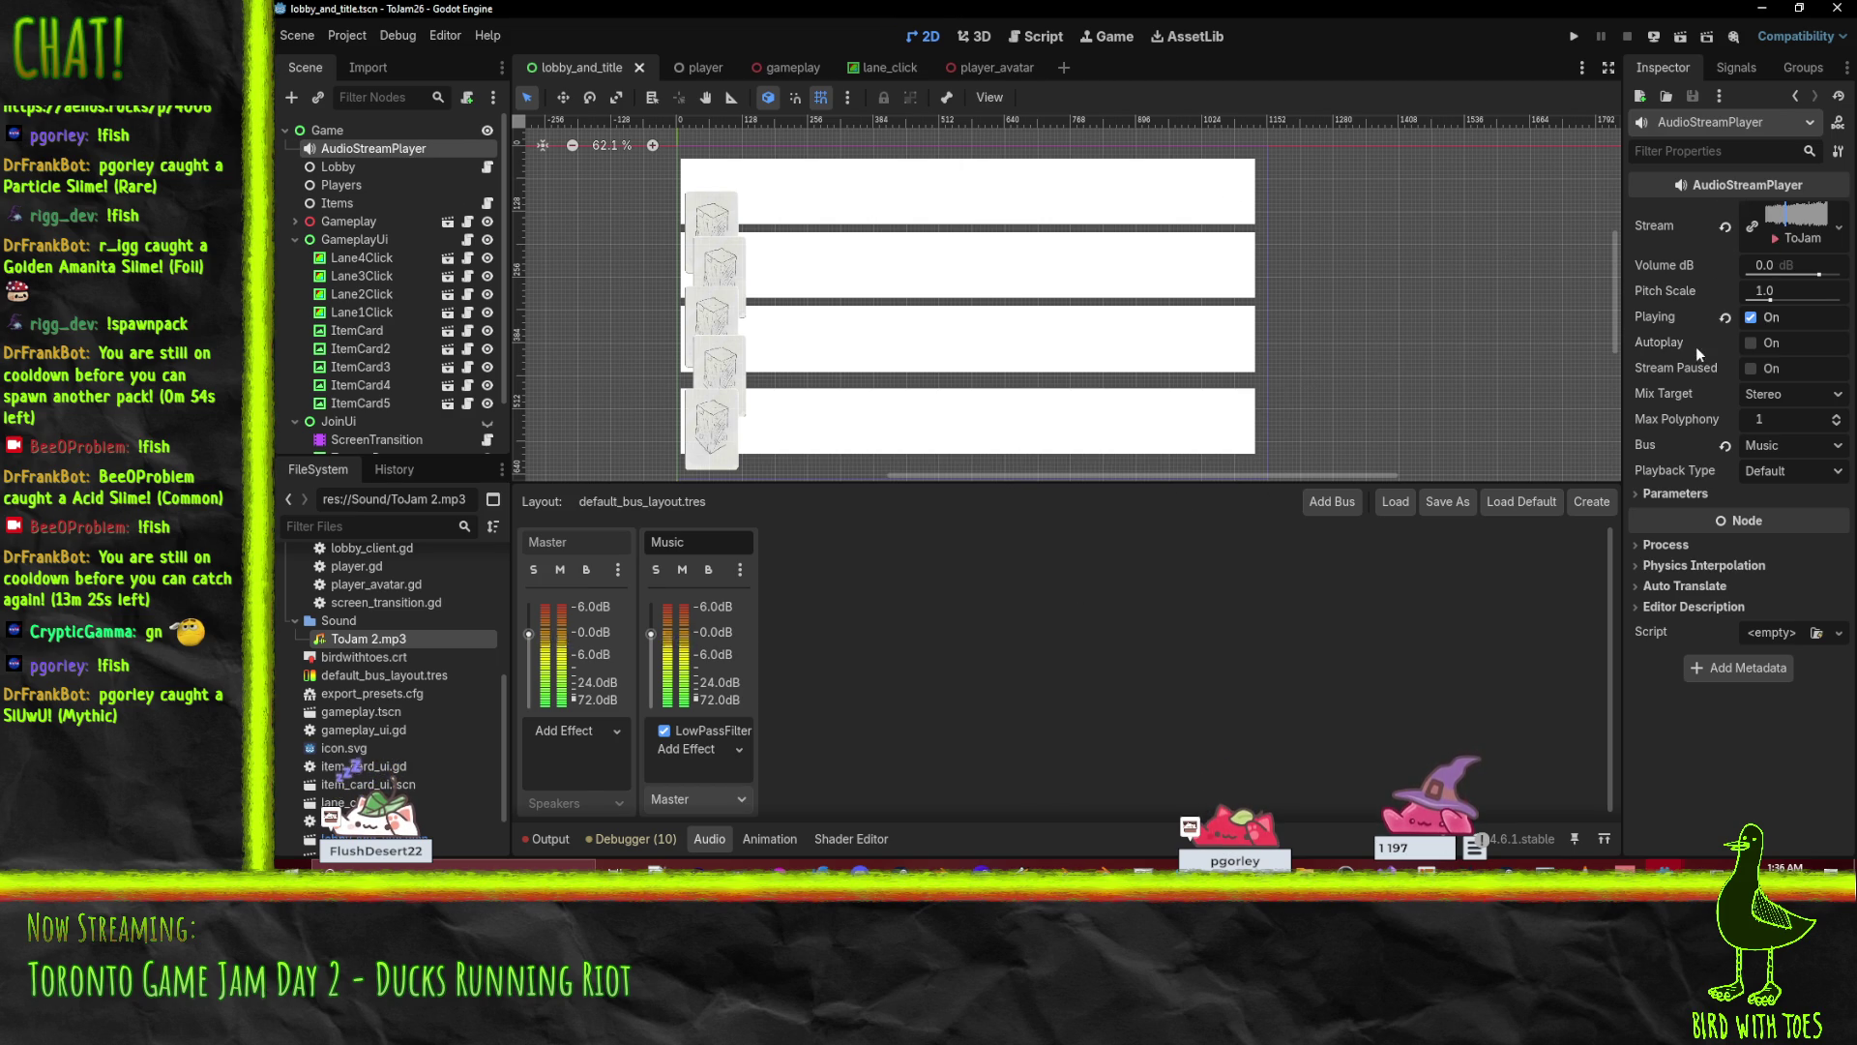
{"action": "left_click", "coordinate": [1752, 317]}
{"action": "left_click", "coordinate": [1746, 342]}
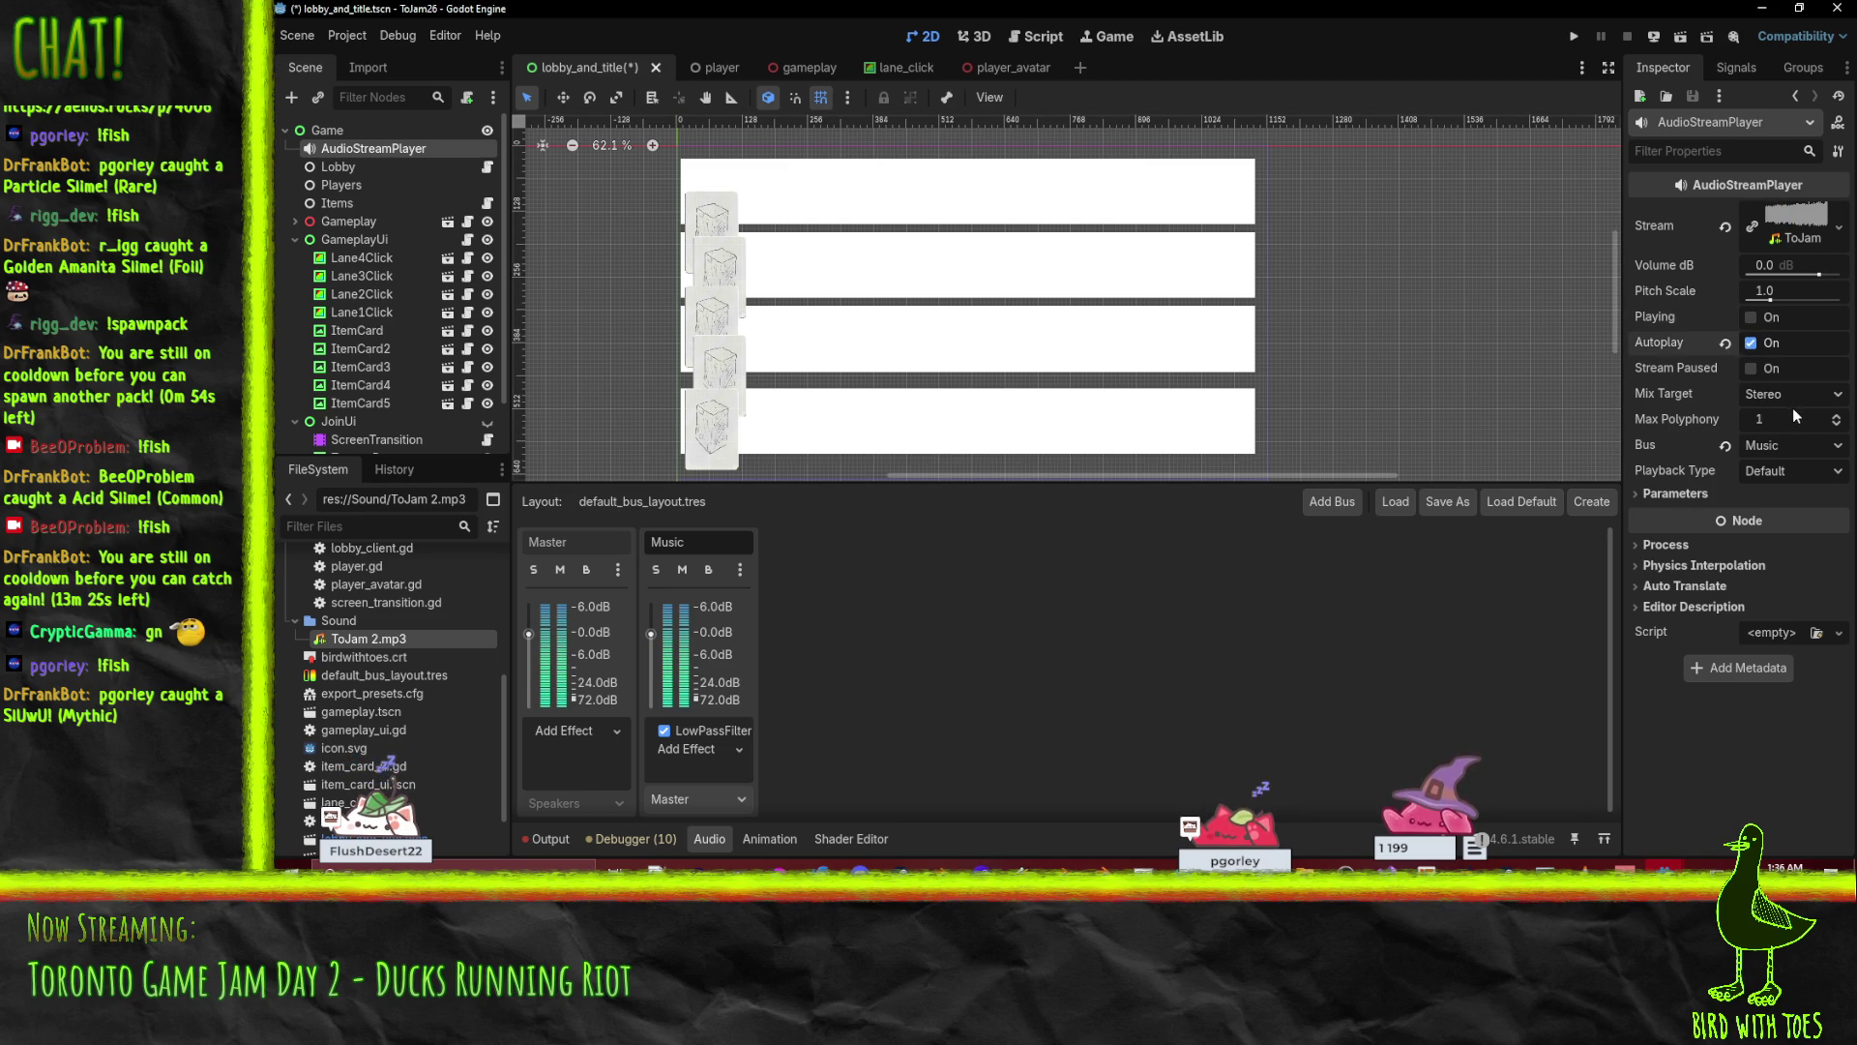
{"action": "left_click", "coordinate": [1791, 472]}
{"action": "left_click", "coordinate": [1776, 519]}
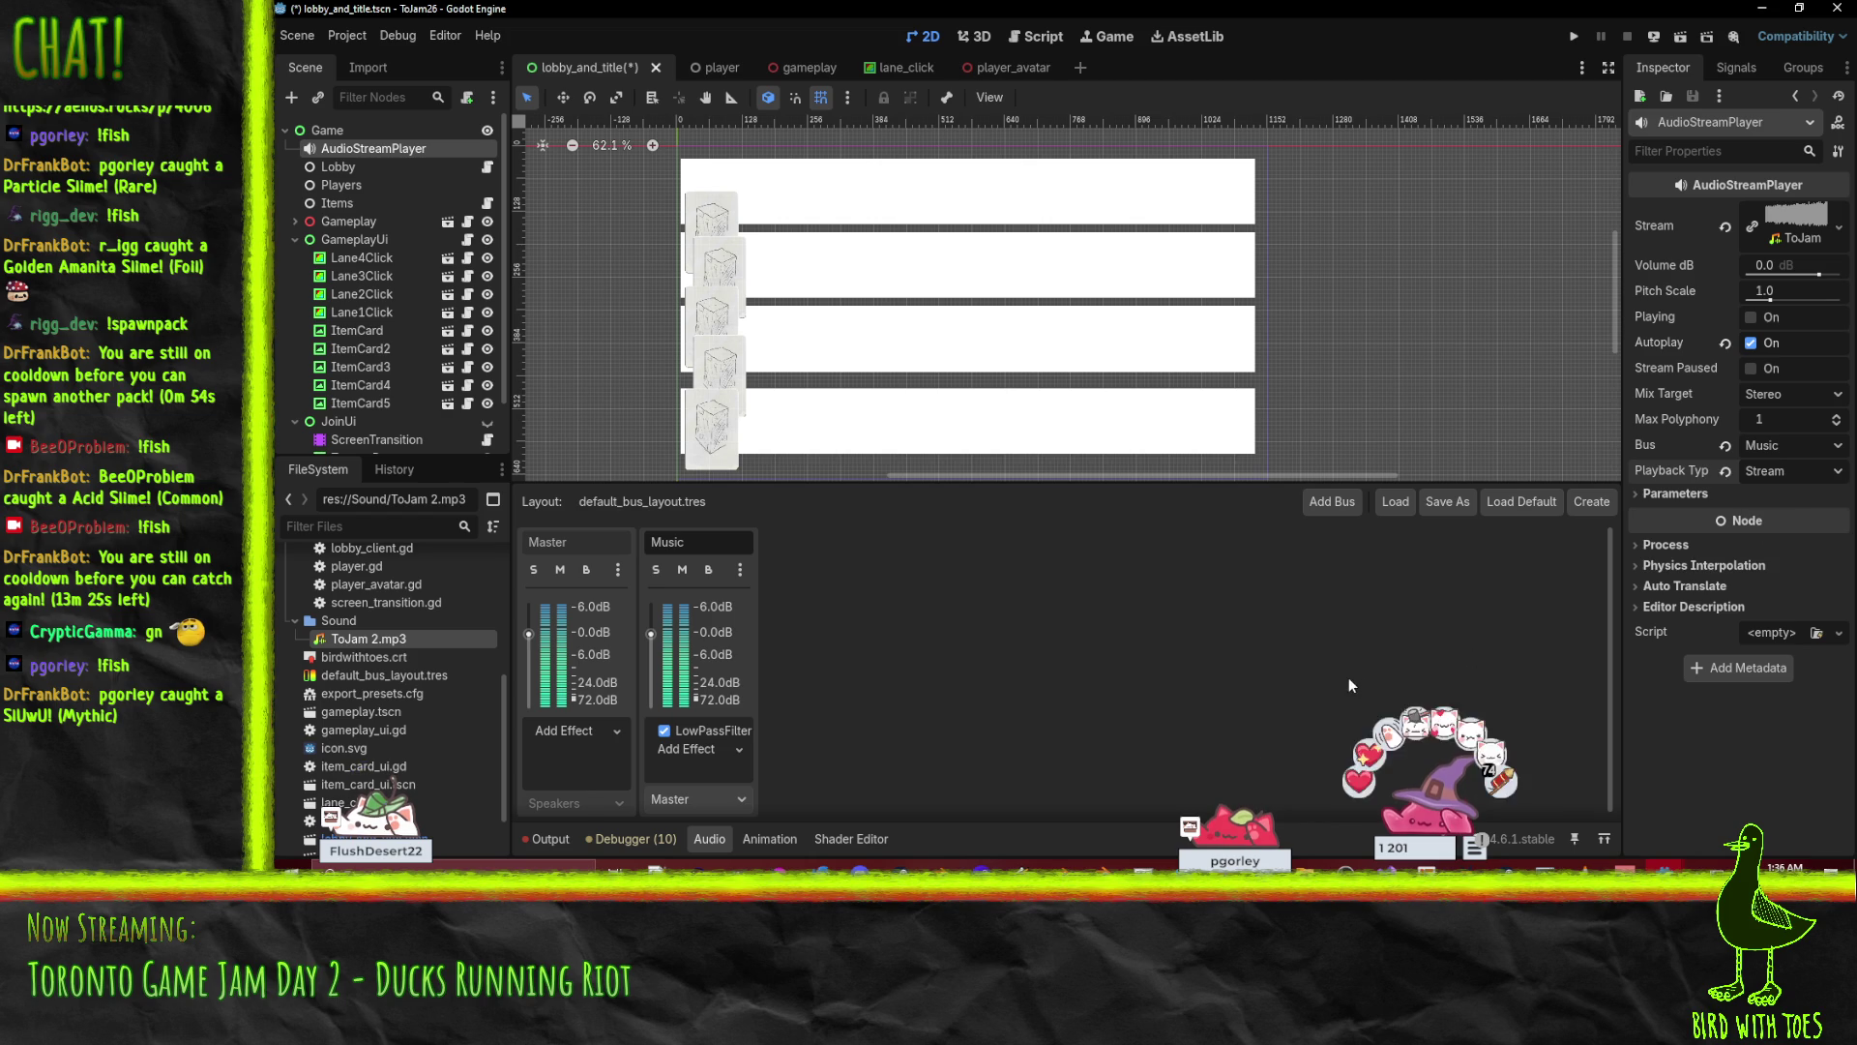
{"action": "key", "text": "ctrl+s"}
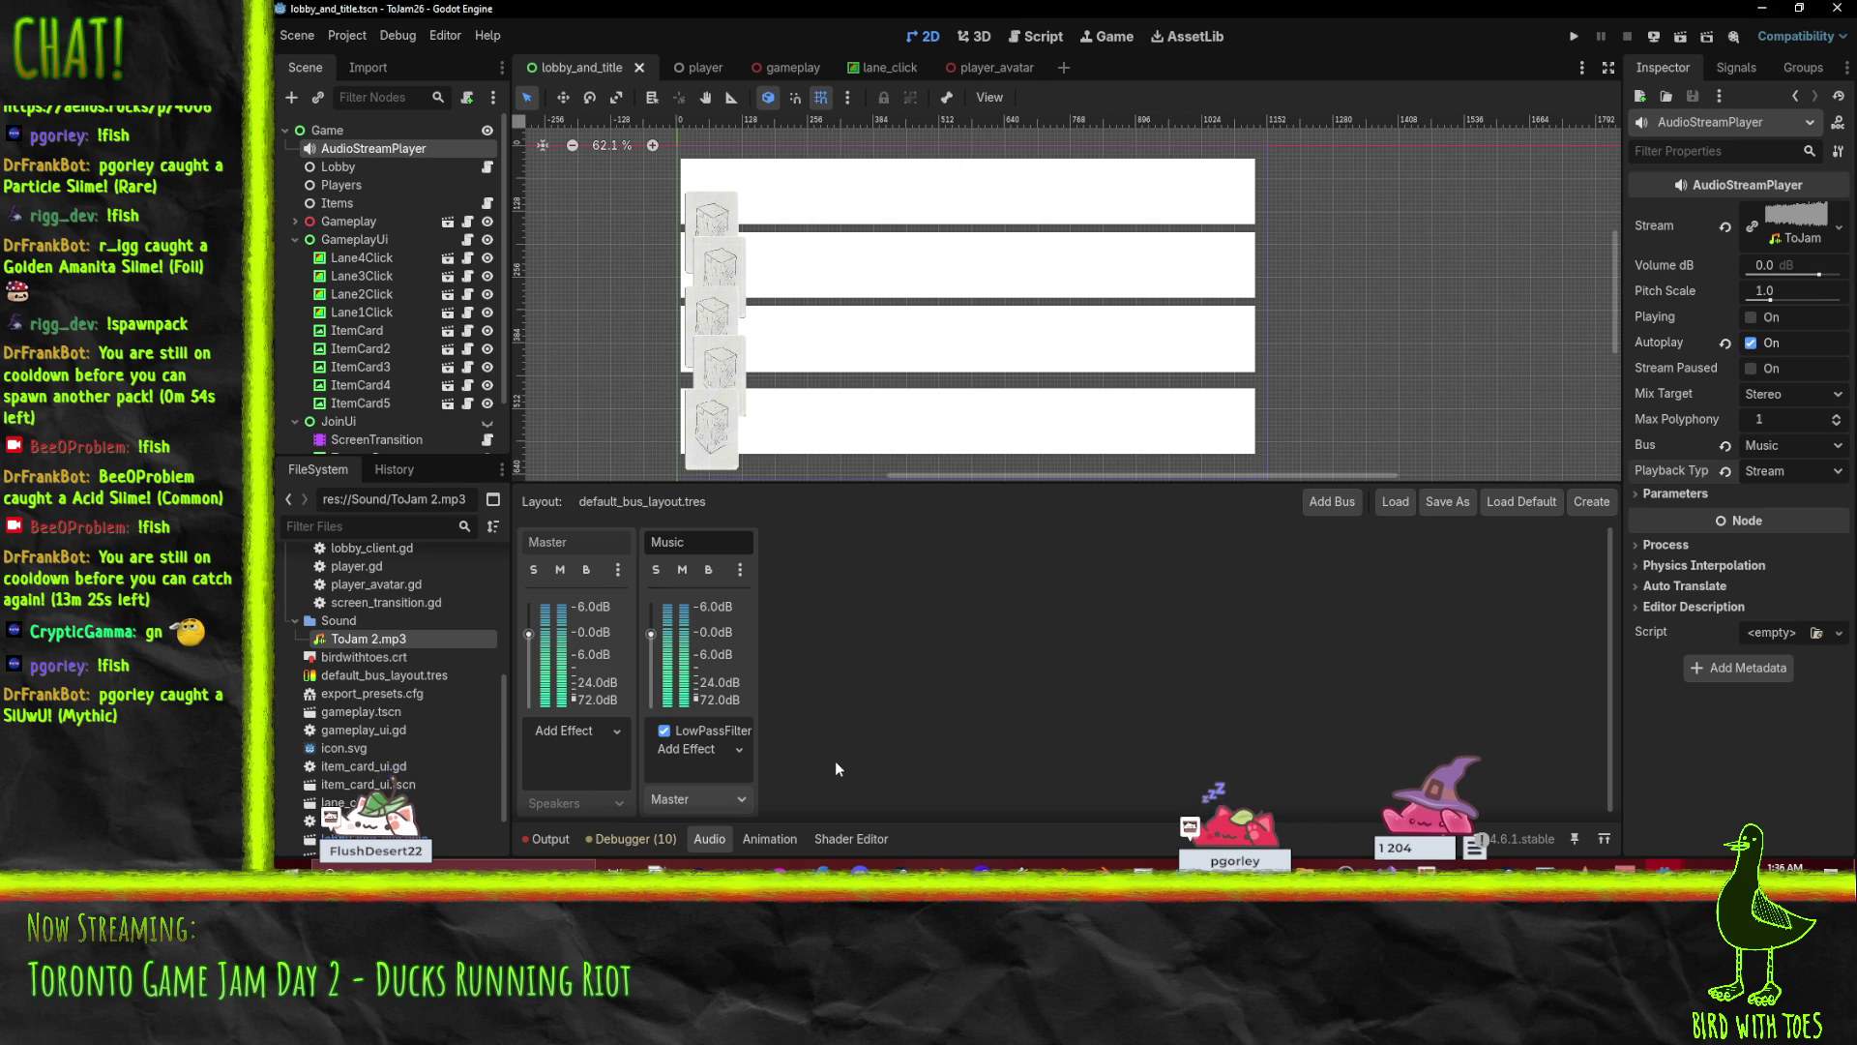
Test-run the game: join, pick the next character, ready up, spawn a block with an item card, then stop.
{"action": "left_click", "coordinate": [1577, 37]}
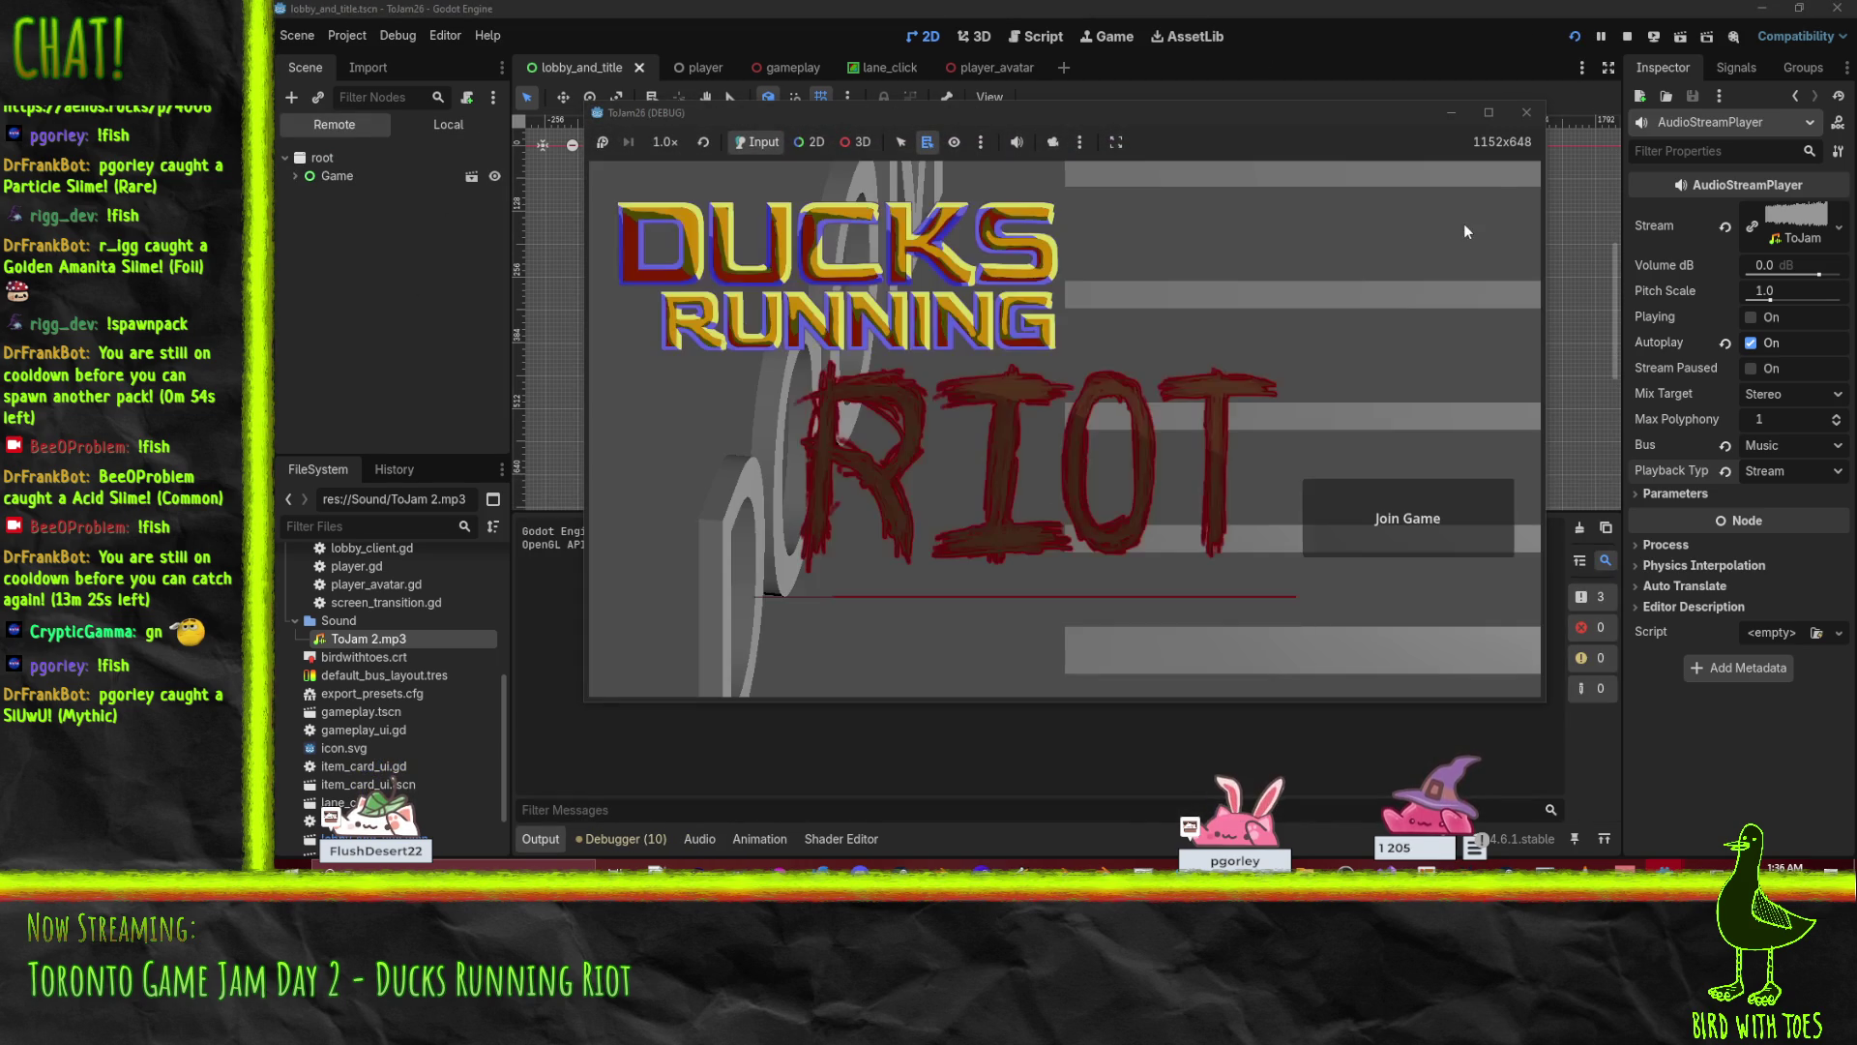
{"action": "left_click", "coordinate": [1419, 524]}
{"action": "left_click", "coordinate": [1256, 437]}
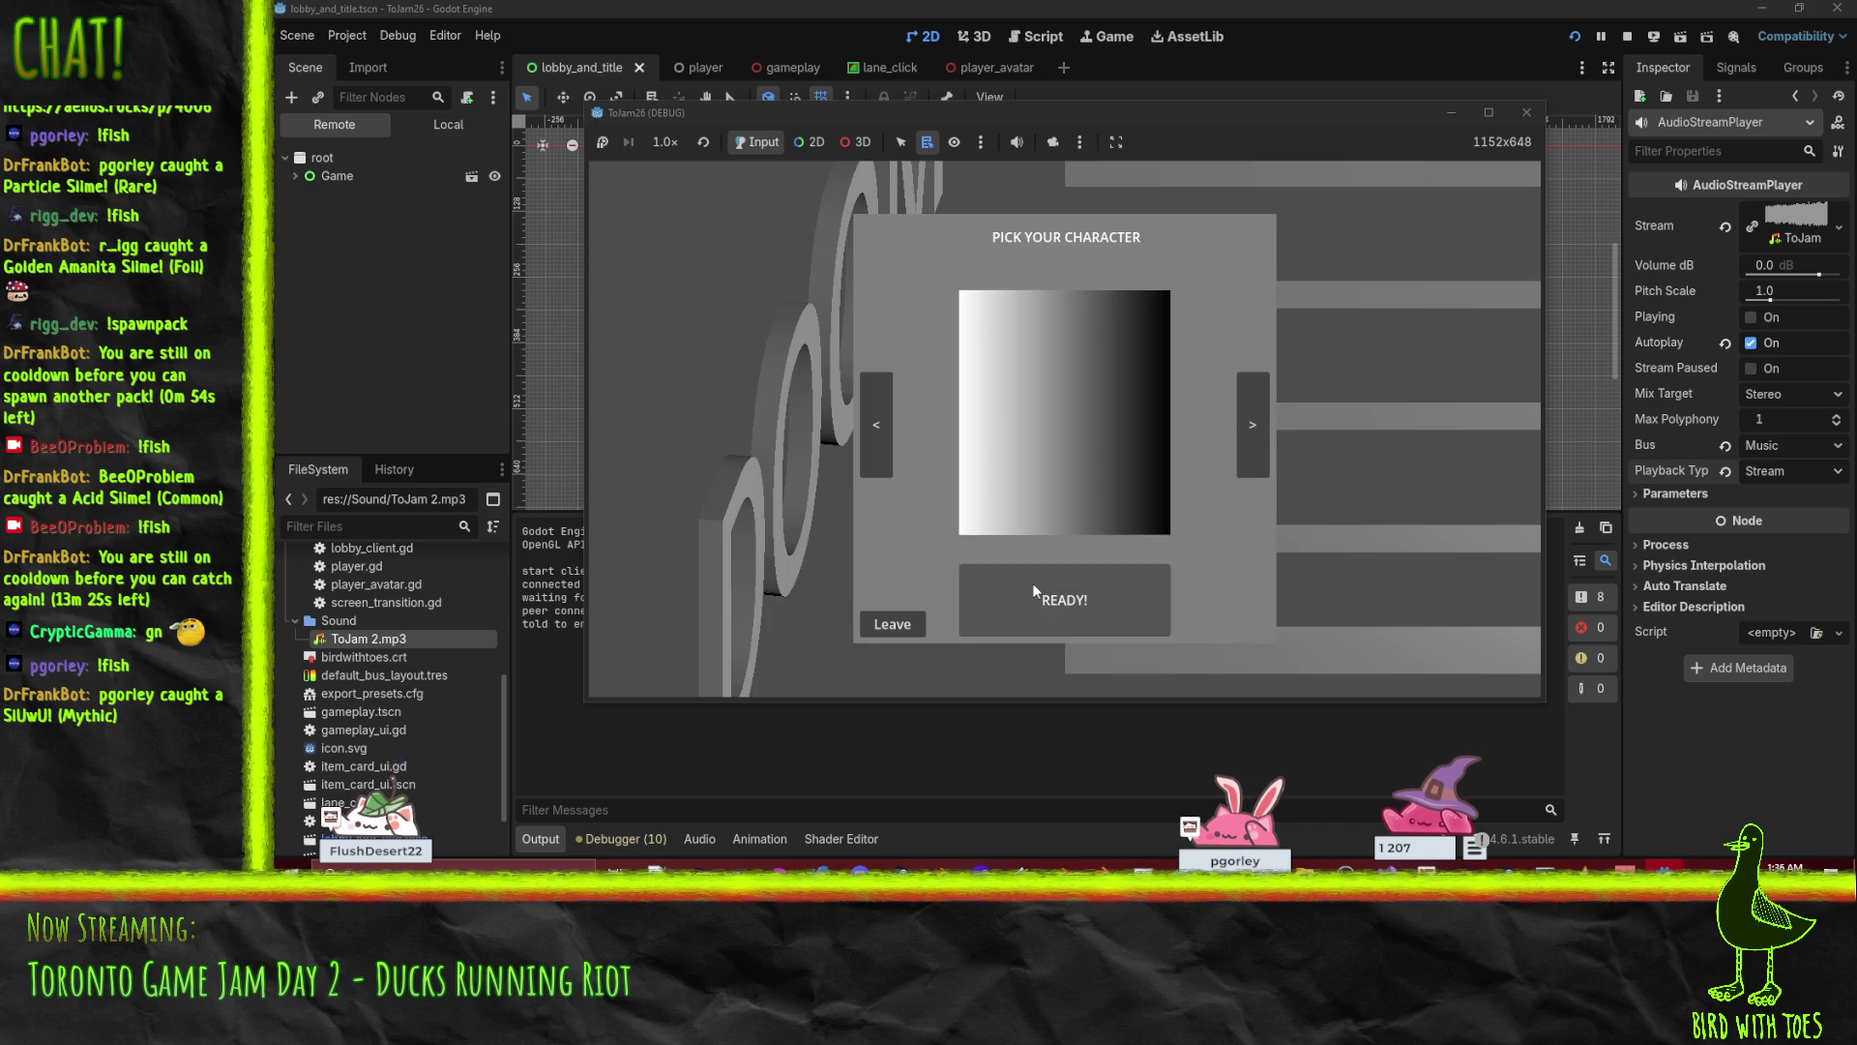
{"action": "left_click", "coordinate": [1032, 582]}
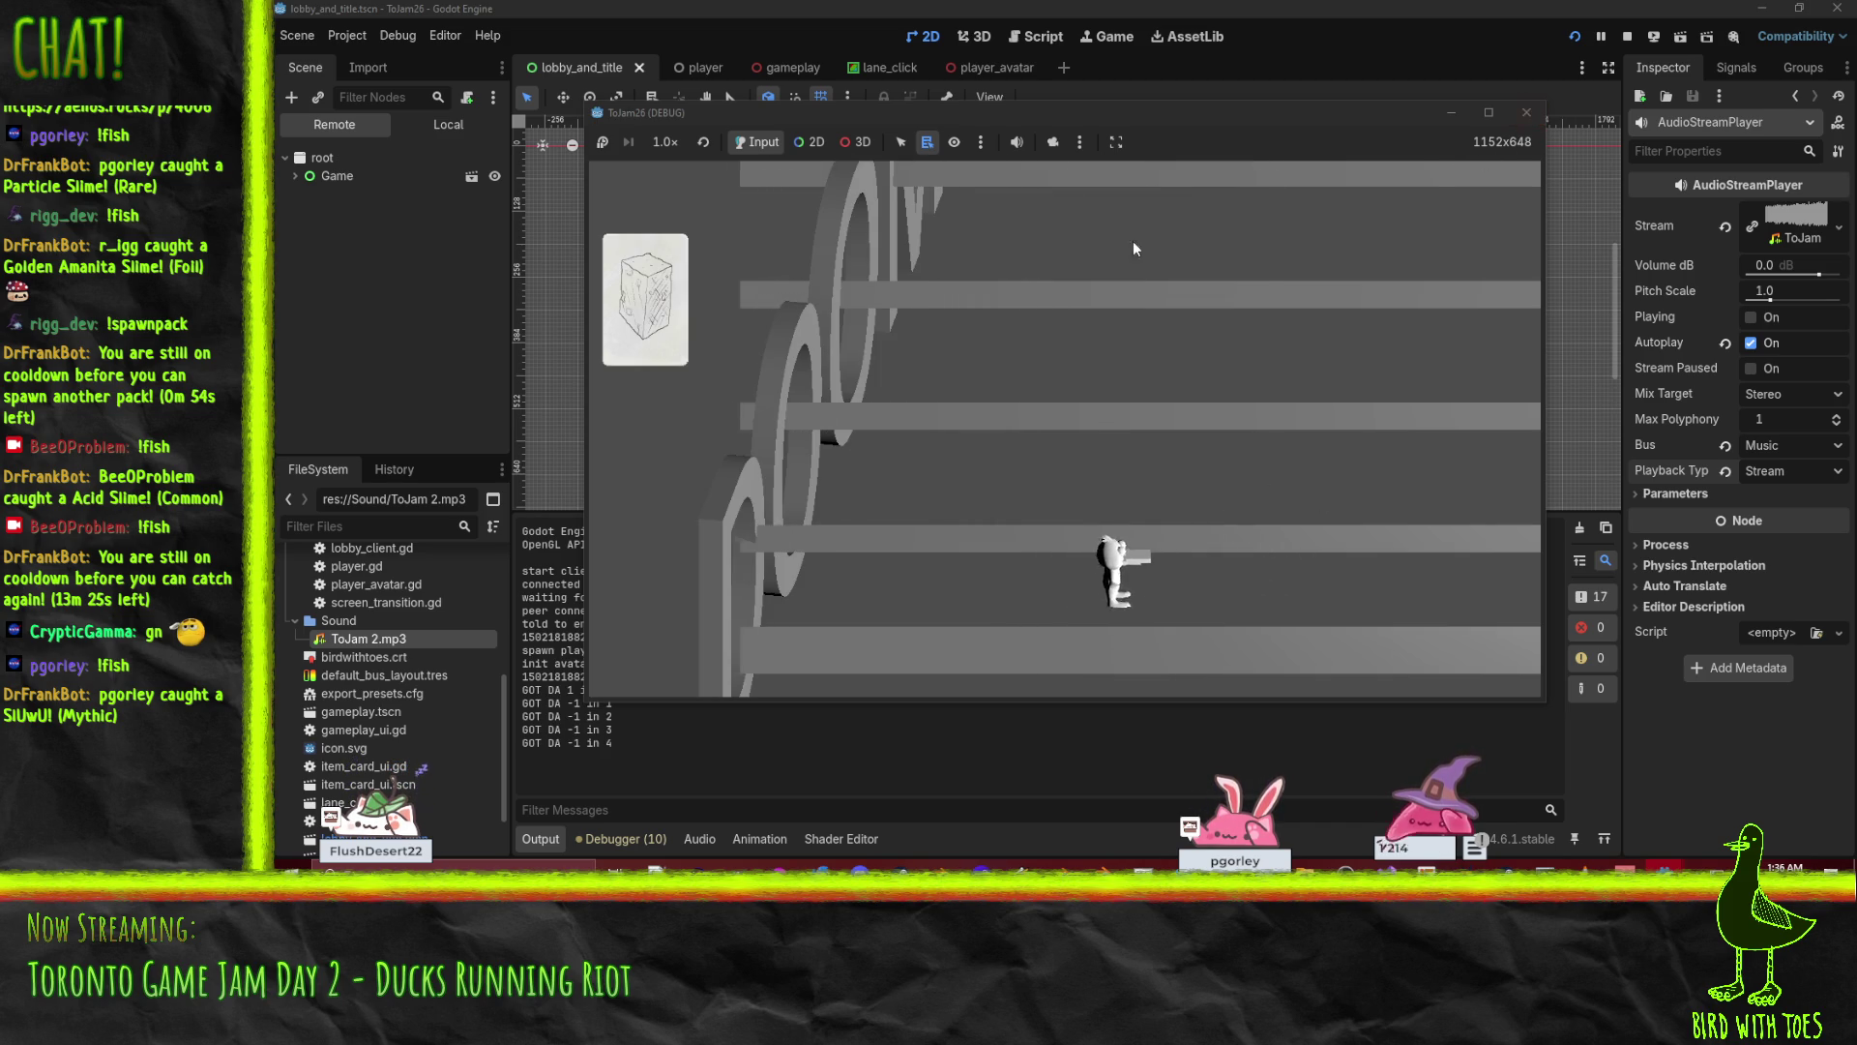
{"action": "left_click", "coordinate": [1440, 567]}
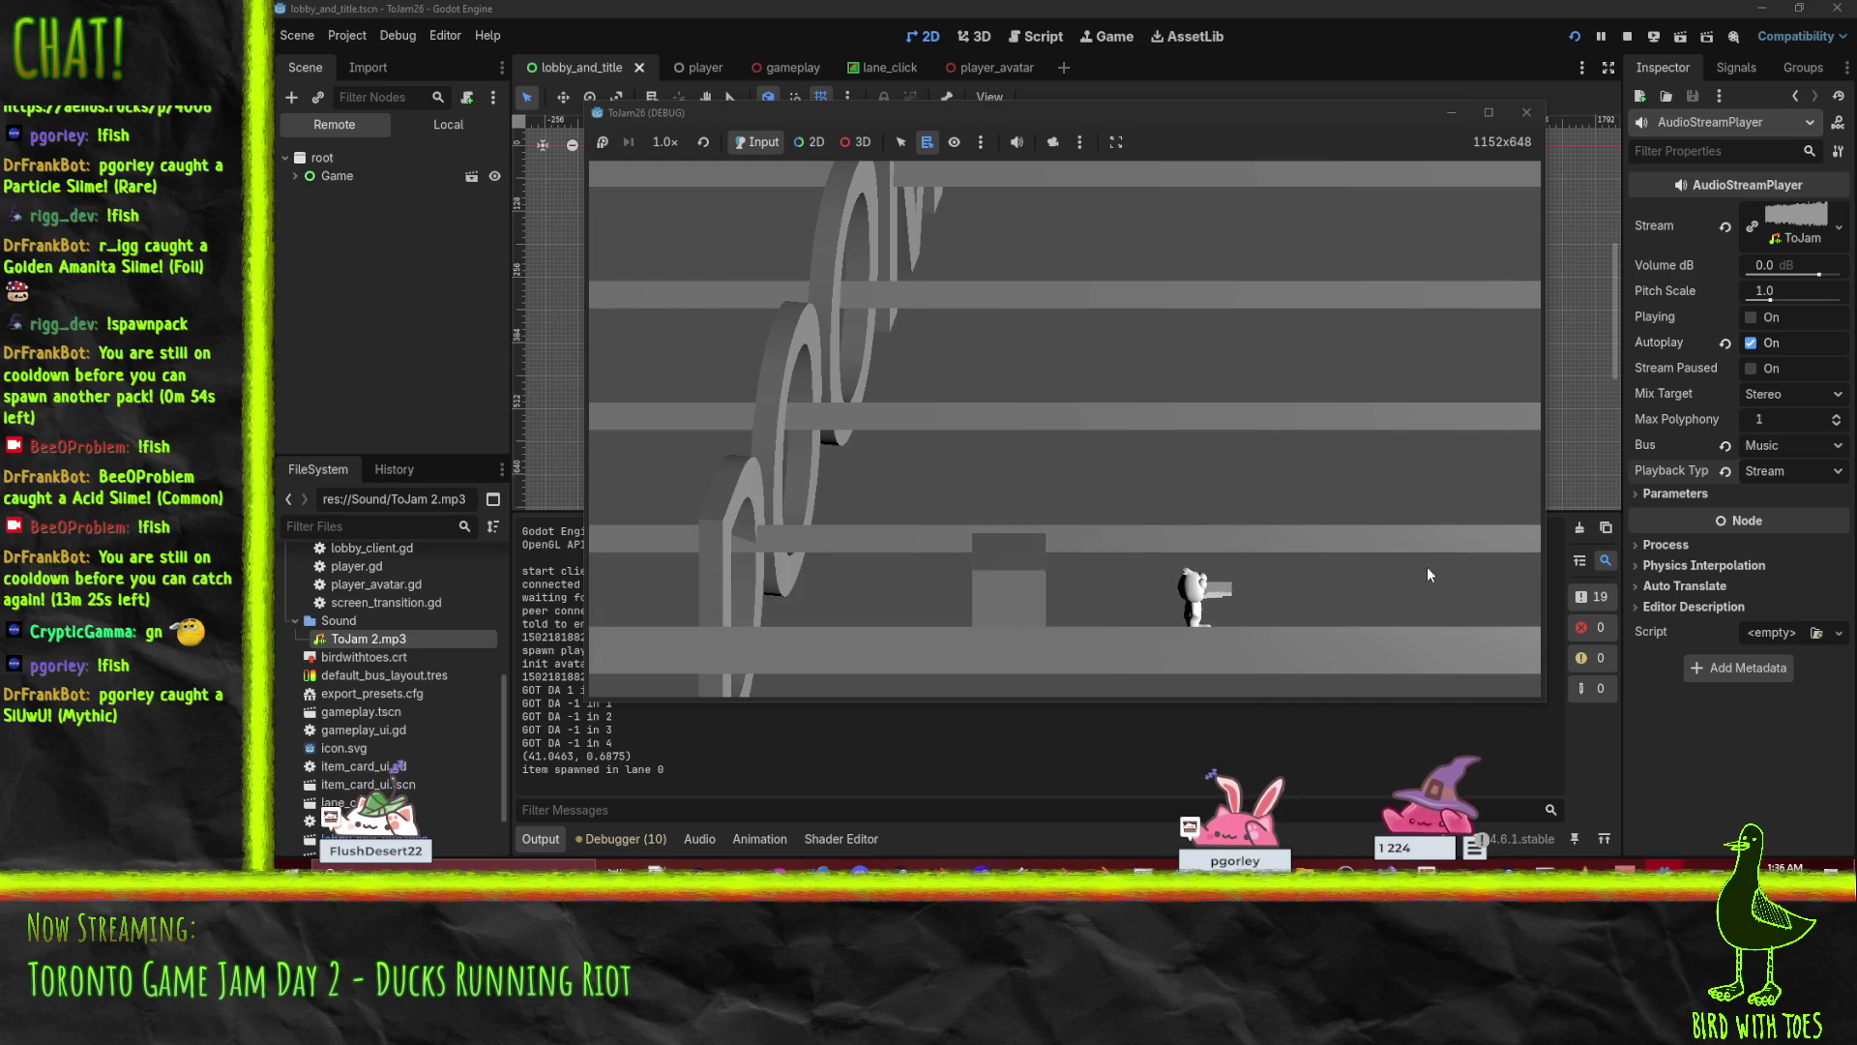
{"action": "left_click", "coordinate": [1626, 39]}
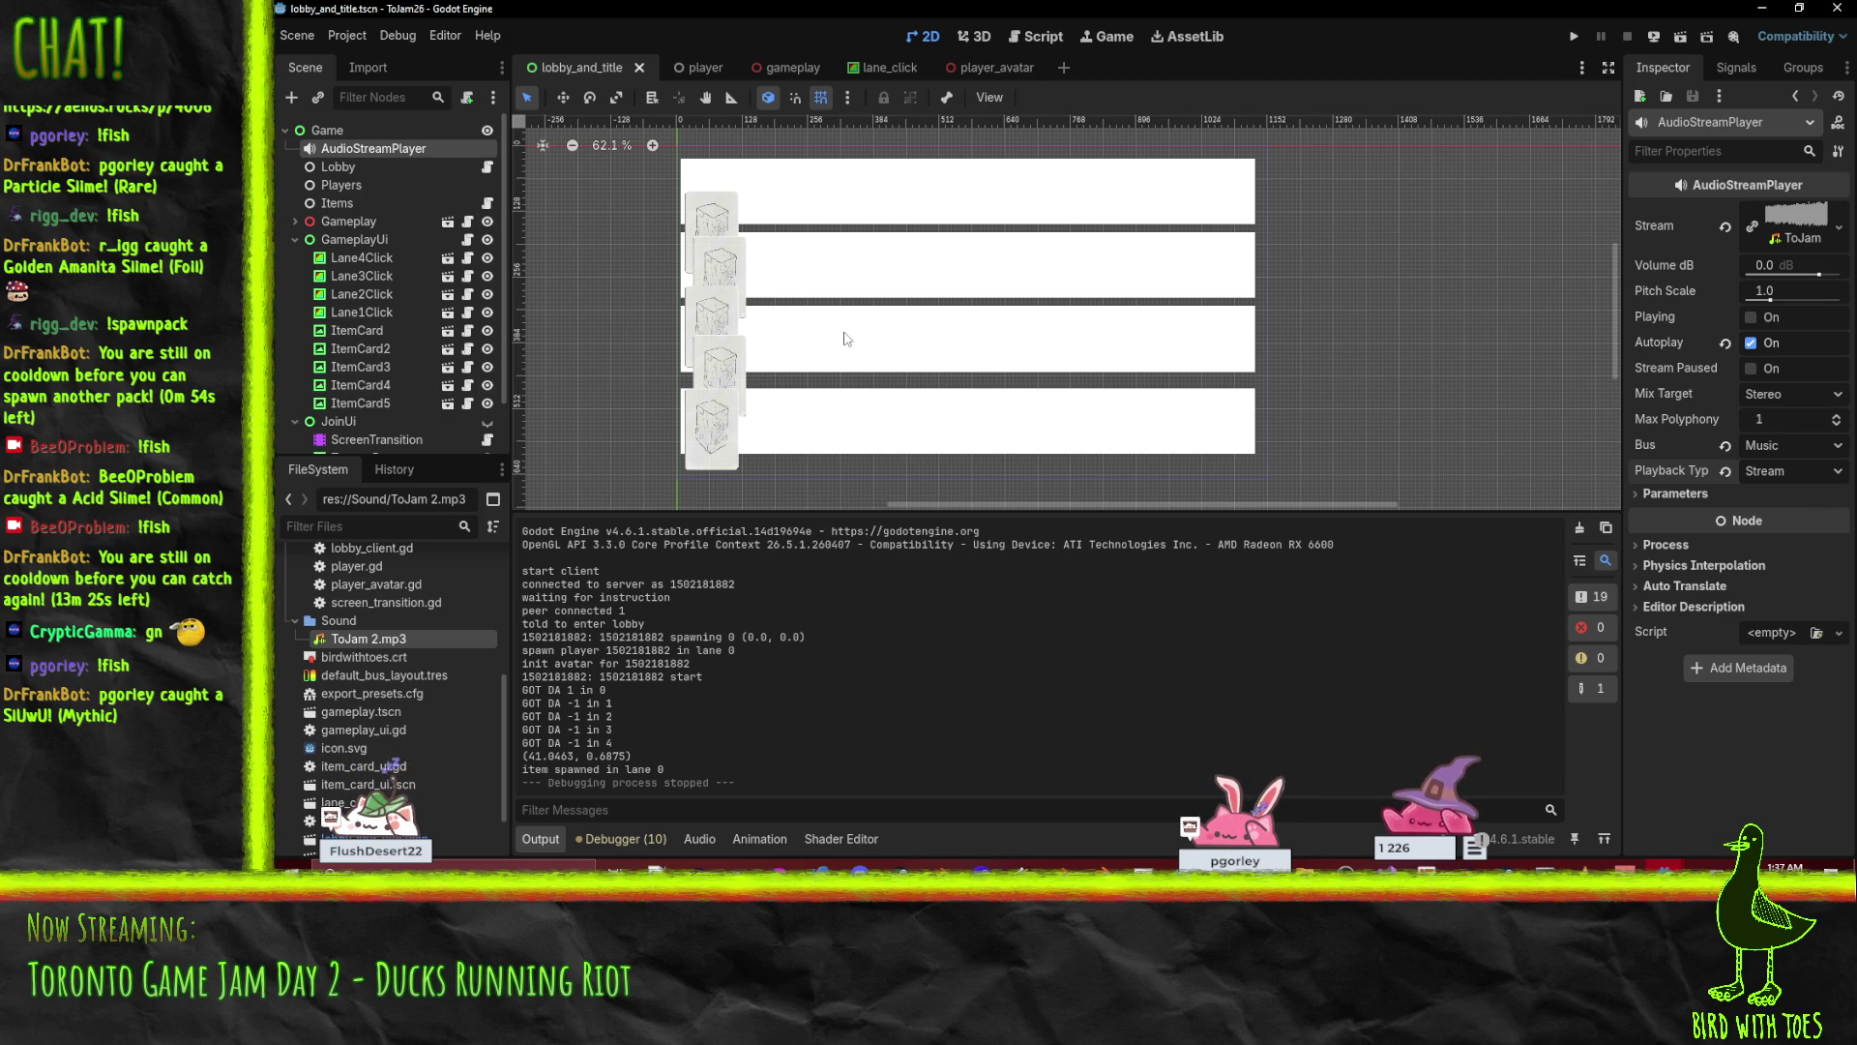
{"action": "left_click", "coordinate": [984, 67]}
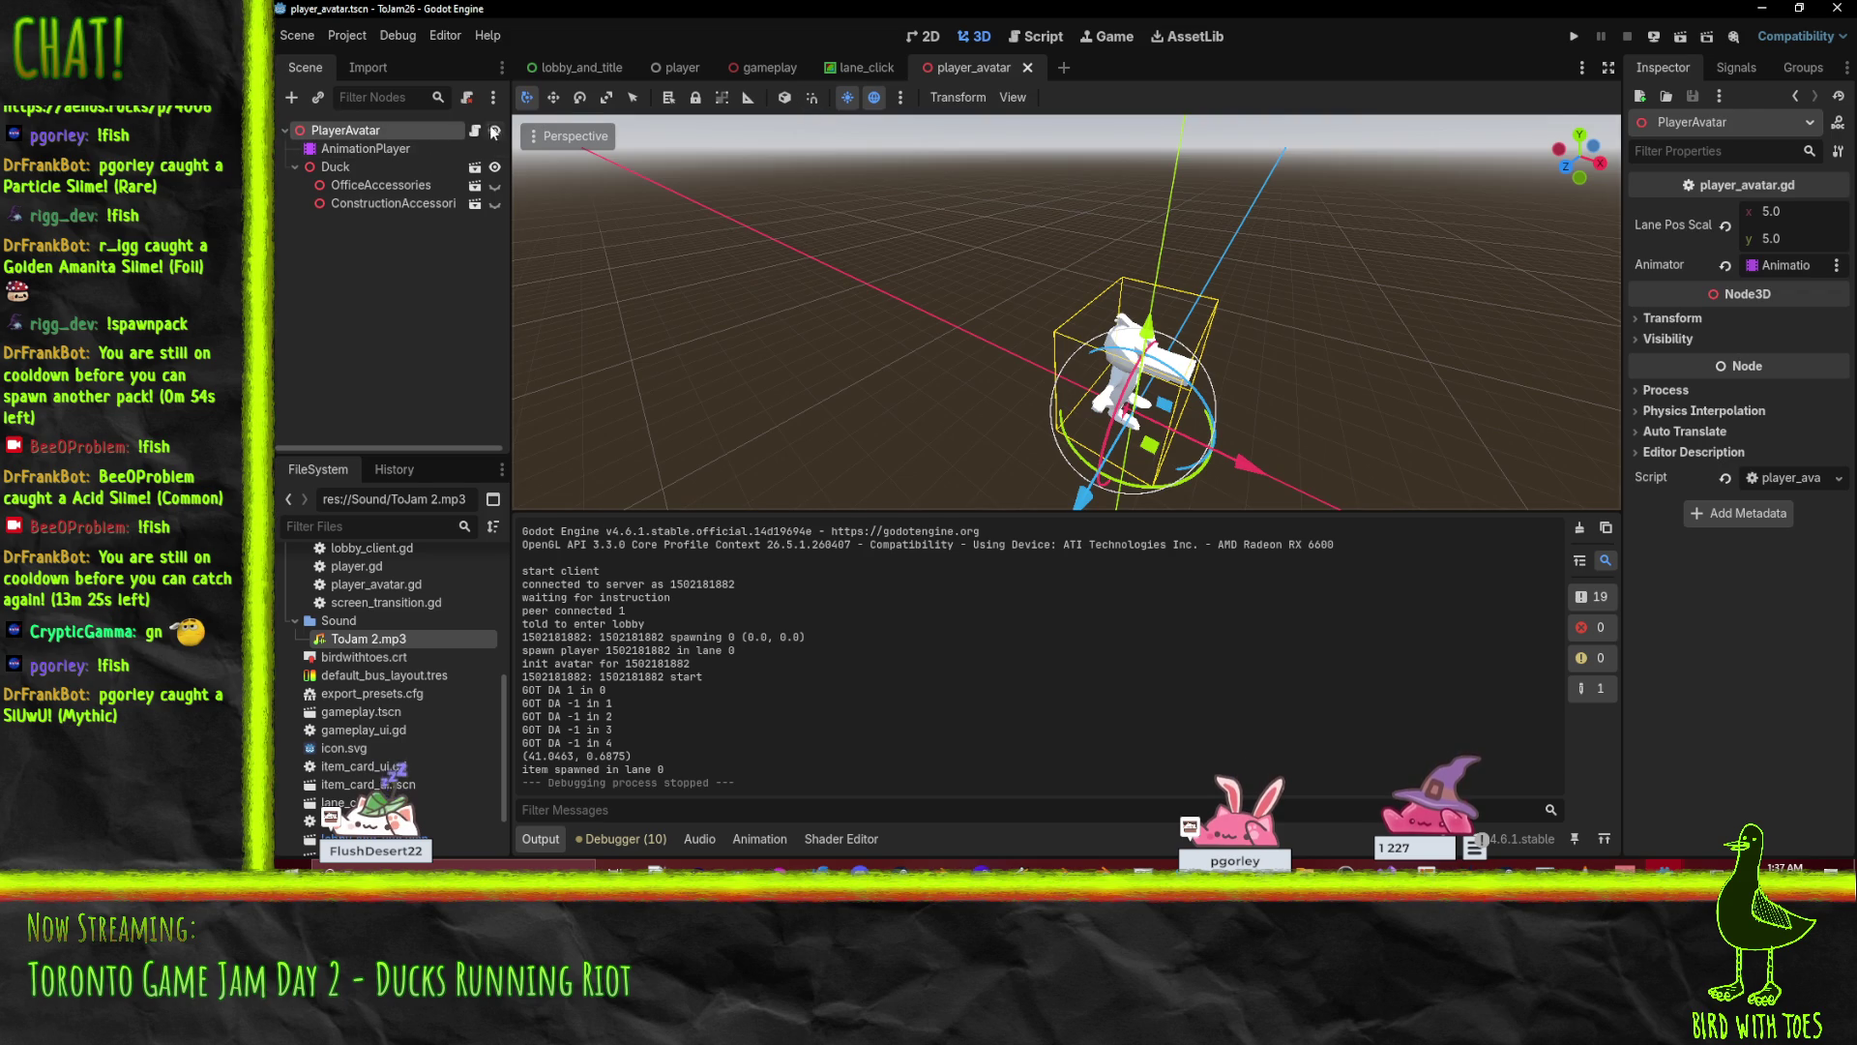
{"action": "left_click", "coordinate": [476, 131]}
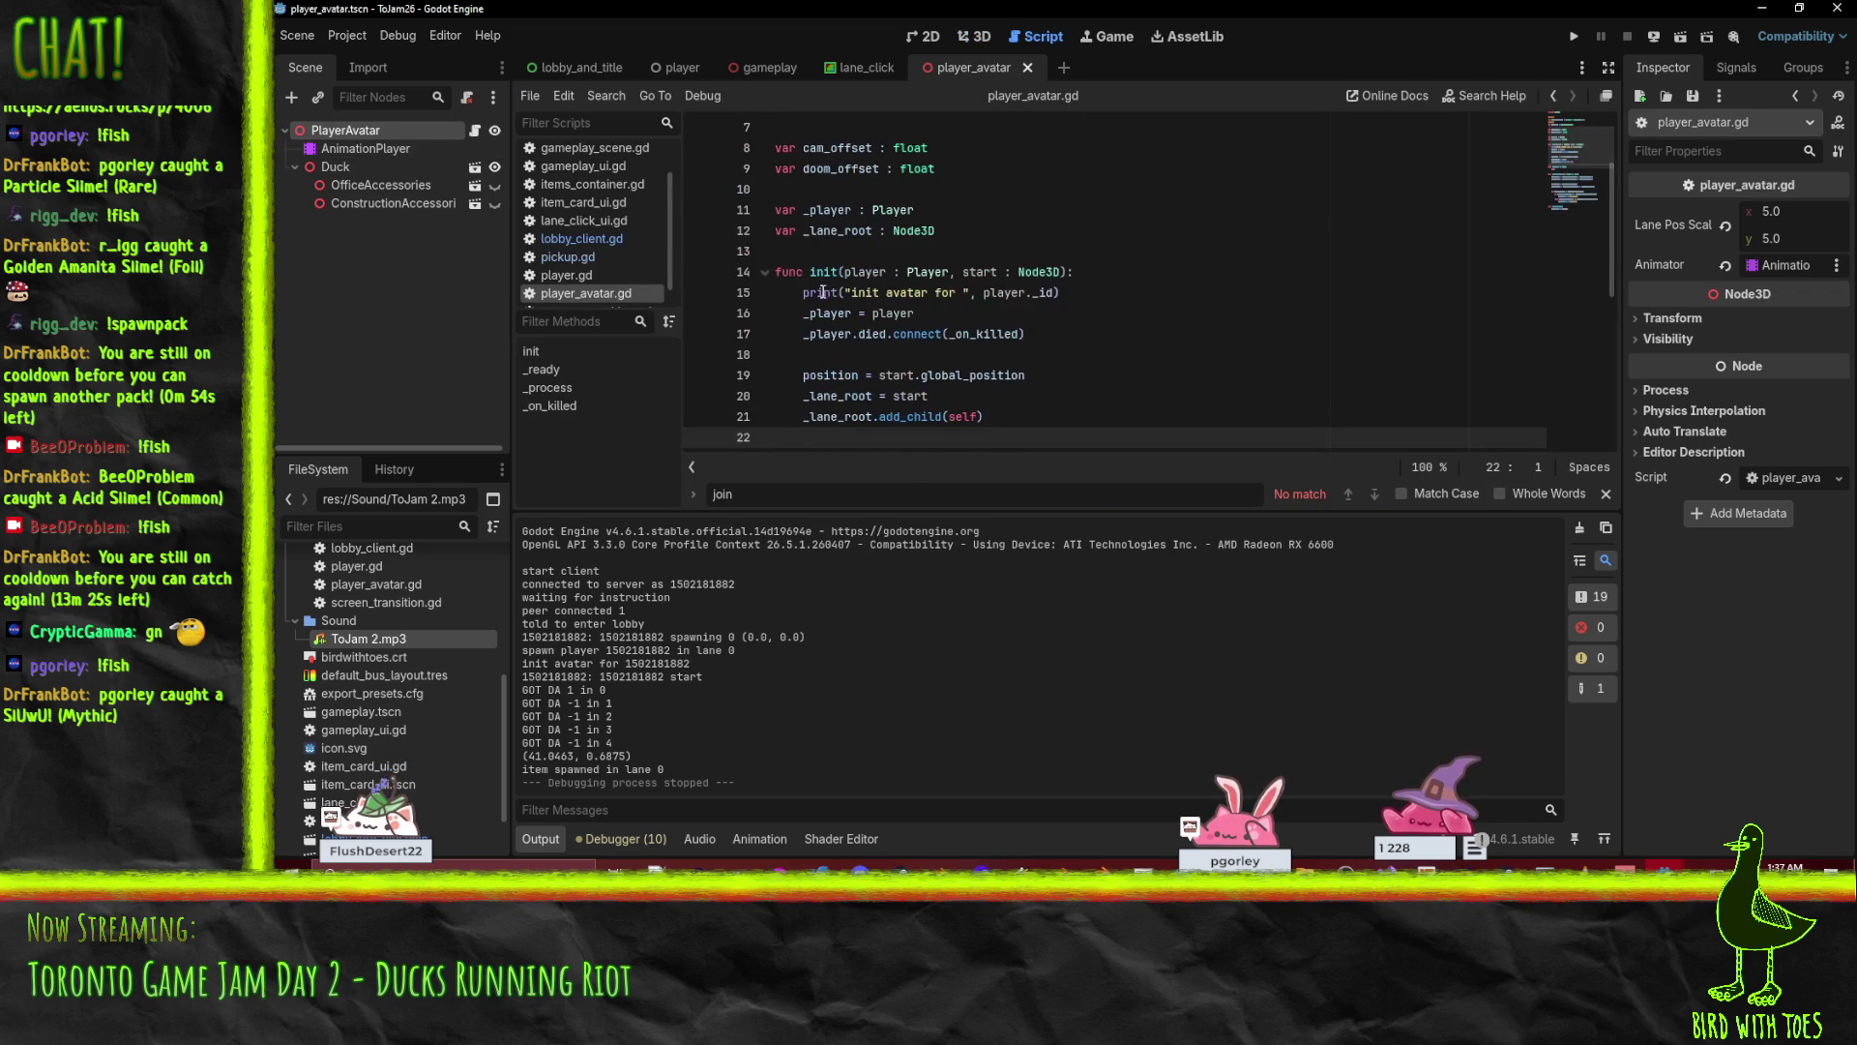
{"action": "left_click", "coordinate": [970, 272]}
{"action": "scroll", "coordinate": [1065, 290], "scroll_direction": "up", "scroll_amount": 1}
{"action": "scroll", "coordinate": [1146, 316], "scroll_direction": "down", "scroll_amount": 2}
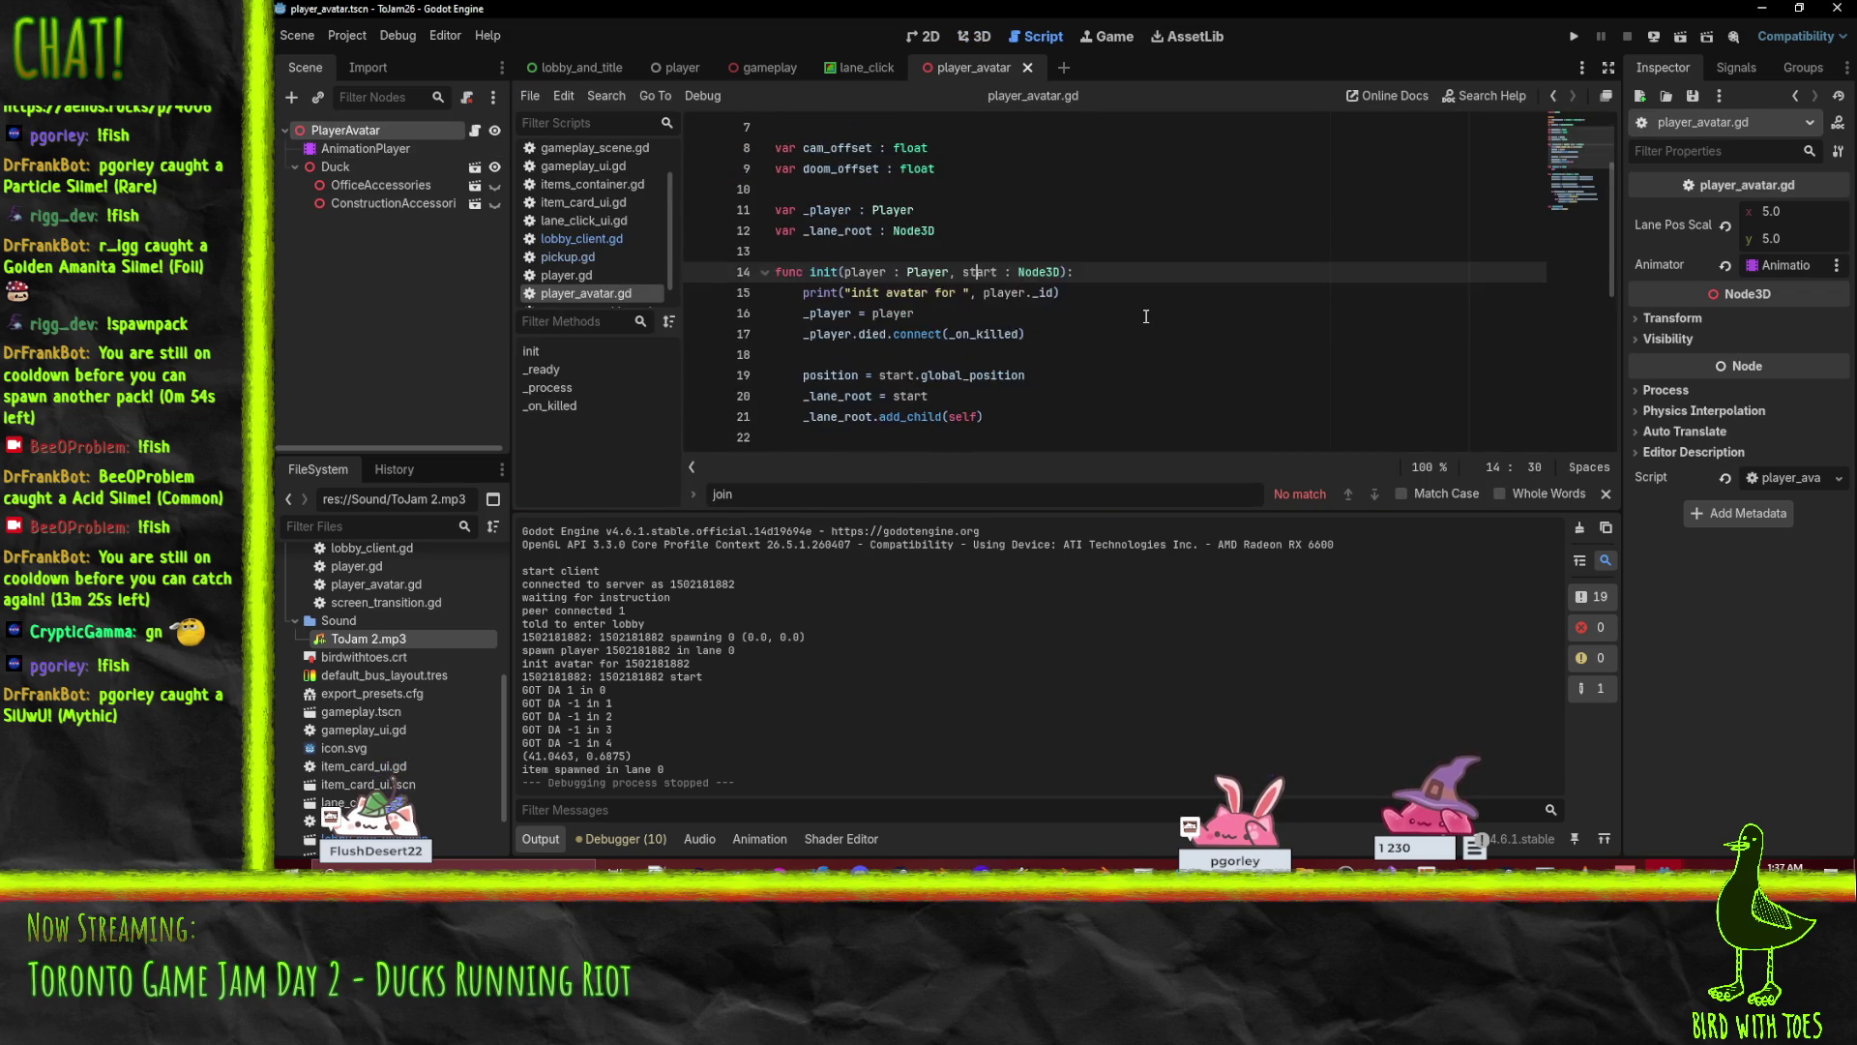
{"action": "scroll", "coordinate": [1145, 316], "scroll_direction": "down", "scroll_amount": 5}
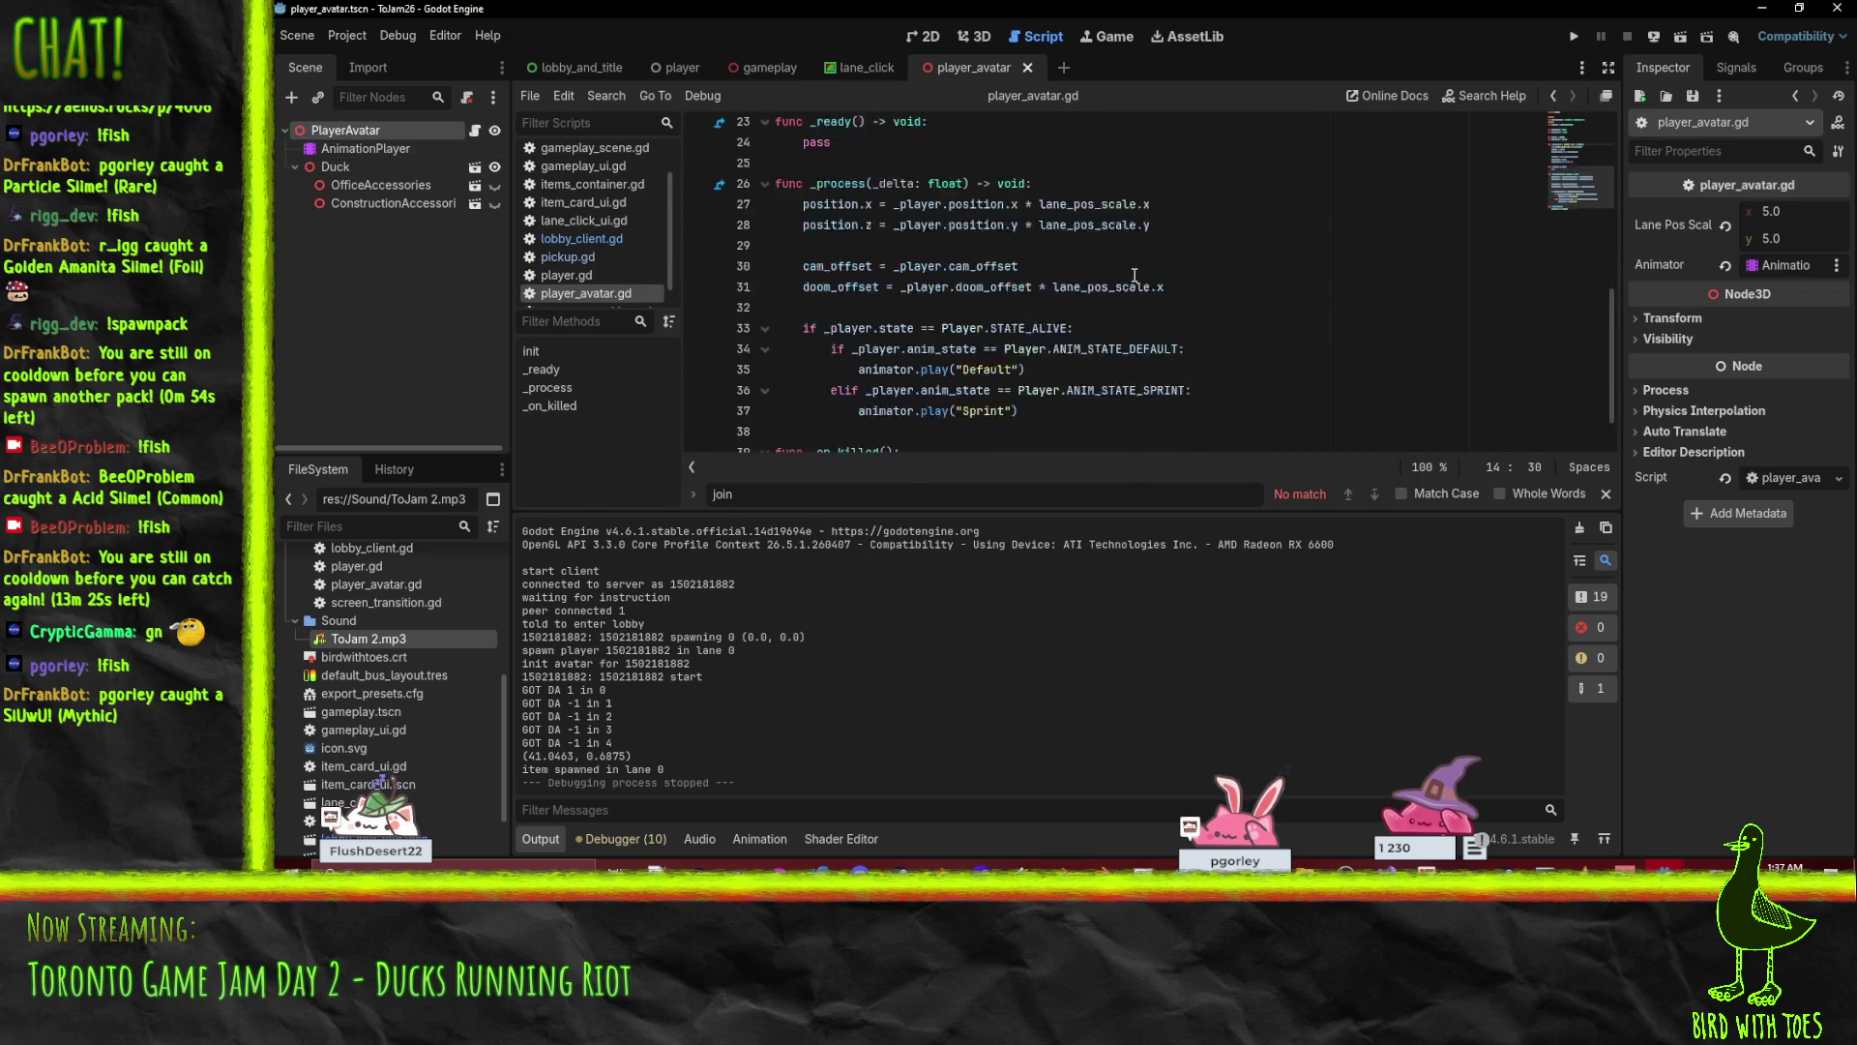
{"action": "scroll", "coordinate": [1135, 277], "scroll_direction": "up", "scroll_amount": 7}
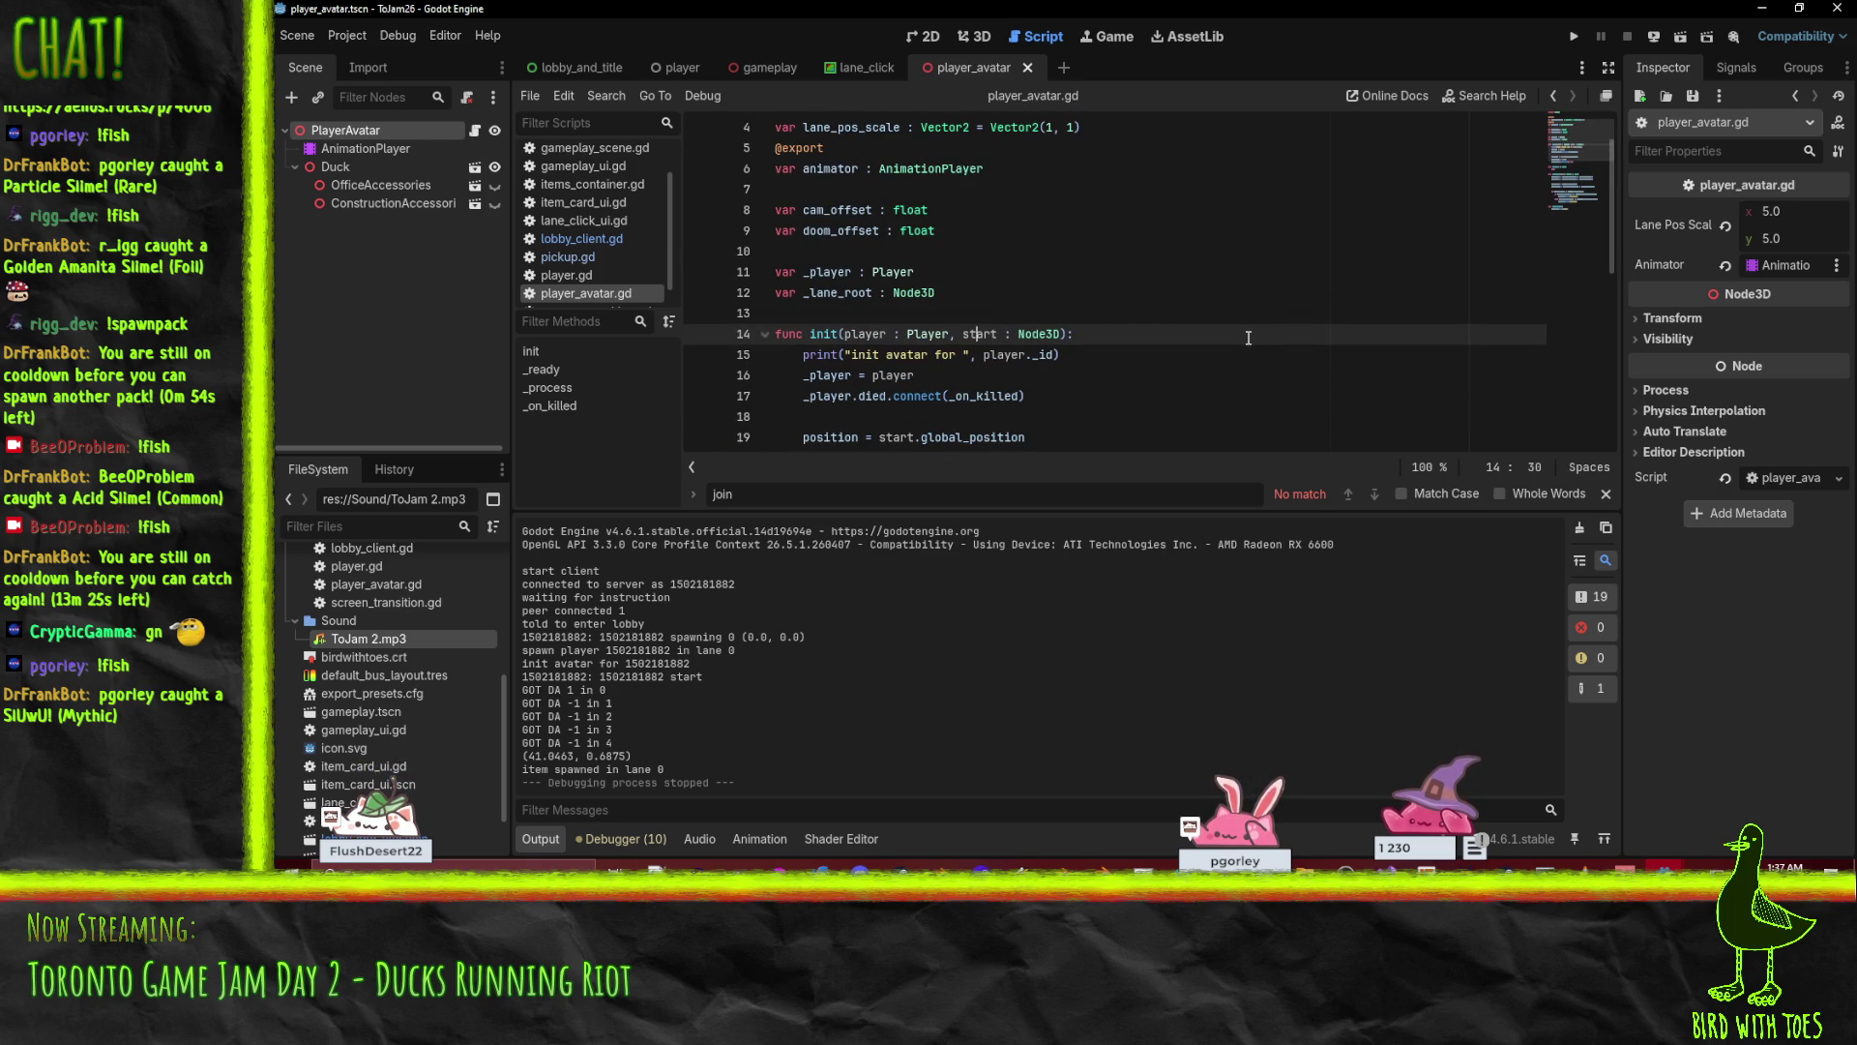
{"action": "scroll", "coordinate": [597, 266], "scroll_direction": "up", "scroll_amount": 1}
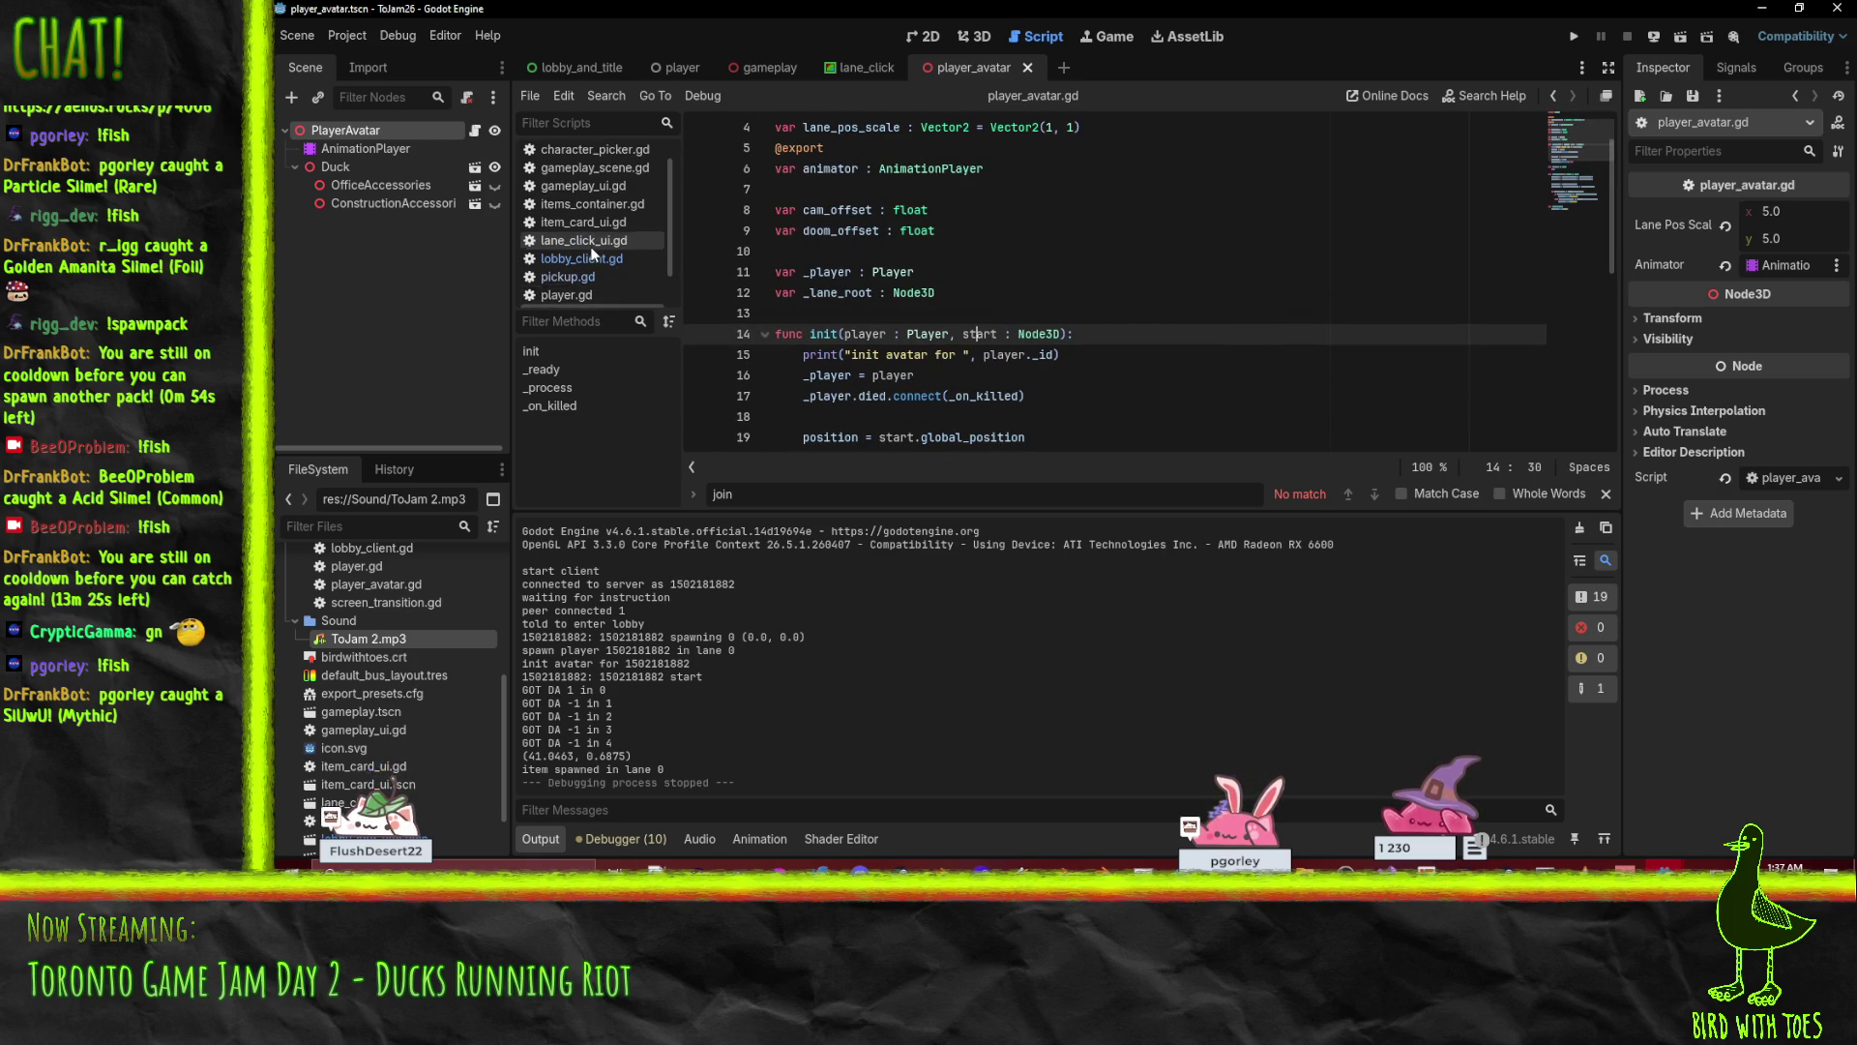
{"action": "scroll", "coordinate": [593, 254], "scroll_direction": "up", "scroll_amount": 1}
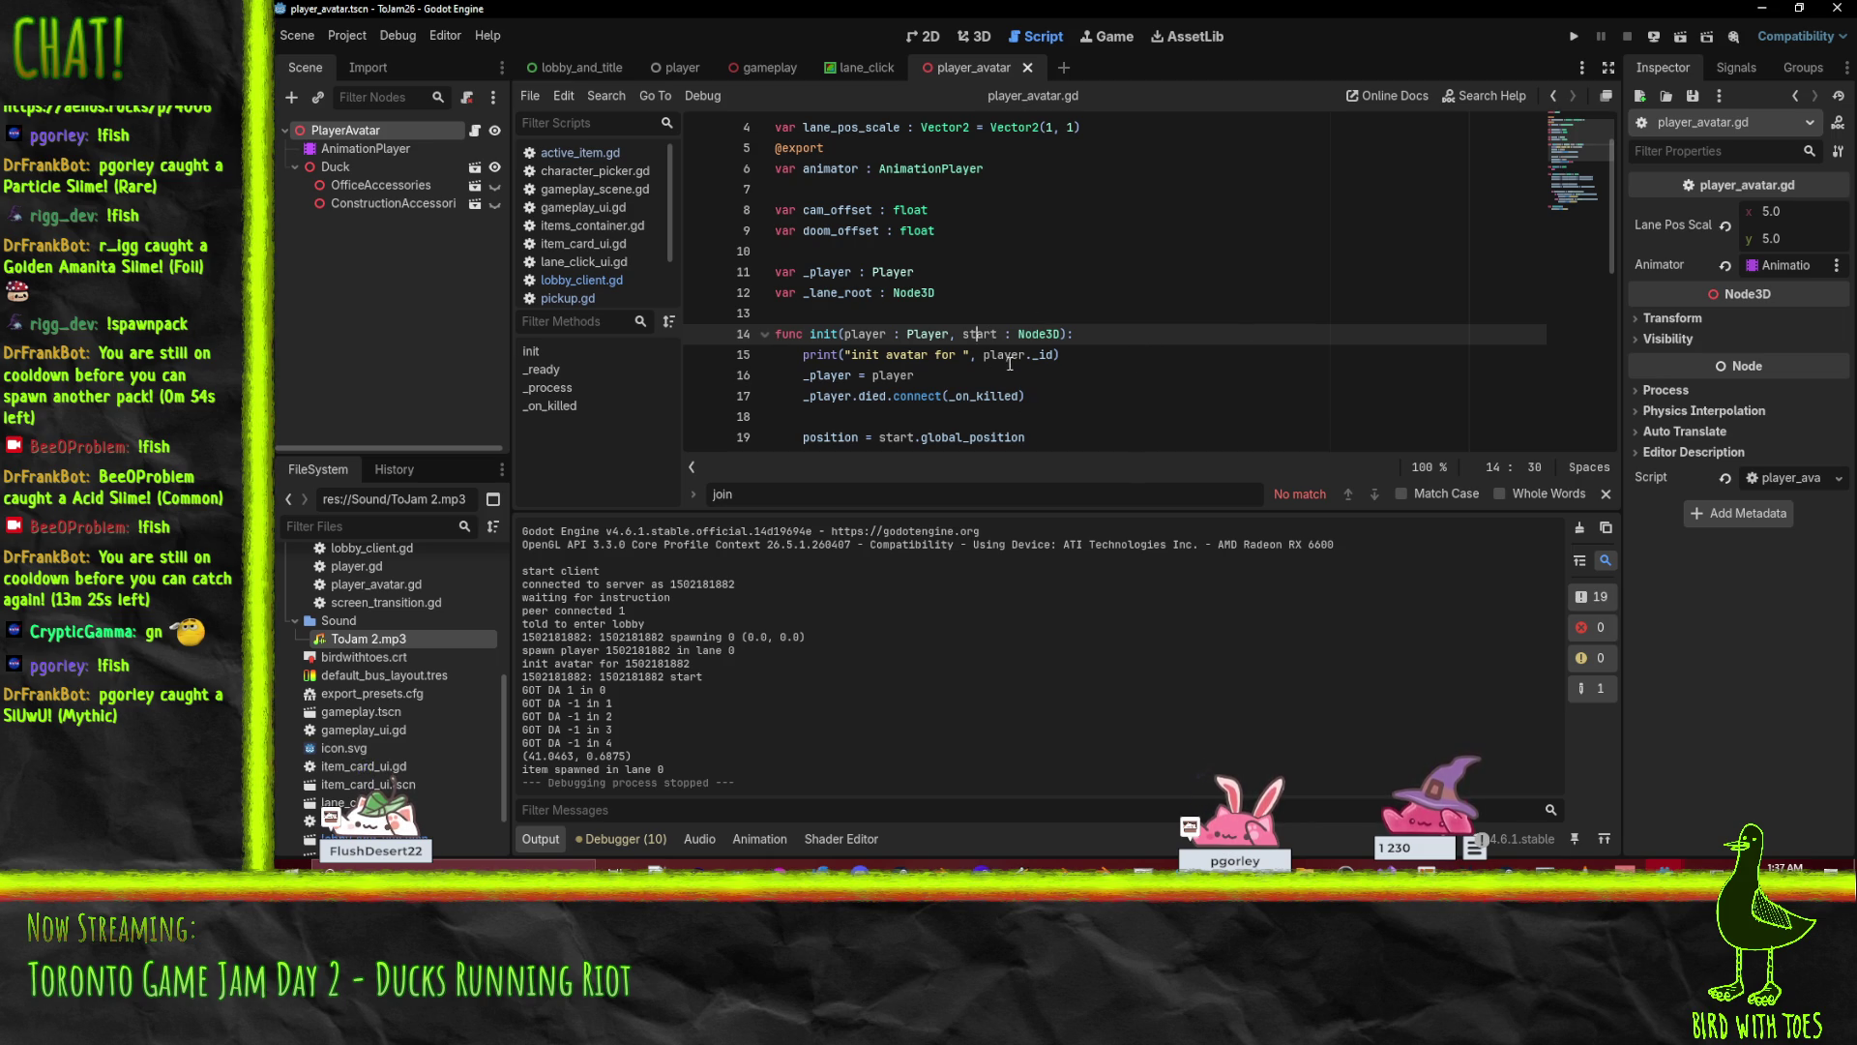
{"action": "left_click", "coordinate": [847, 339]}
{"action": "left_click", "coordinate": [1007, 384]}
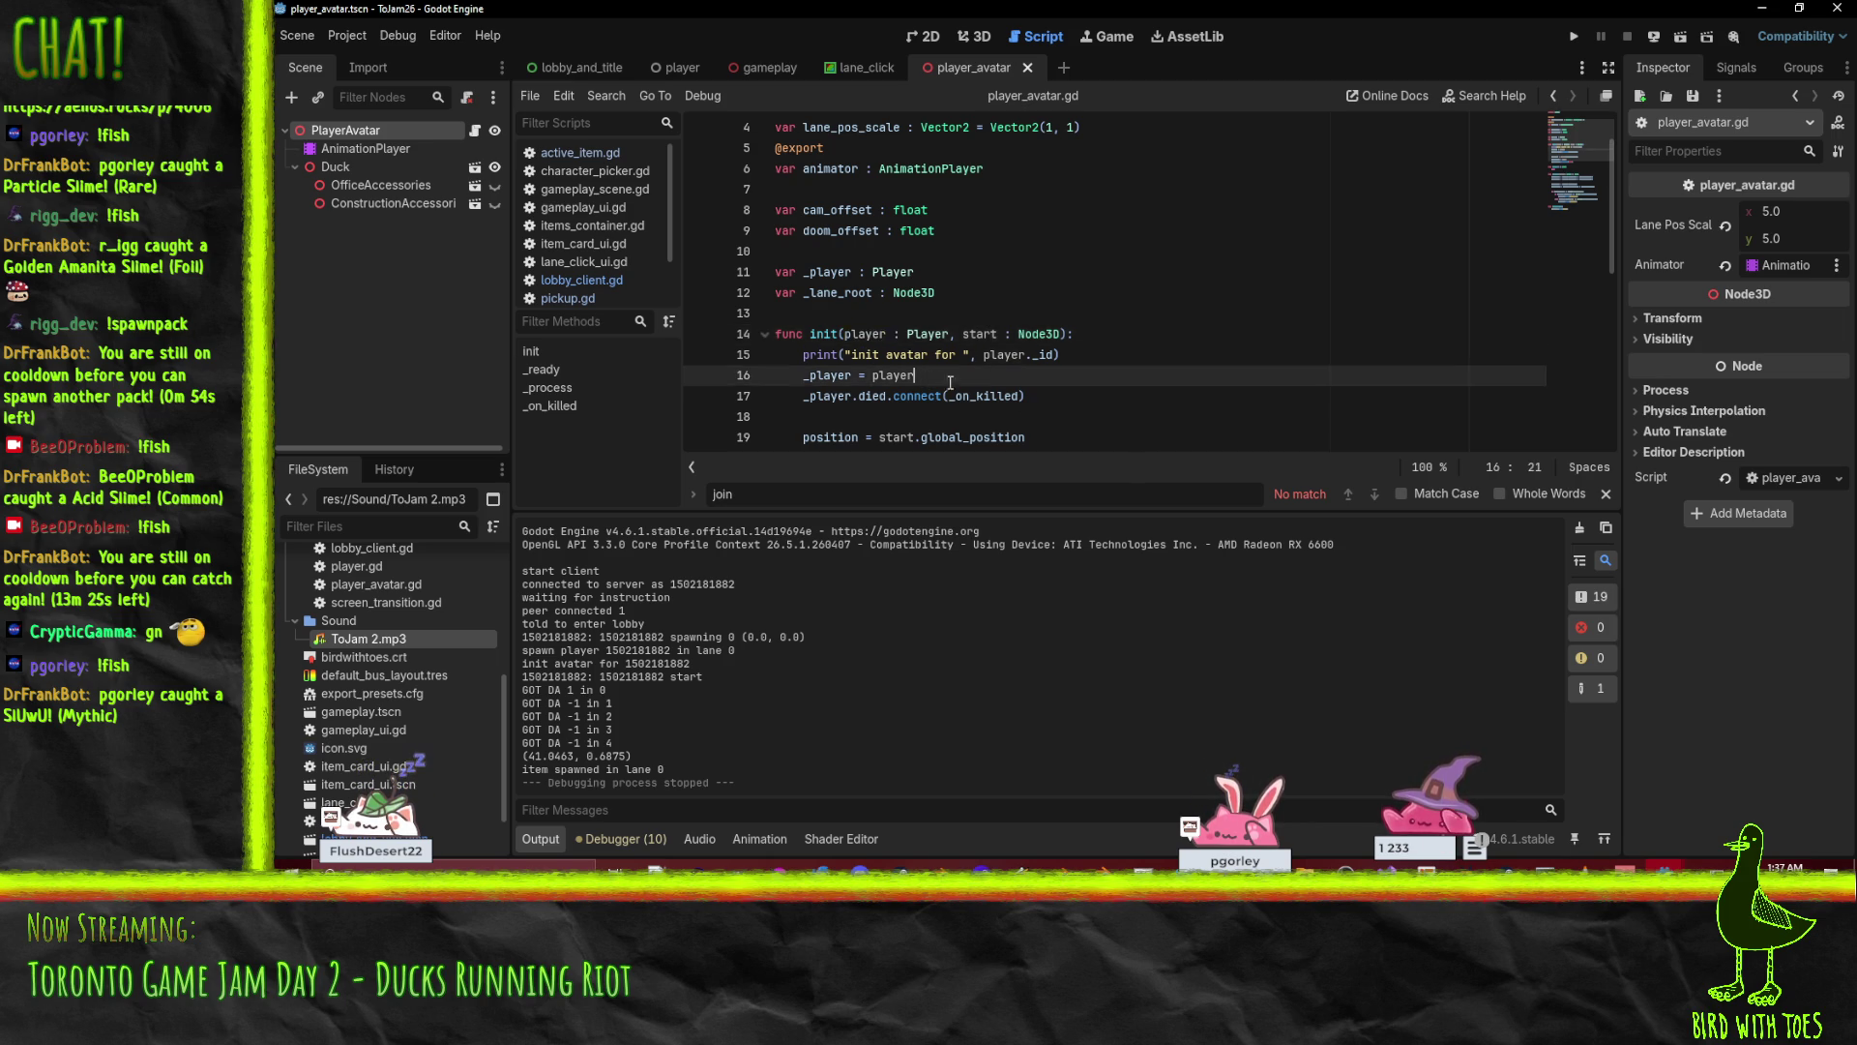
{"action": "scroll", "coordinate": [1008, 384], "scroll_direction": "down", "scroll_amount": 1}
{"action": "scroll", "coordinate": [1168, 401], "scroll_direction": "up", "scroll_amount": 2}
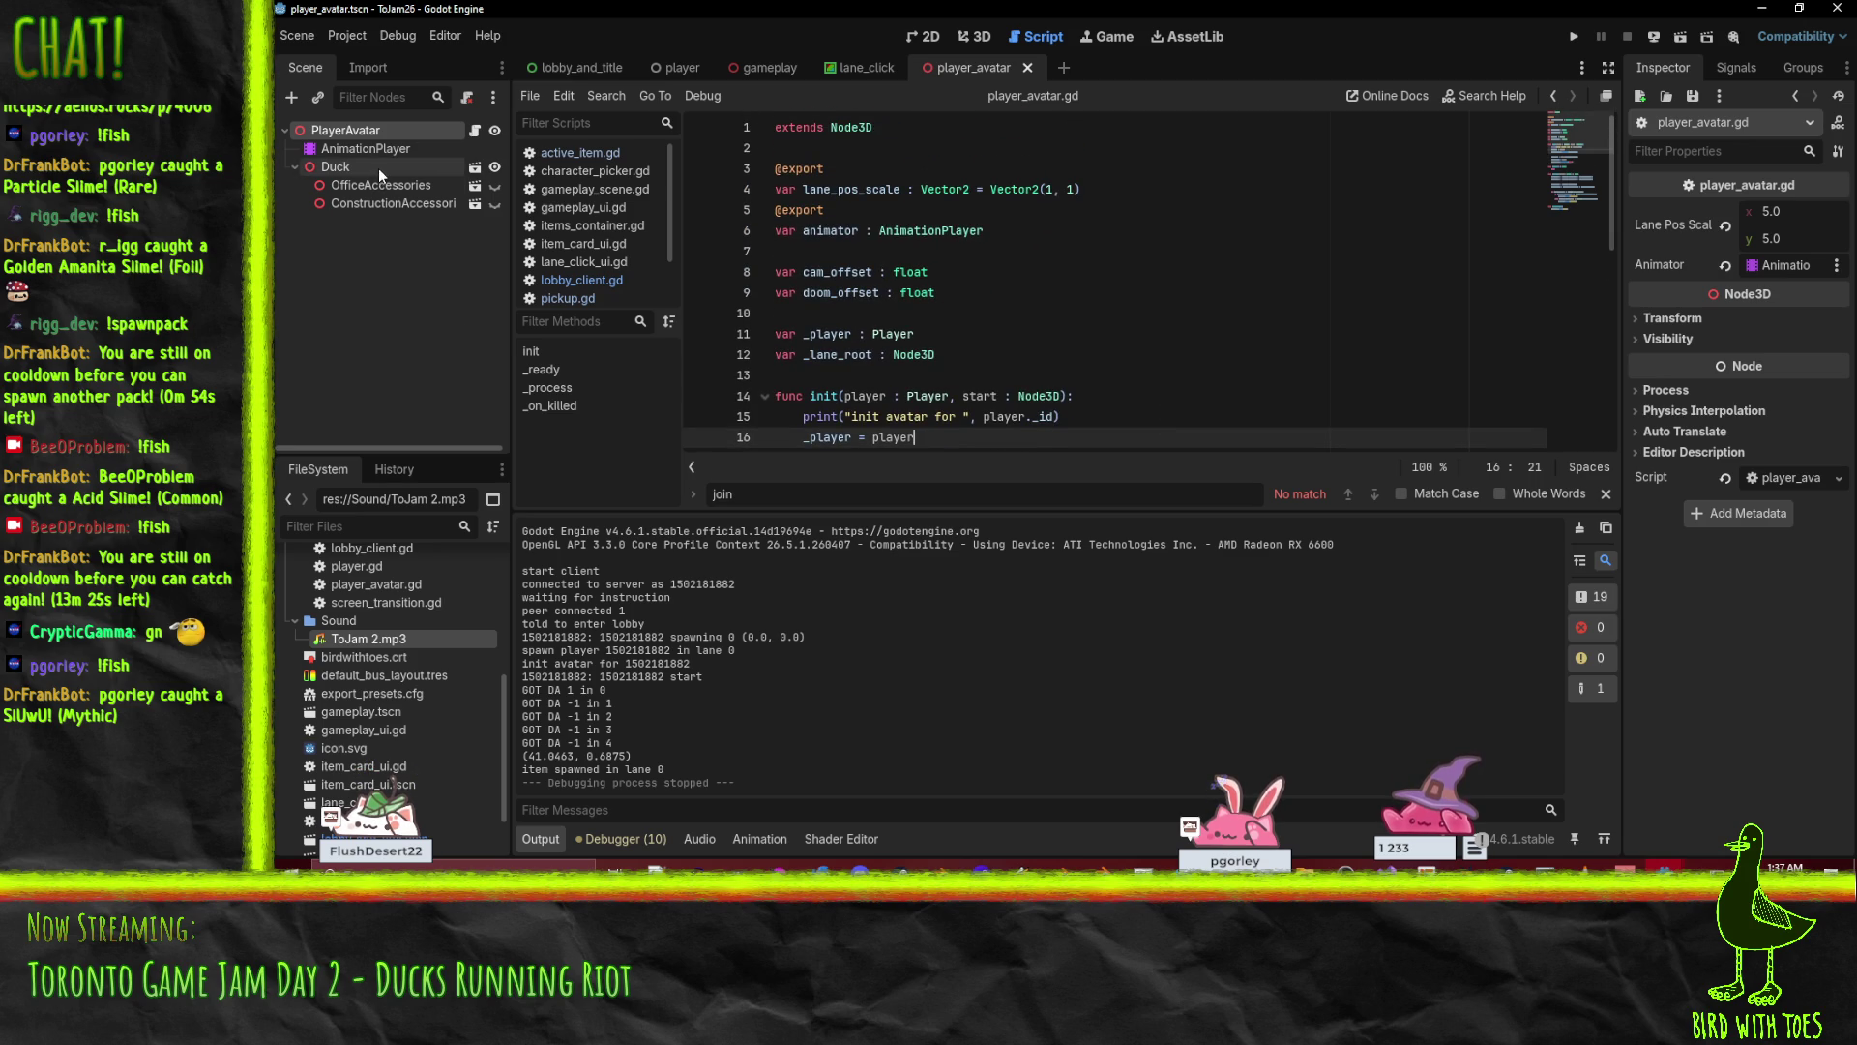
{"action": "scroll", "coordinate": [360, 662], "scroll_direction": "up", "scroll_amount": 3}
{"action": "scroll", "coordinate": [360, 661], "scroll_direction": "up", "scroll_amount": 3}
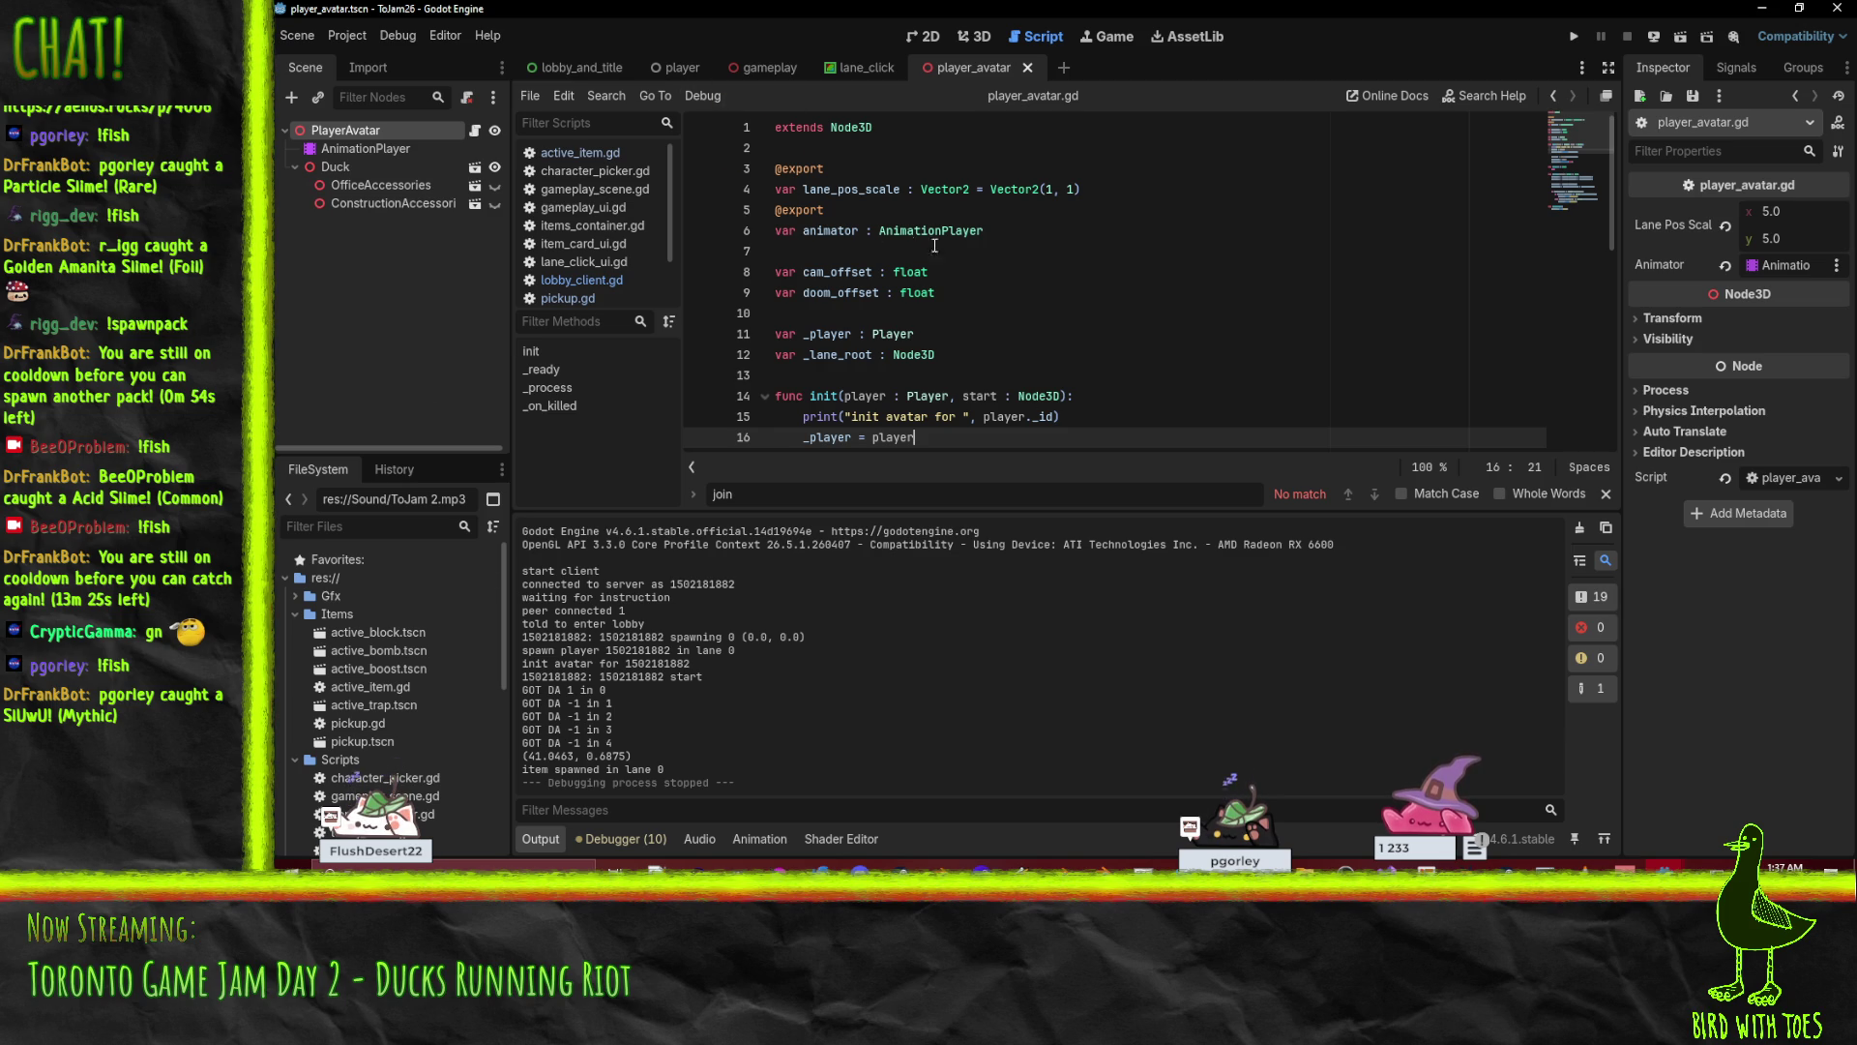
{"action": "left_click", "coordinate": [1224, 232]}
{"action": "key", "text": "Return"}
{"action": "type", "text": "@exoirt"}
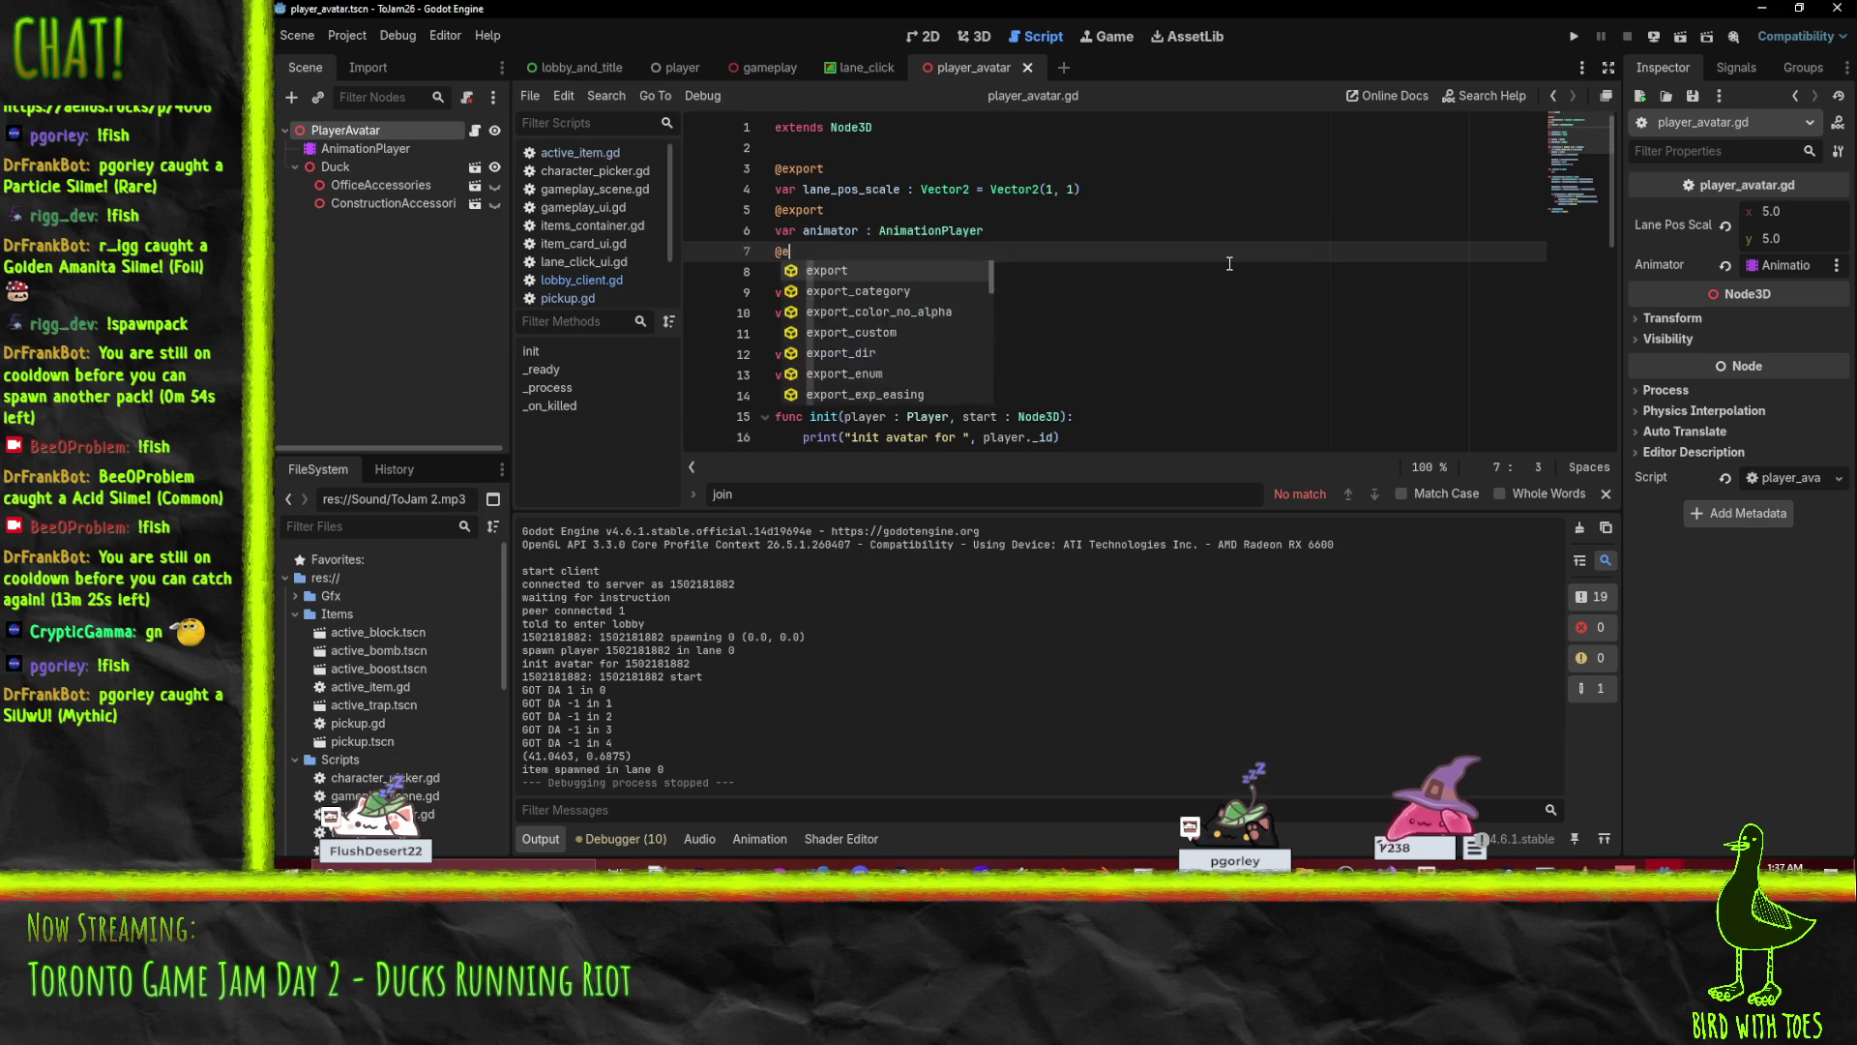
{"action": "key", "text": "BackSpace"}
{"action": "key", "text": "BackSpace"}
{"action": "key", "text": "BackSpace"}
{"action": "type", "text": "port"}
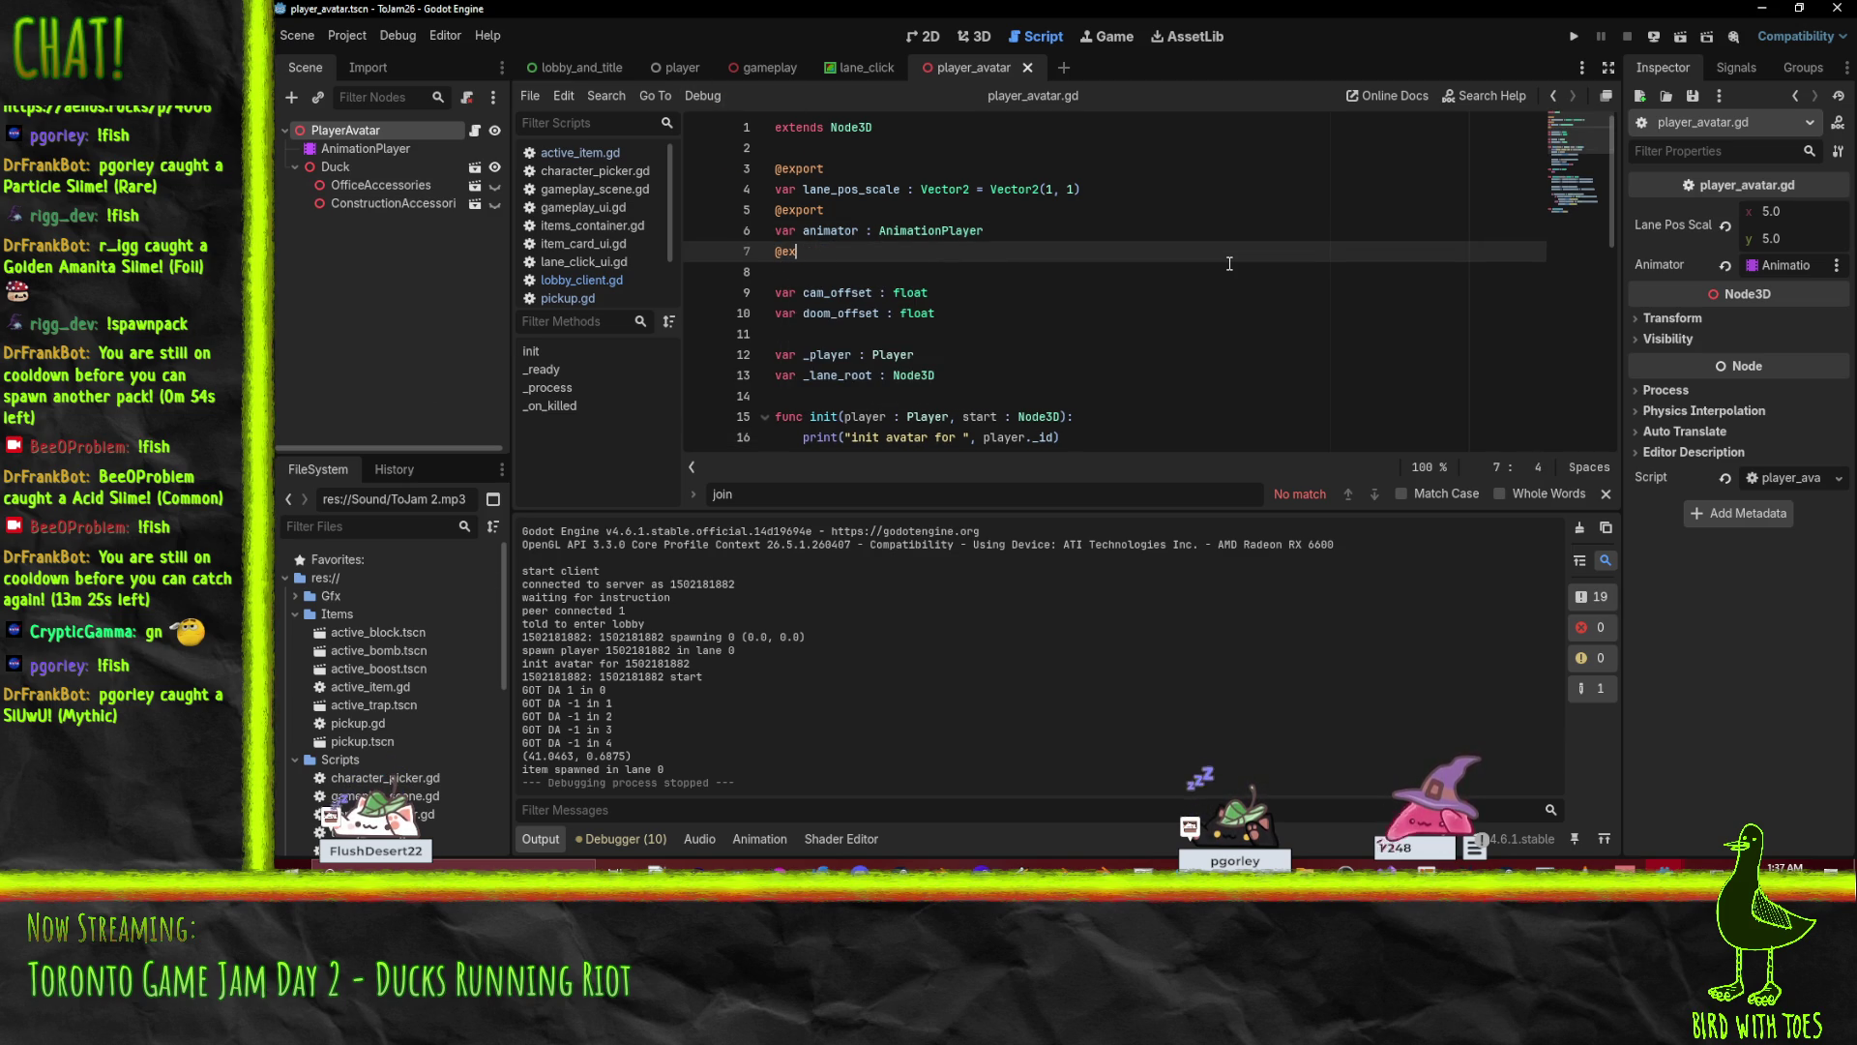
{"action": "key", "text": "Return"}
{"action": "type", "text": "var ac"}
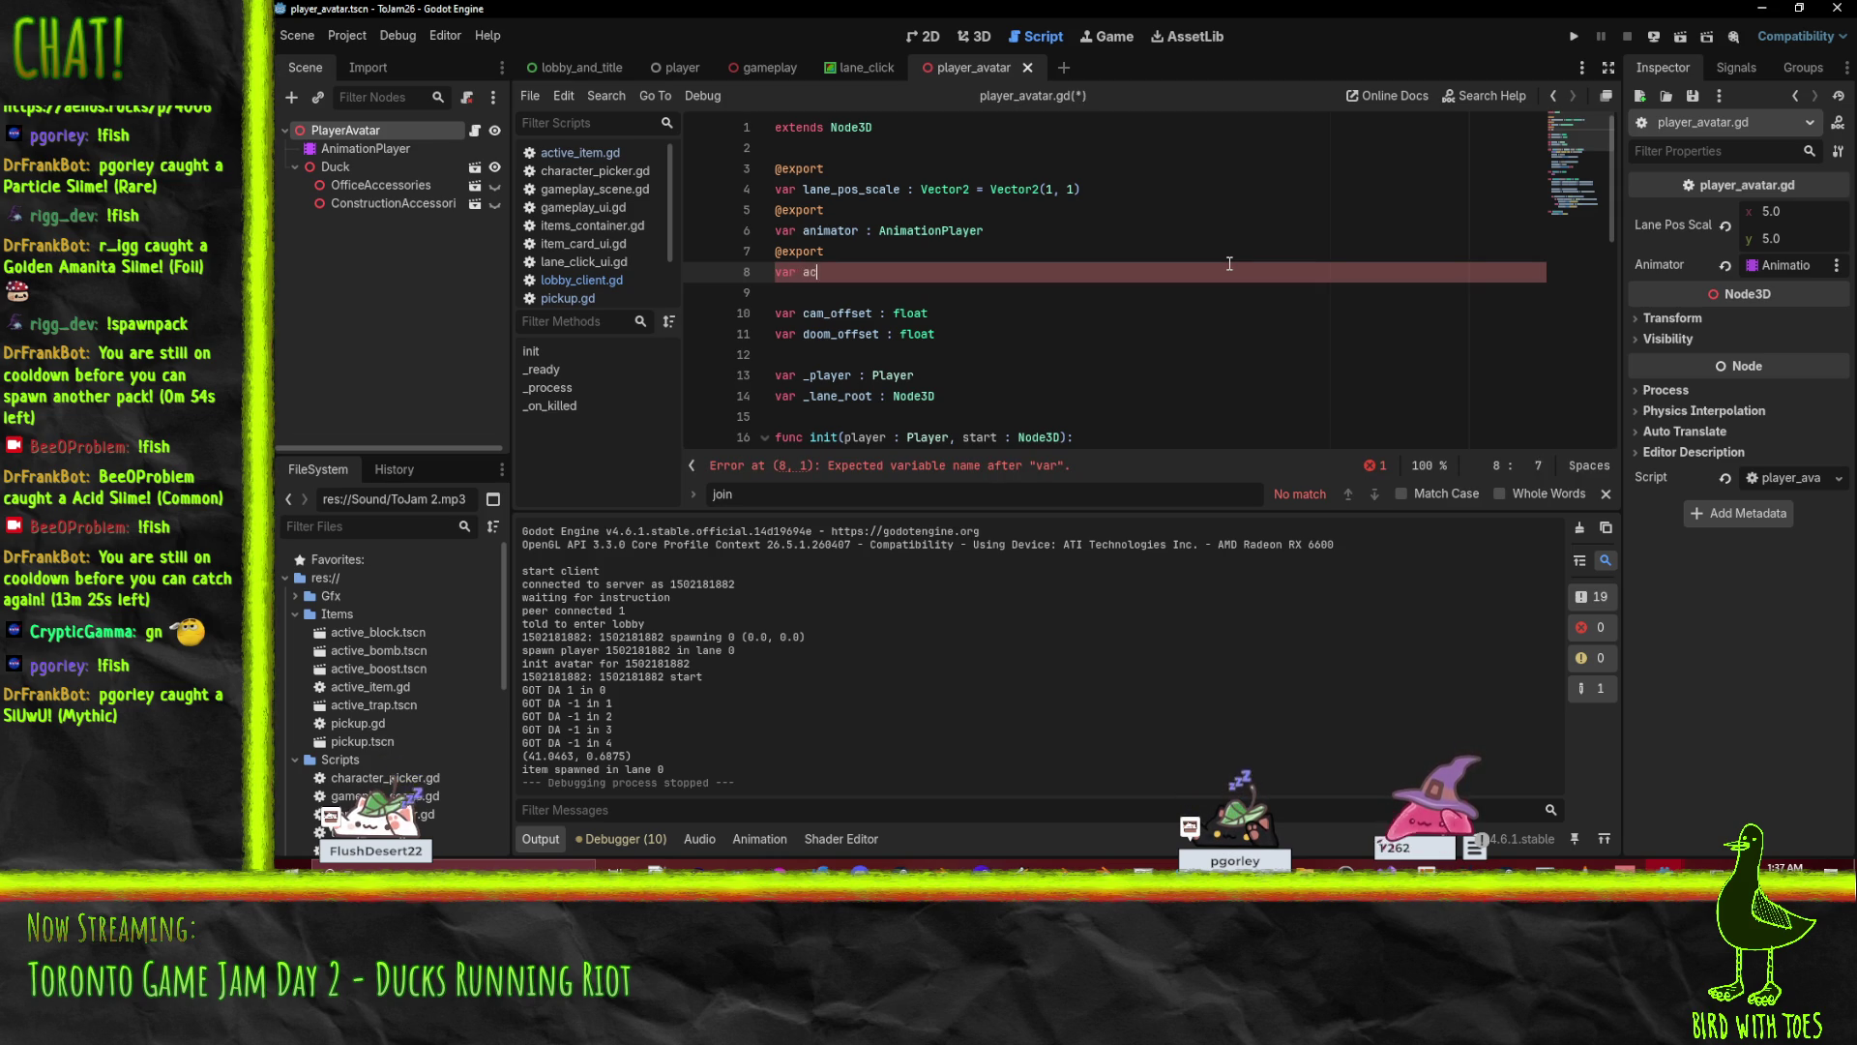
{"action": "type", "text": "sory_"}
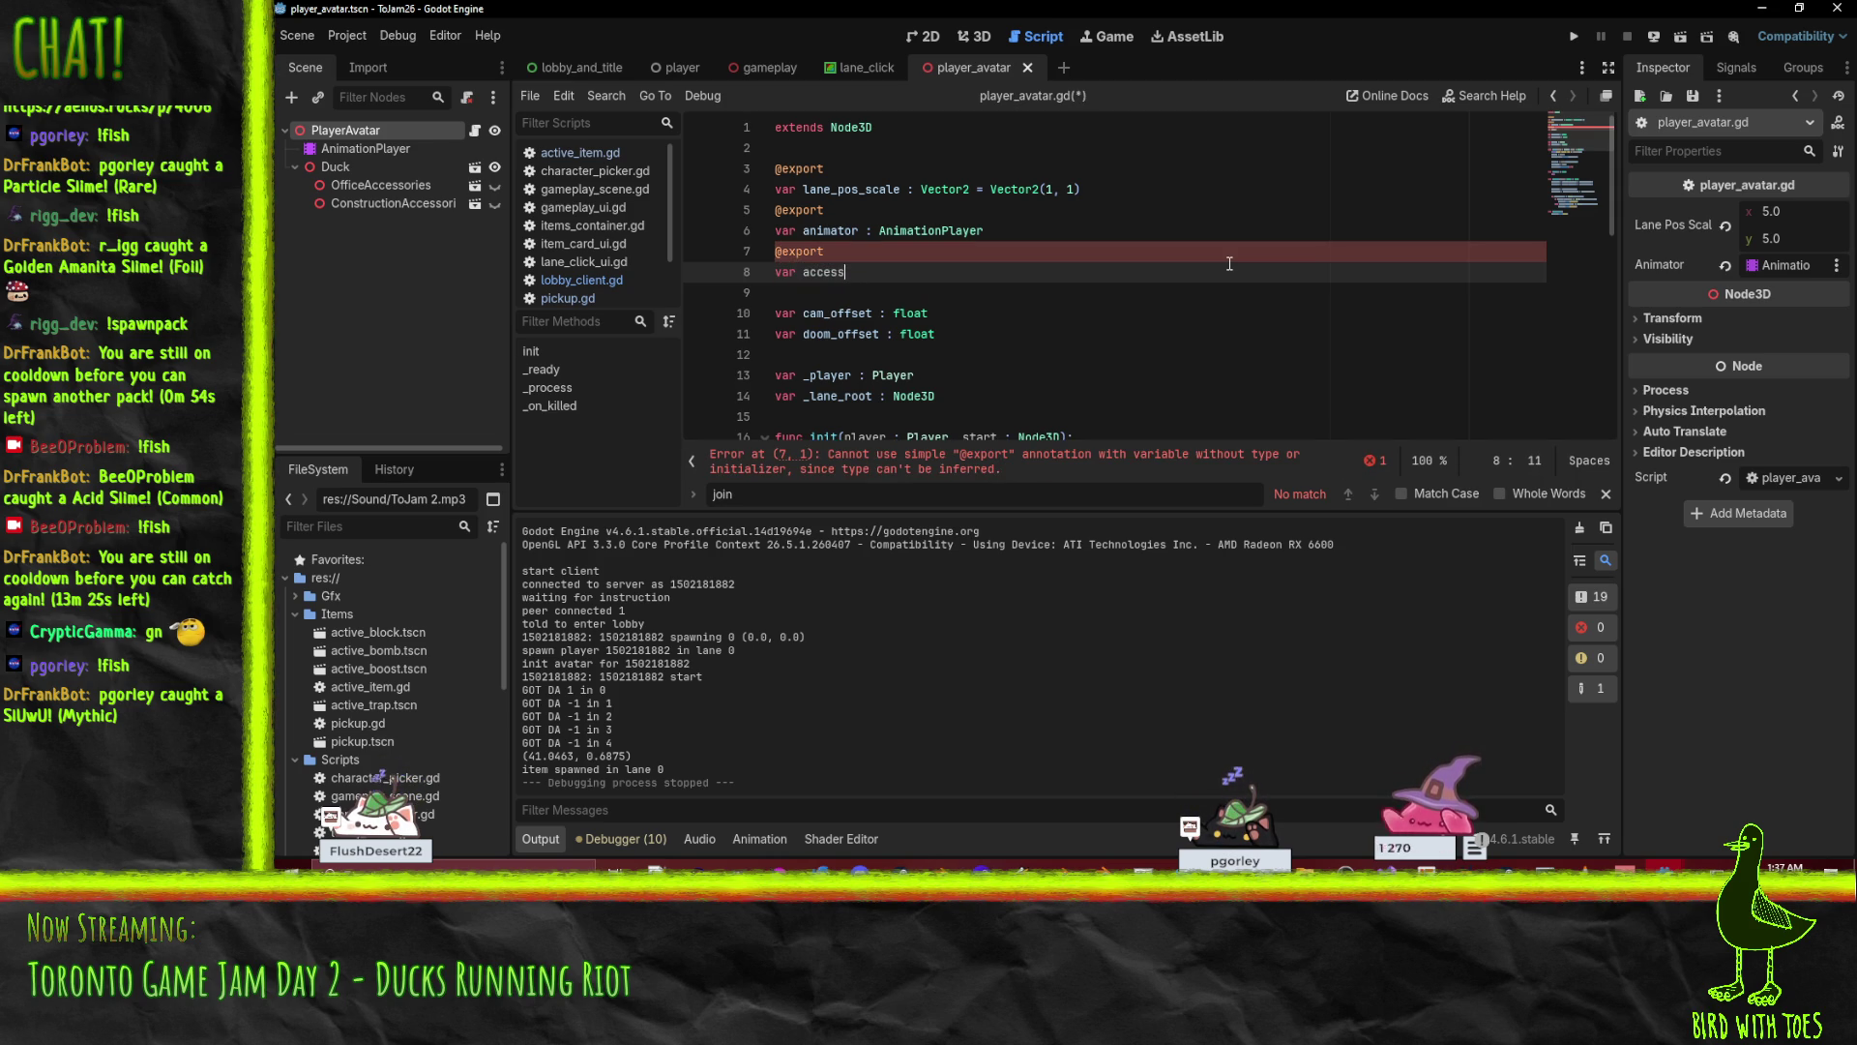
{"action": "type", "text": "s"}
{"action": "type", "text": "ets"}
{"action": "type", "text": " : N"}
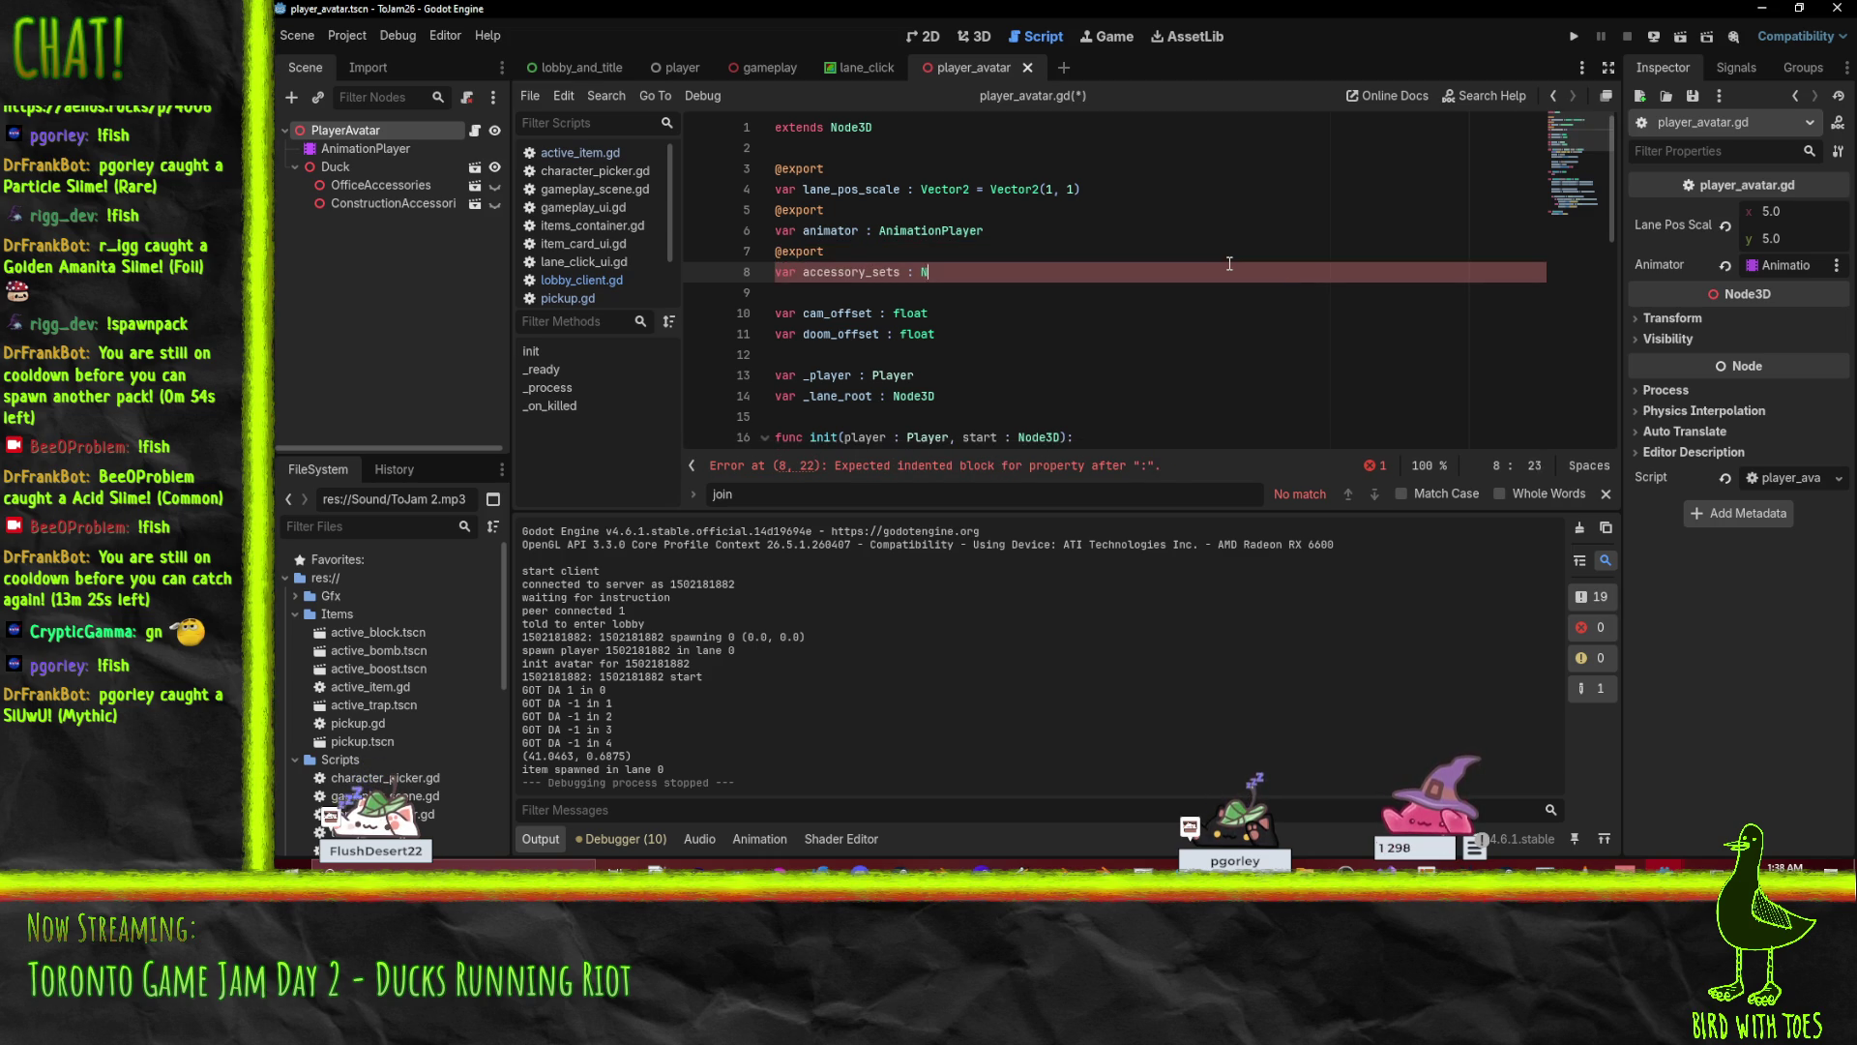
{"action": "key", "text": "BackSpace"}
{"action": "type", "text": "Array[Node]"}
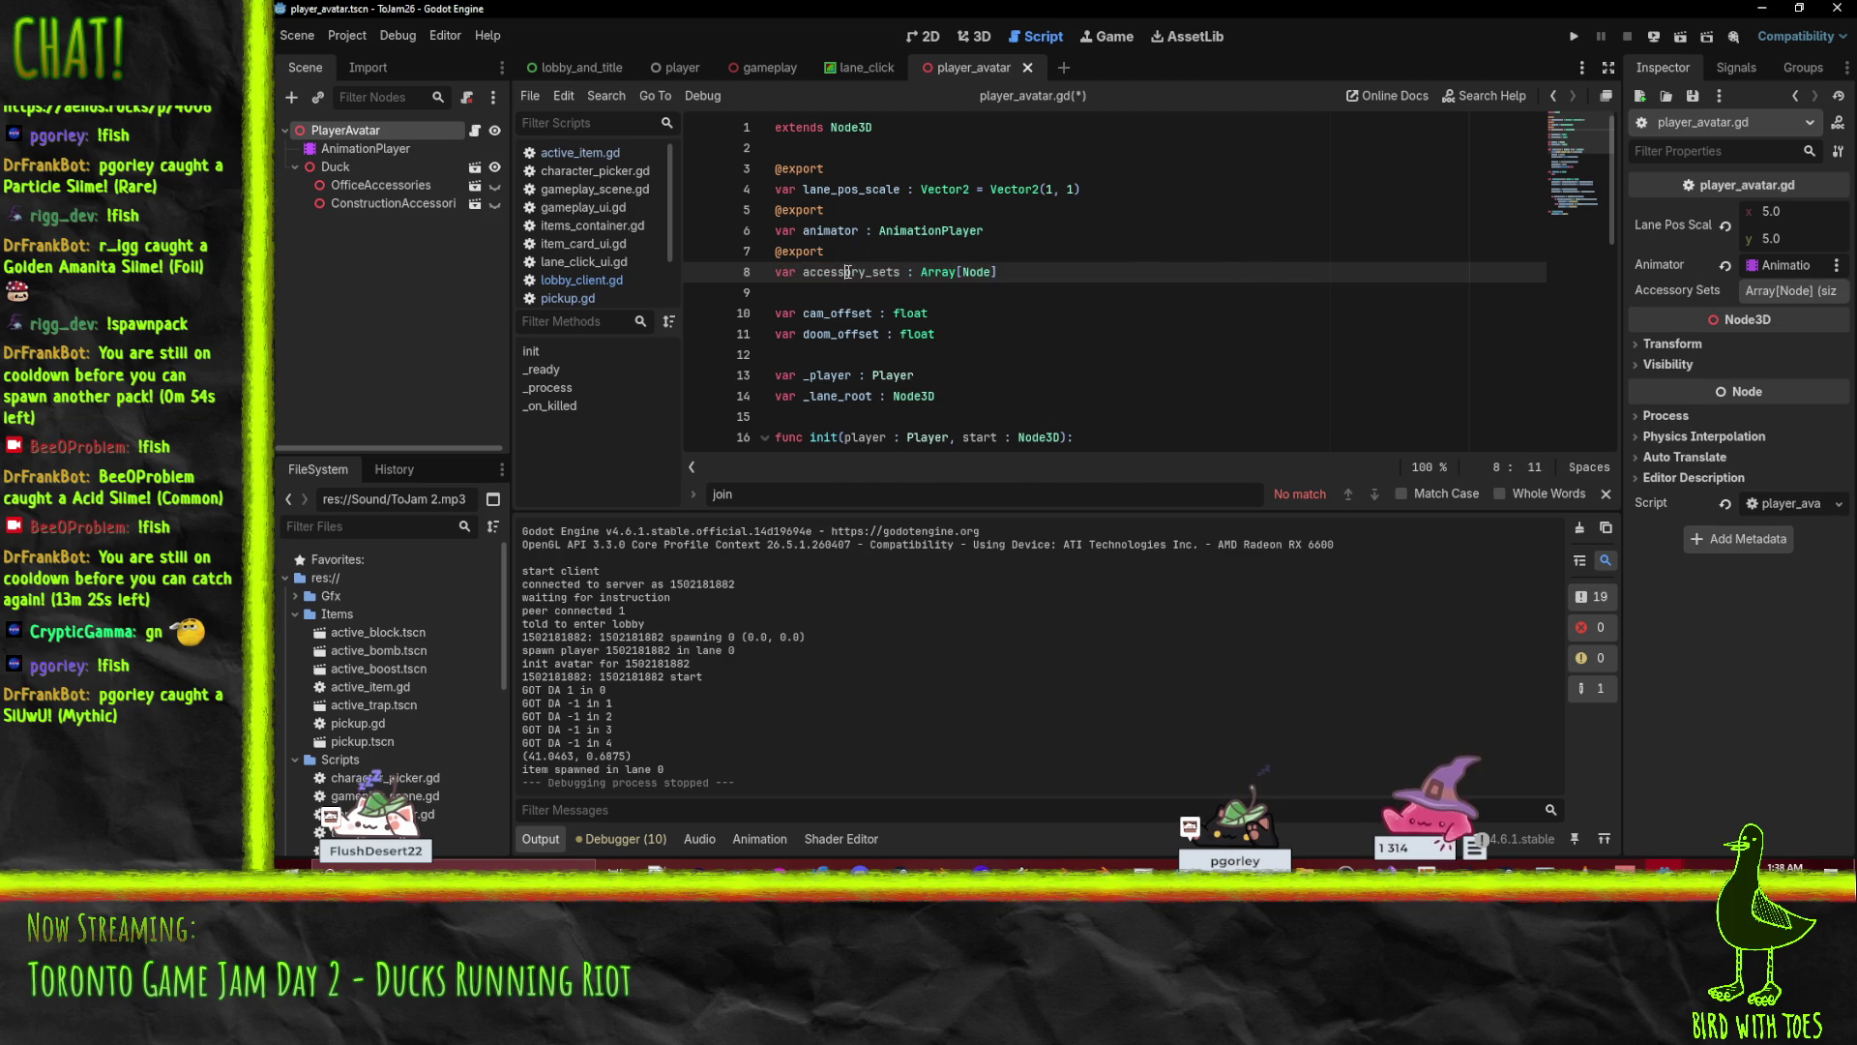
{"action": "scroll", "coordinate": [919, 319], "scroll_direction": "down", "scroll_amount": 4}
{"action": "scroll", "coordinate": [968, 338], "scroll_direction": "up", "scroll_amount": 2}
{"action": "left_click", "coordinate": [995, 356]}
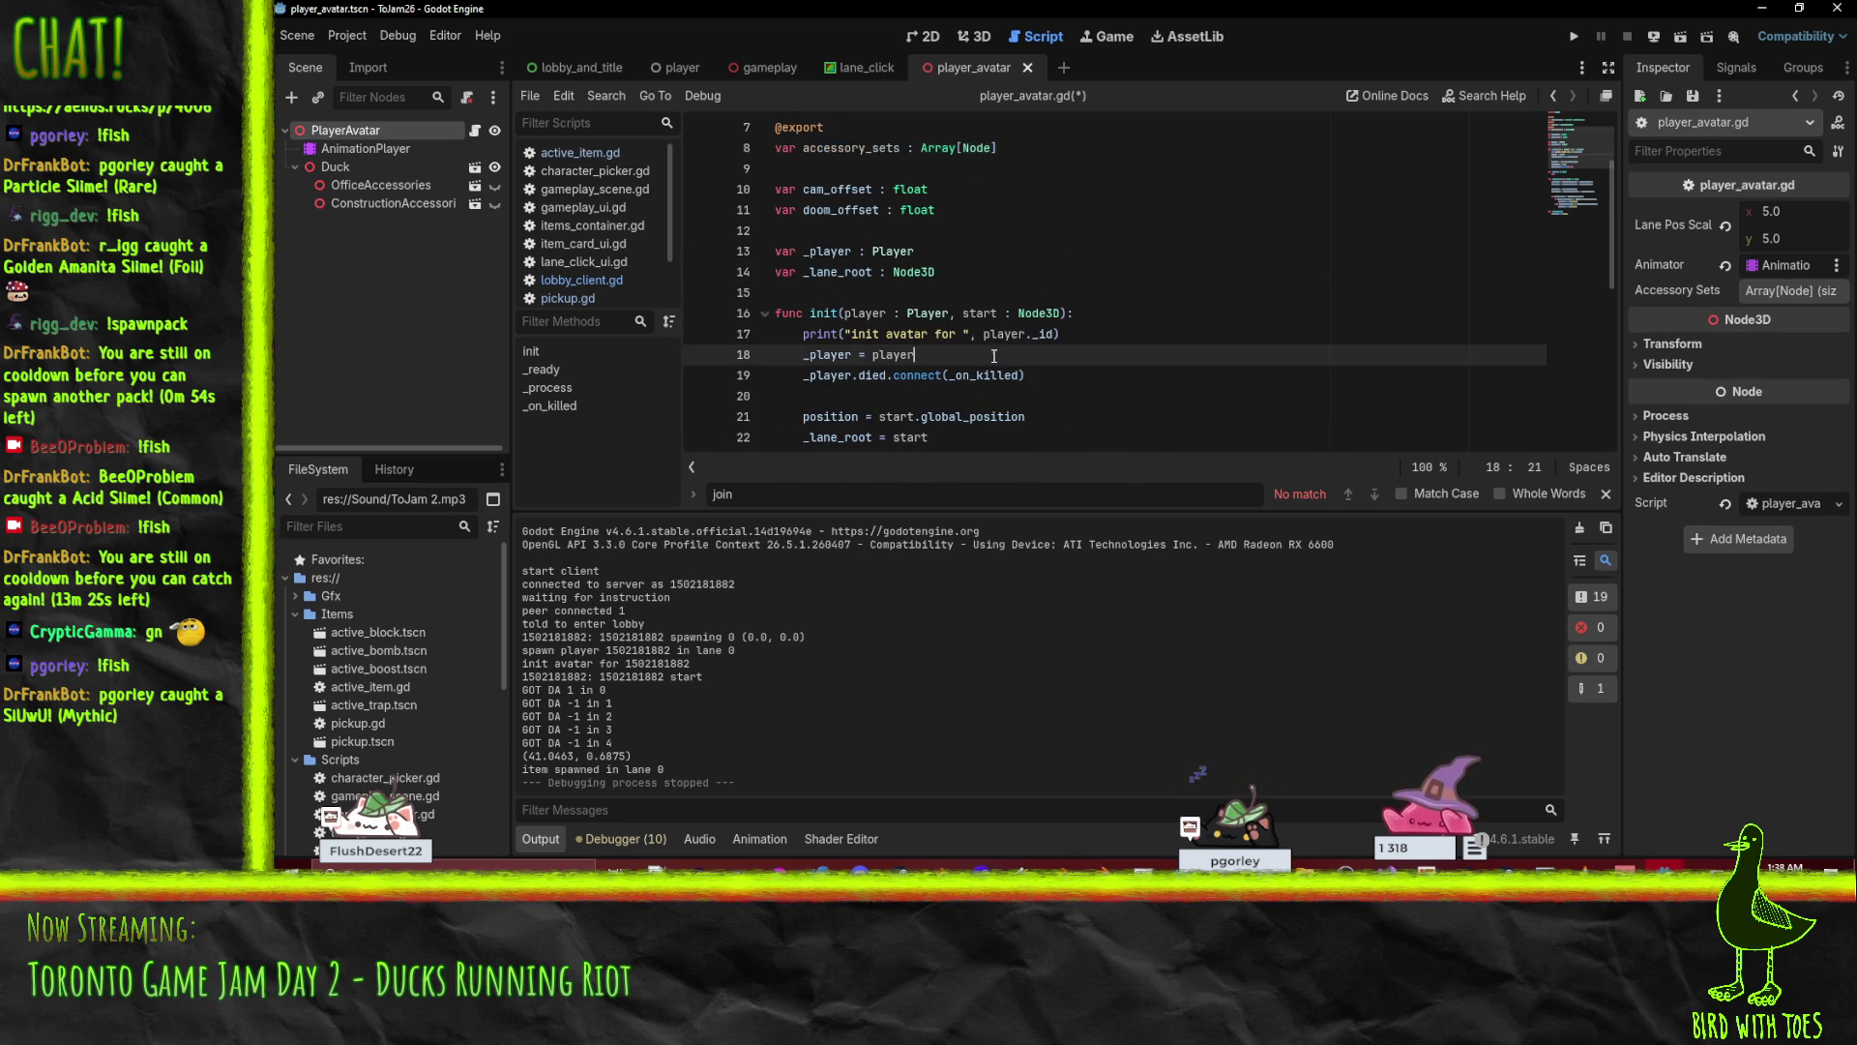
Add a trial '_player.charac' line after the _player assignment in init.
{"action": "key", "text": "Return"}
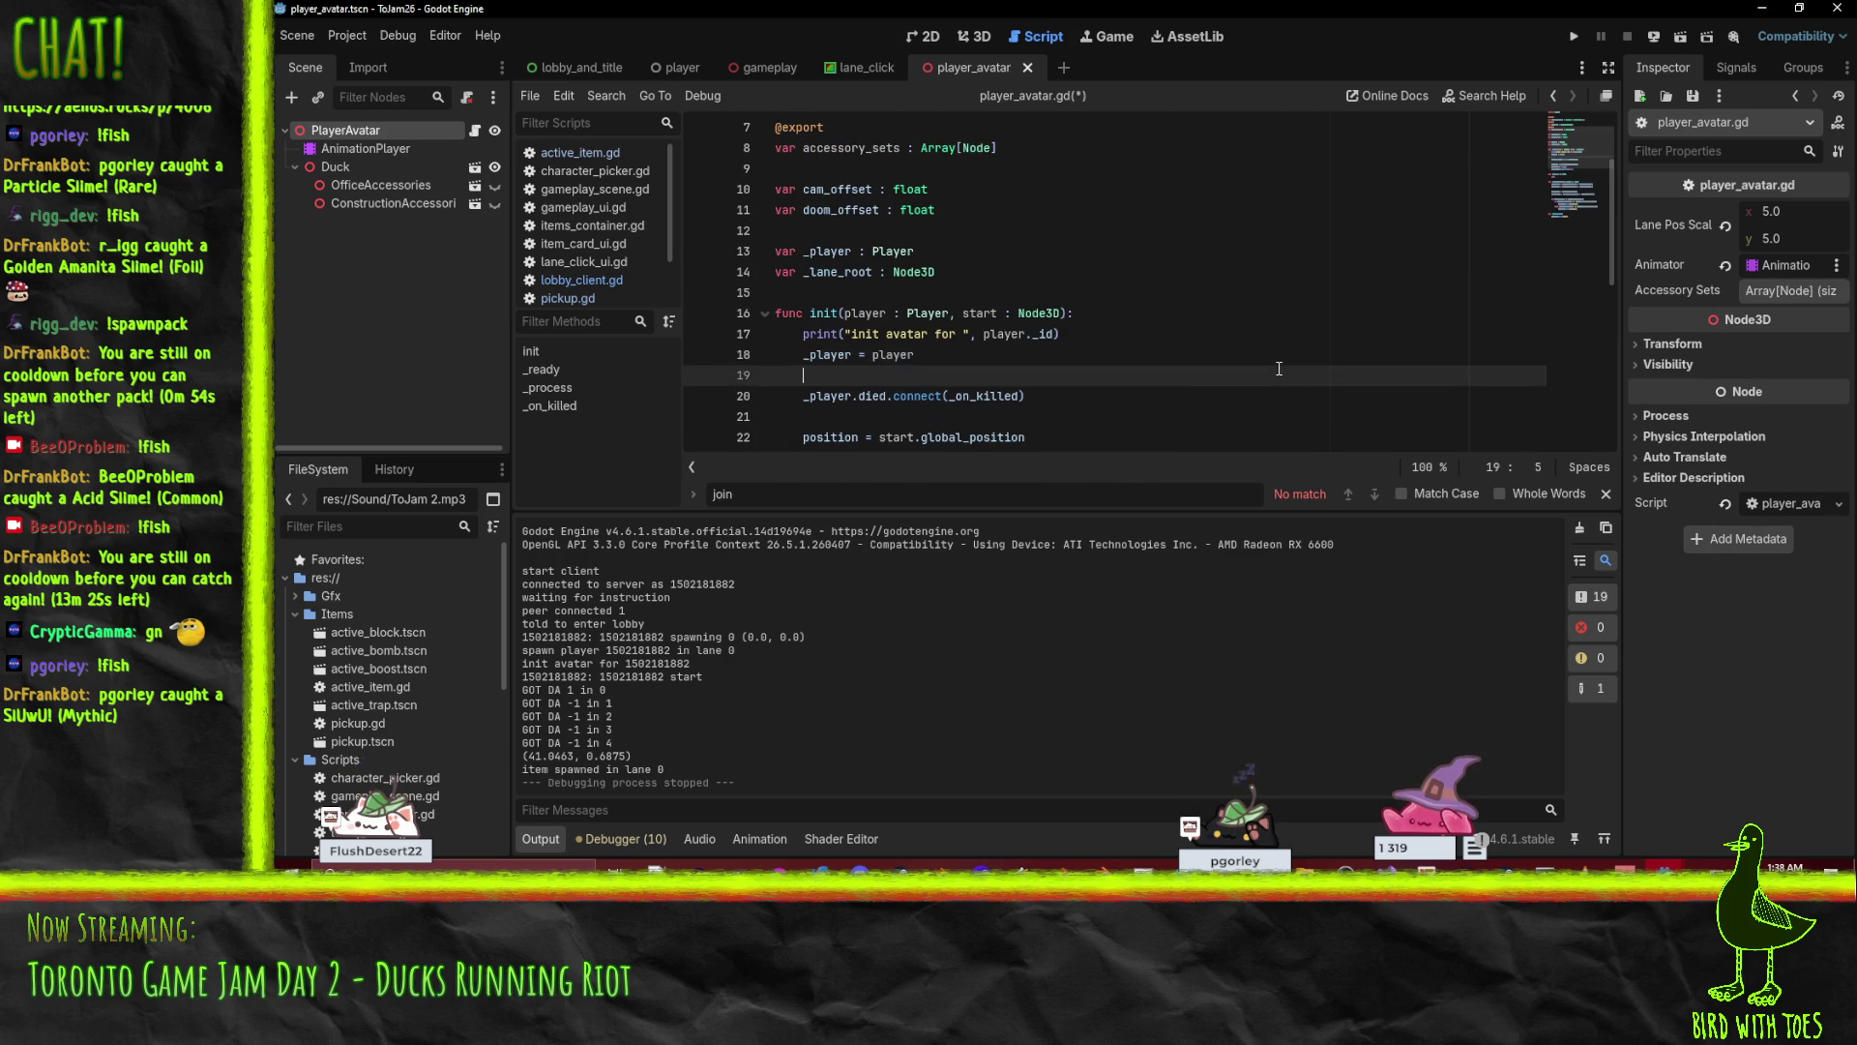
{"action": "type", "text": "_player.cha"}
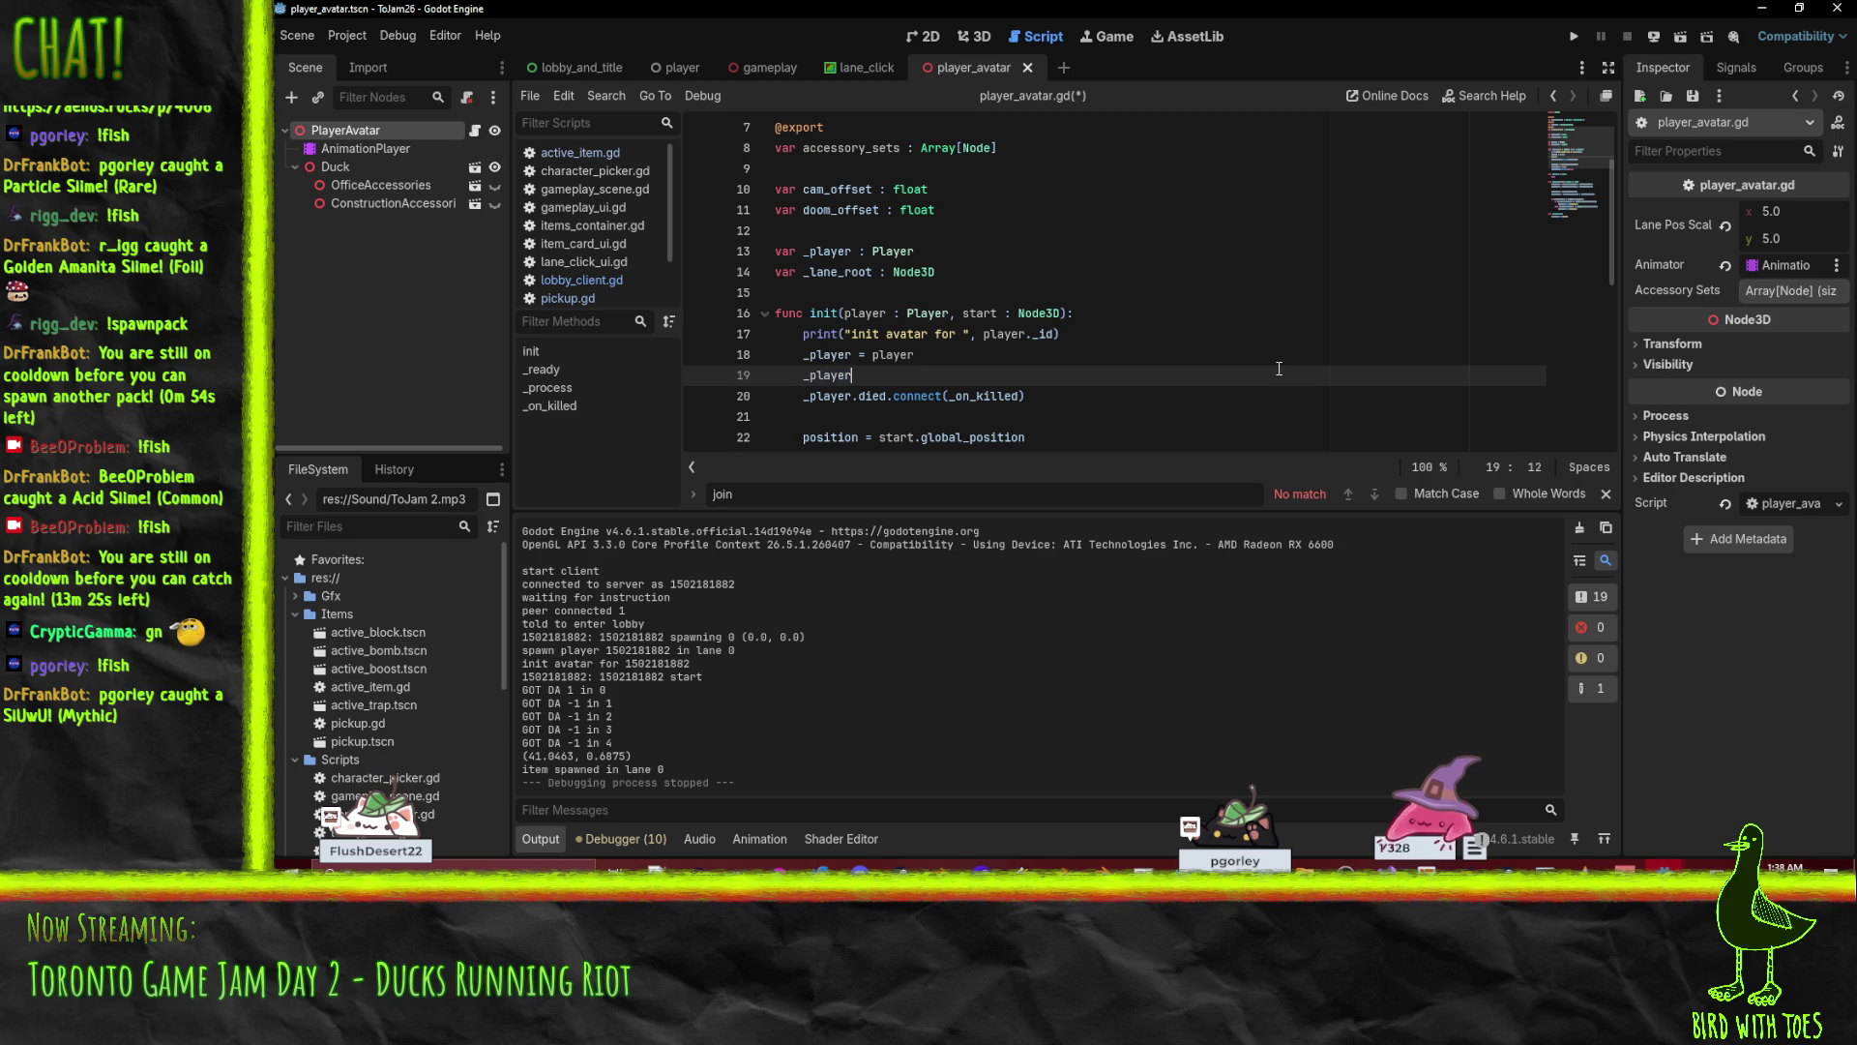
{"action": "type", "text": "racter"}
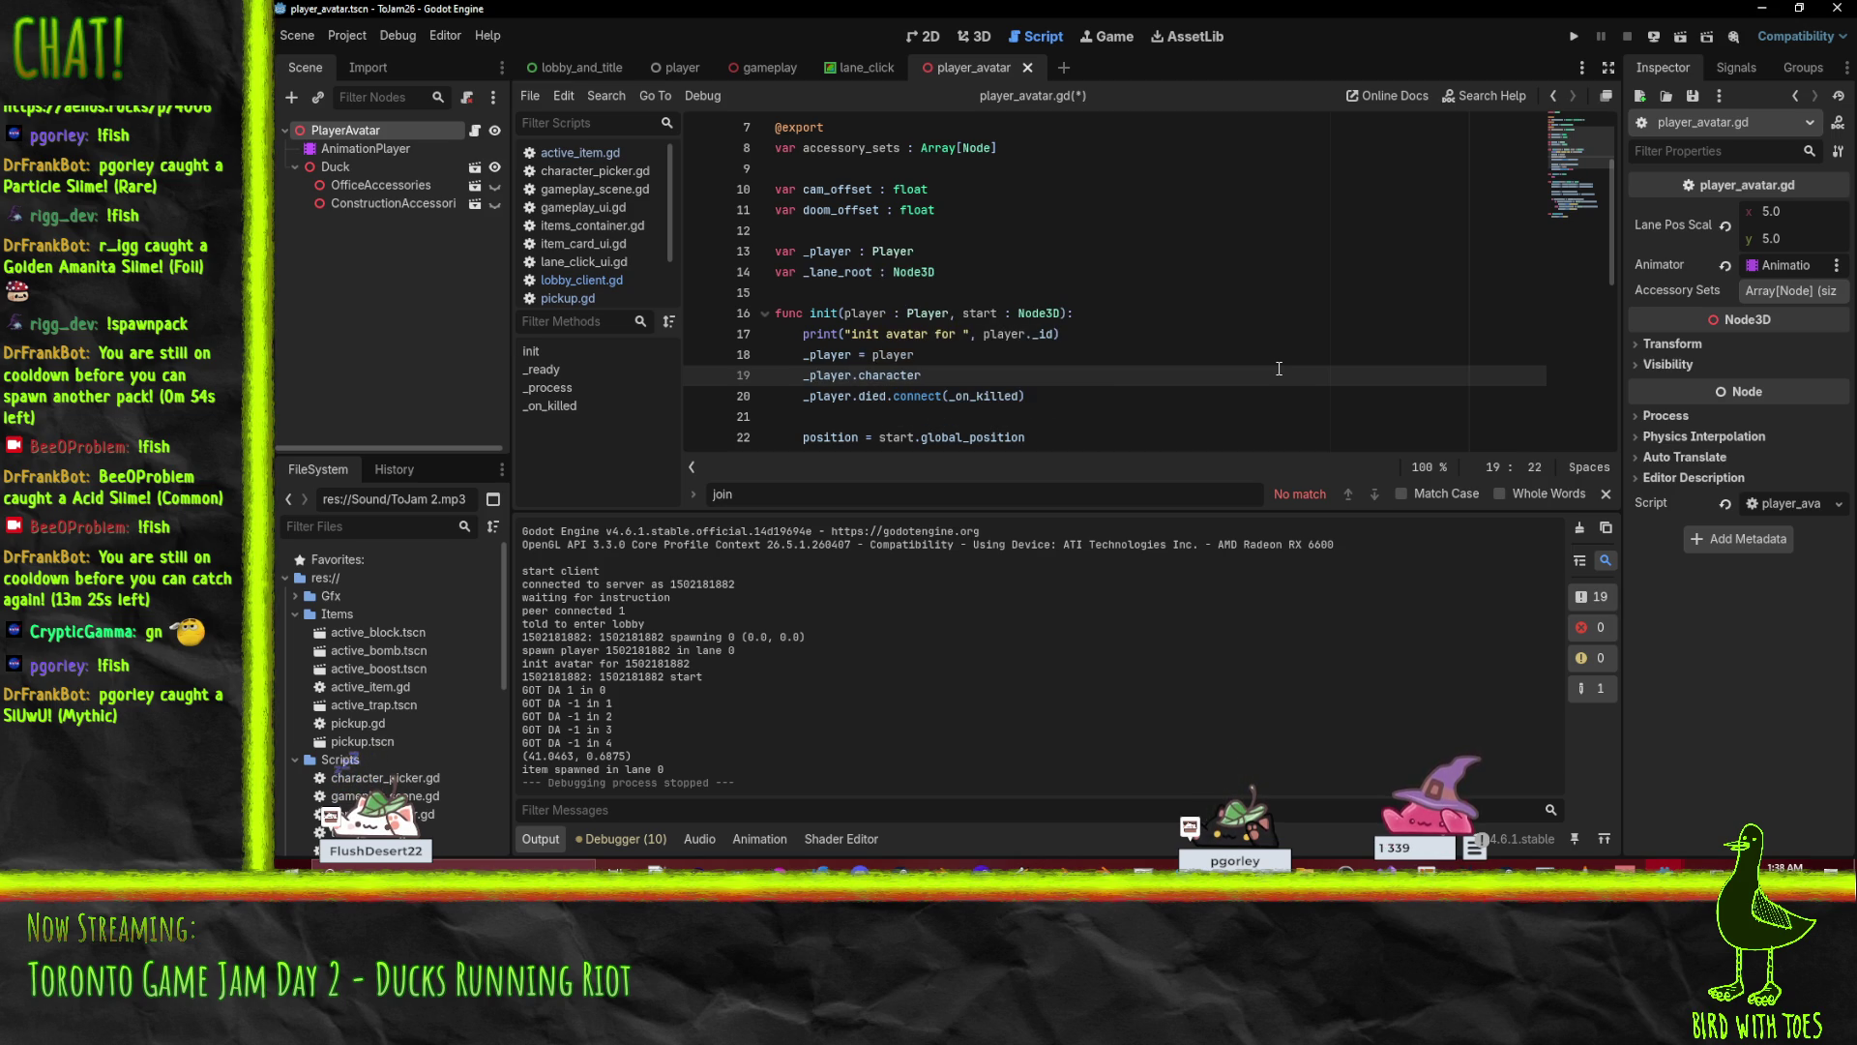
{"action": "left_click", "coordinate": [807, 384]}
{"action": "scroll", "coordinate": [1204, 392], "scroll_direction": "up", "scroll_amount": 1}
{"action": "left_click", "coordinate": [1039, 419]}
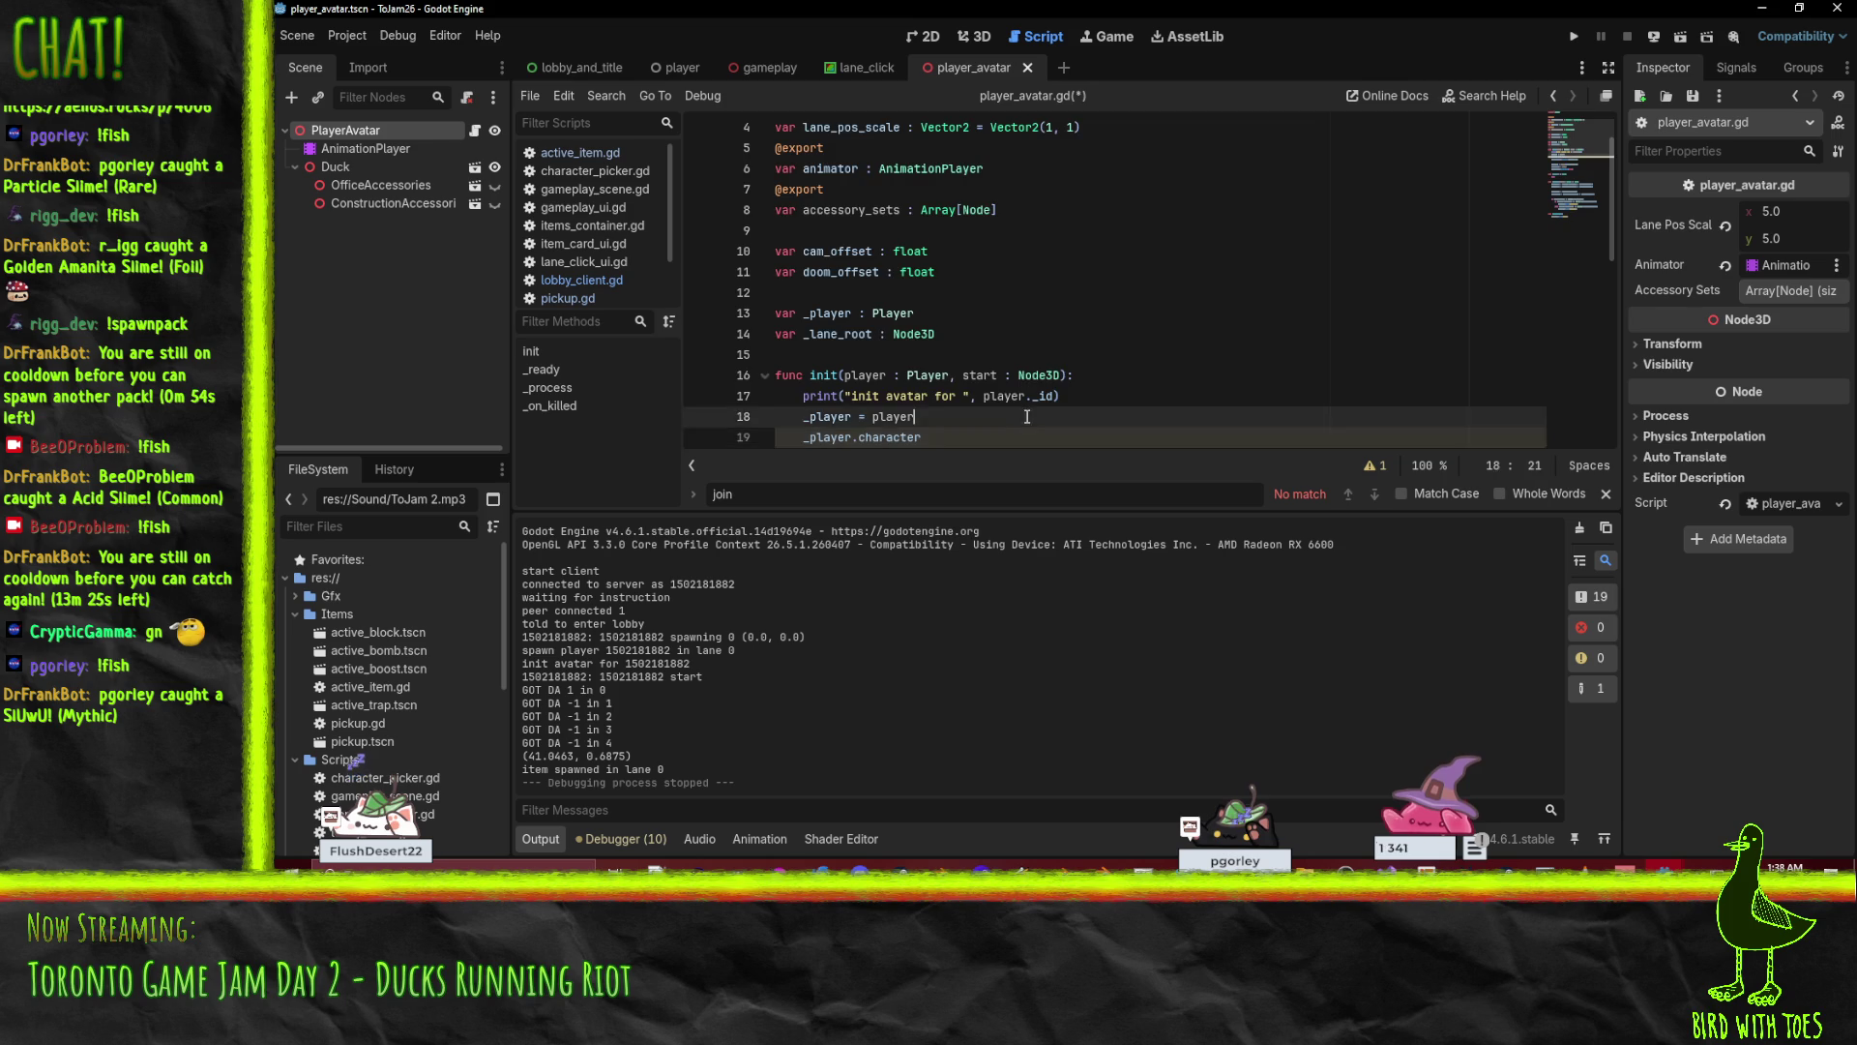
{"action": "scroll", "coordinate": [1136, 401], "scroll_direction": "down", "scroll_amount": 2}
Delete the trial _player.character line and switch to the player.gd script.
{"action": "left_click", "coordinate": [1081, 321]}
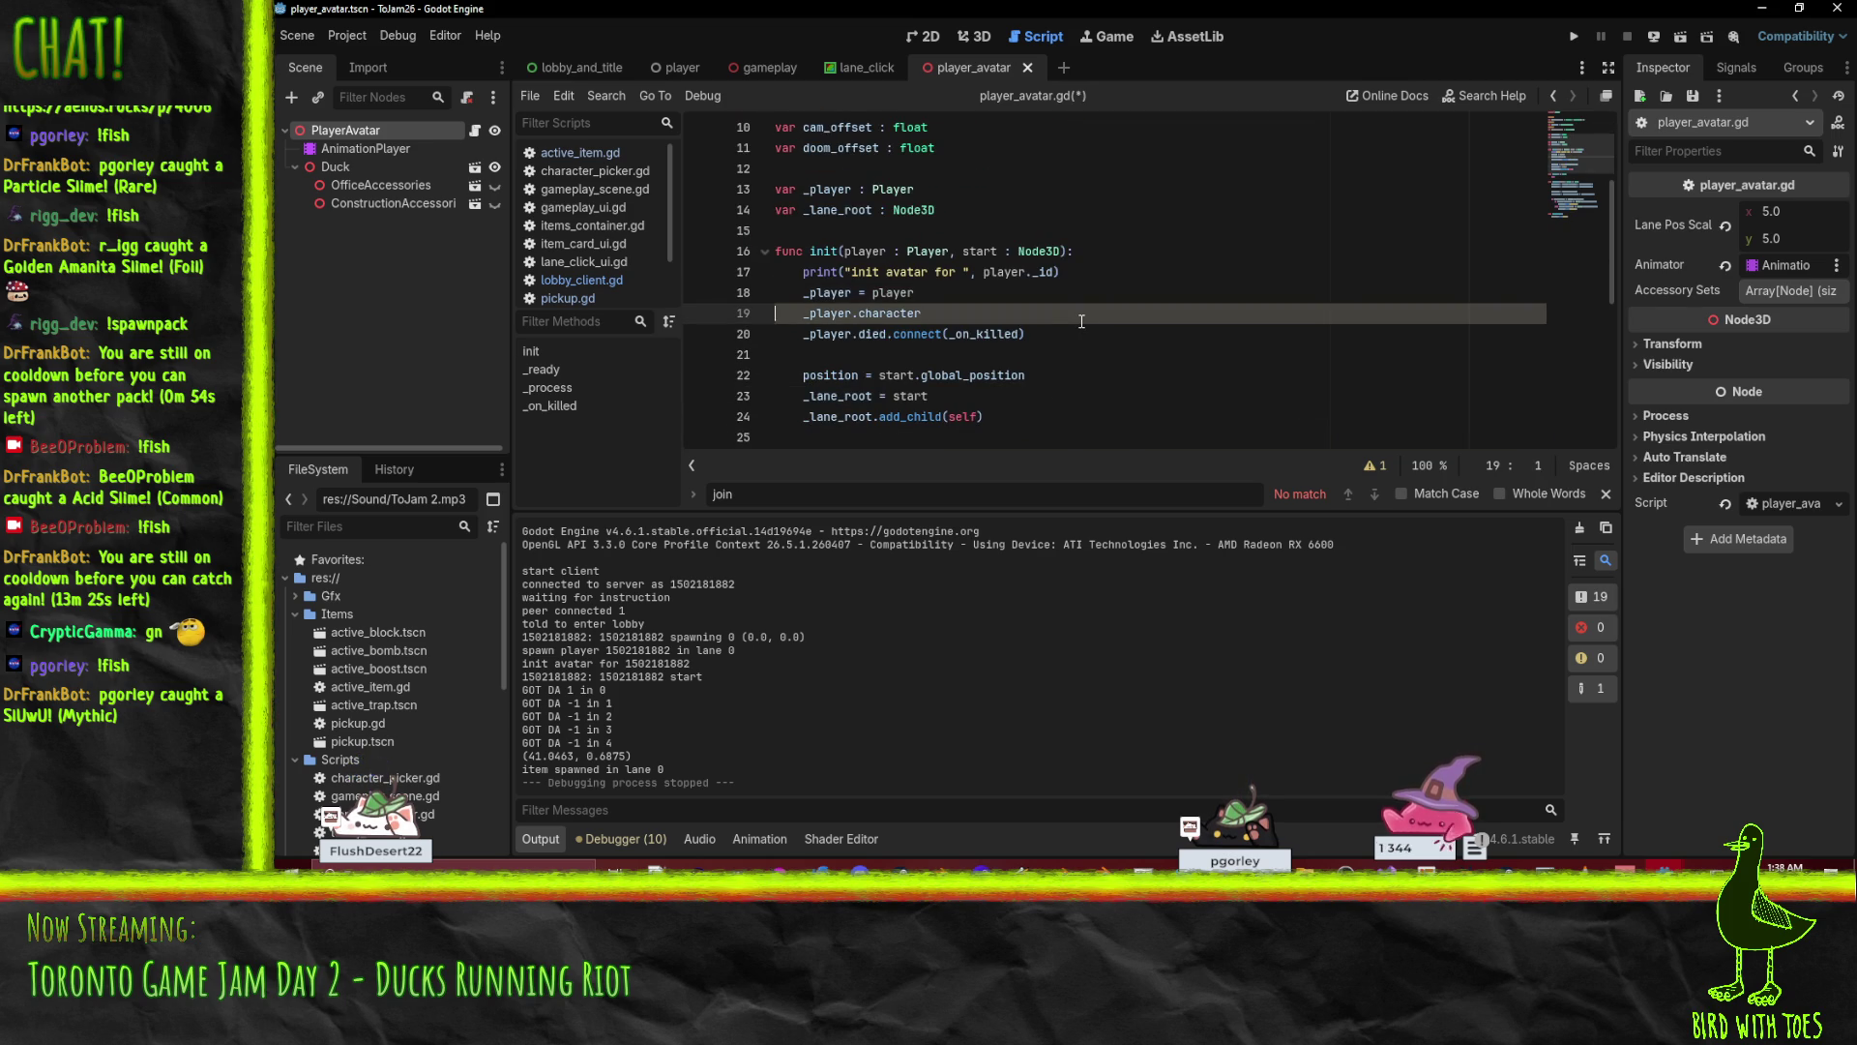
{"action": "key", "text": "shift+Down"}
{"action": "key", "text": "Delete"}
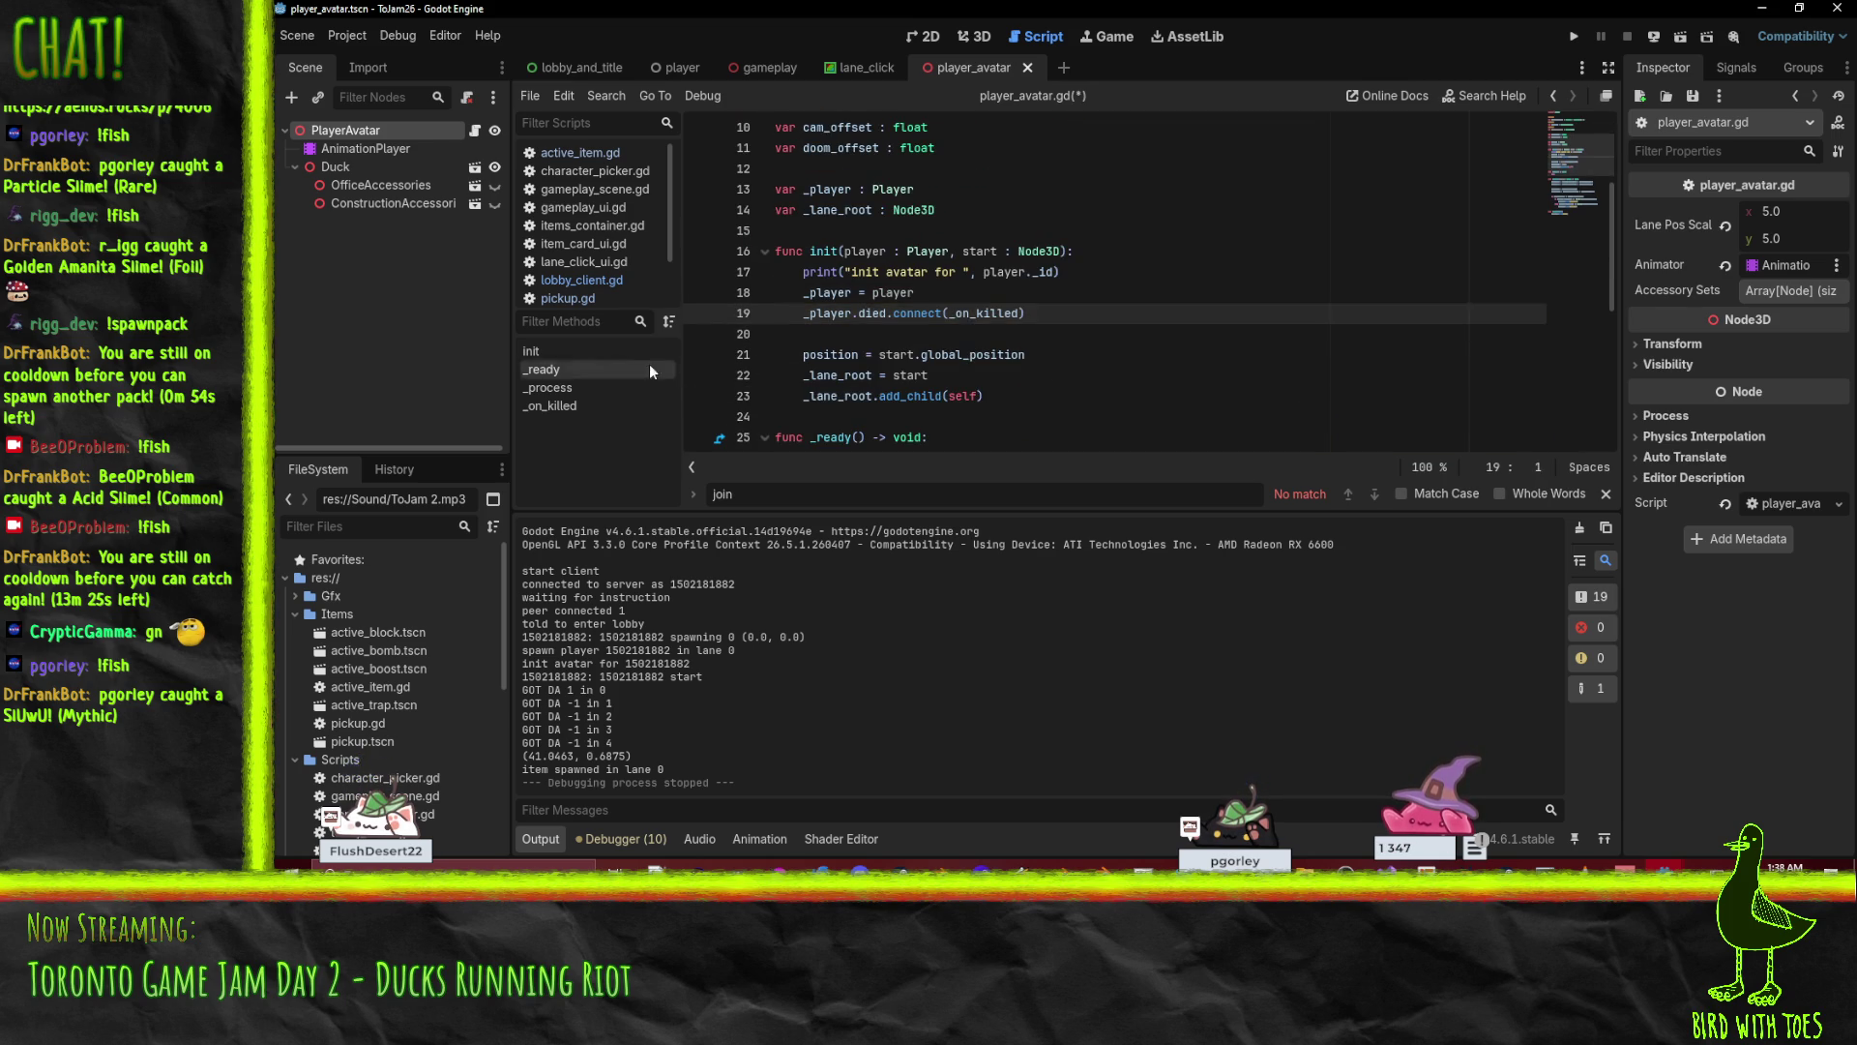
{"action": "scroll", "coordinate": [972, 378], "scroll_direction": "up", "scroll_amount": 1}
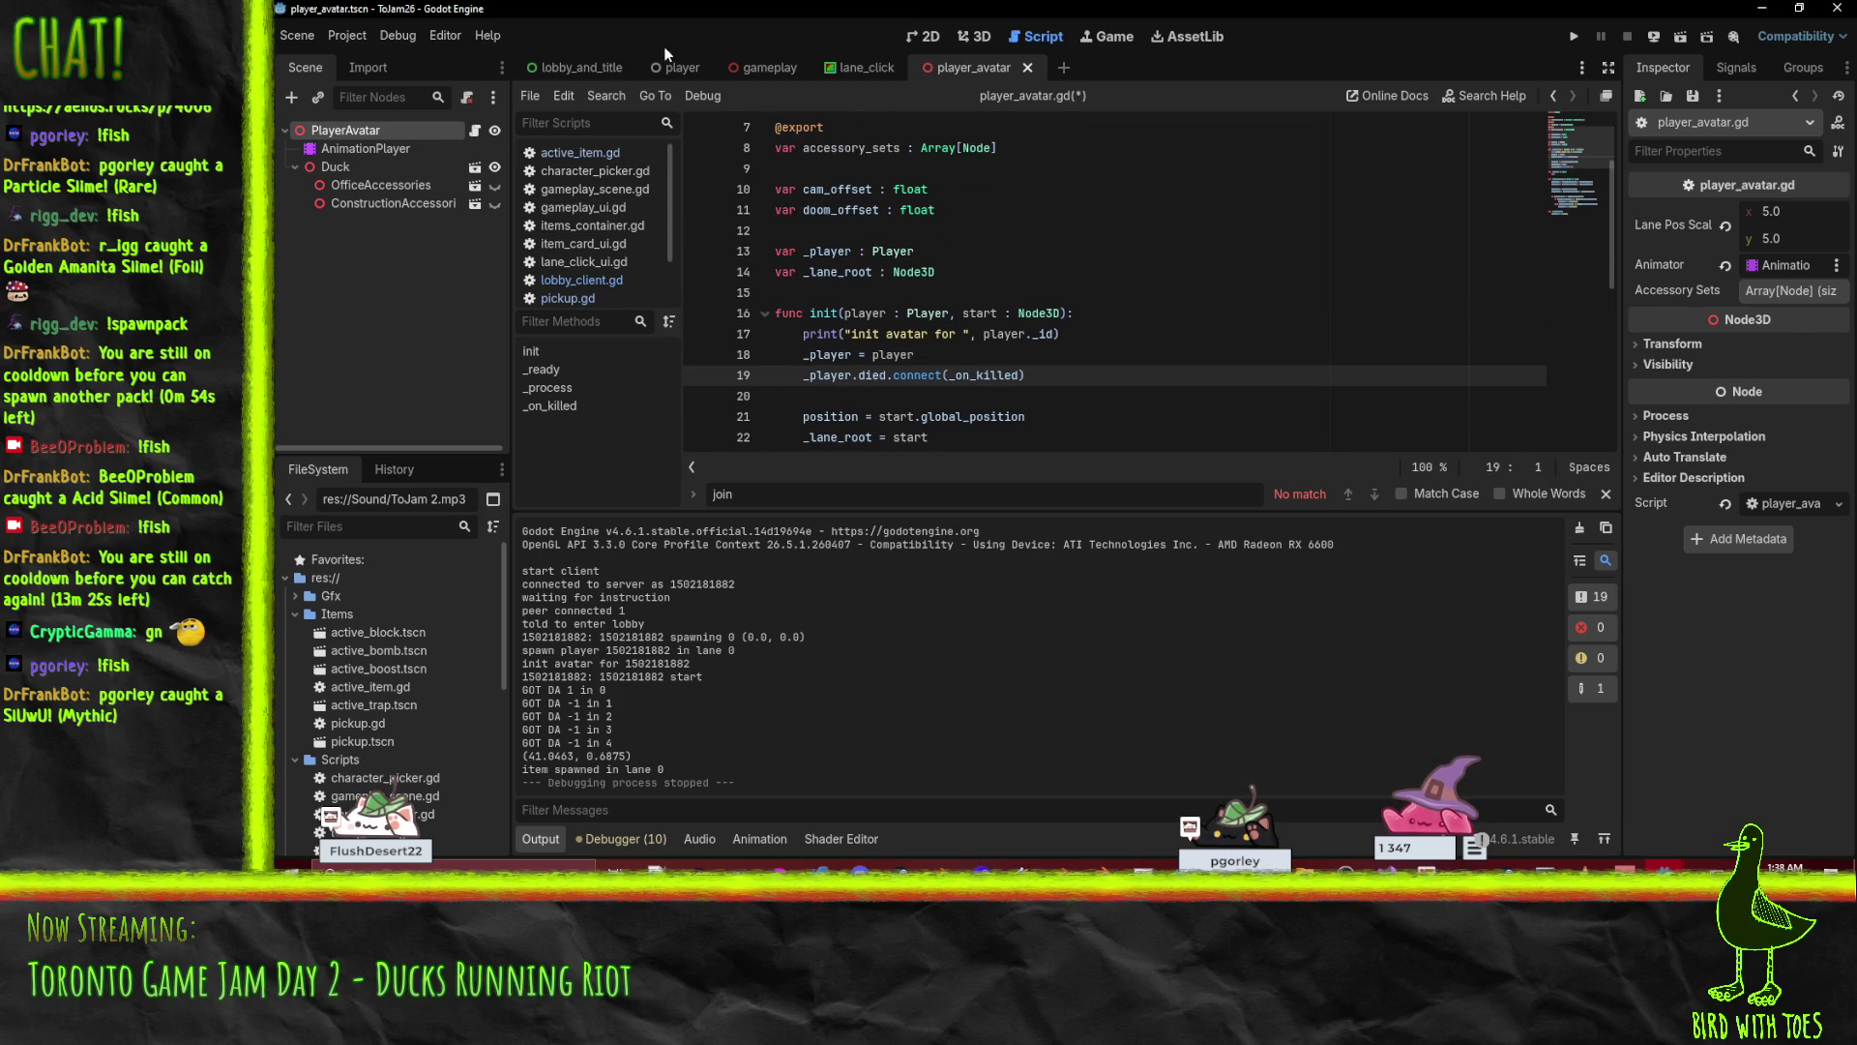
{"action": "left_click", "coordinate": [875, 375], "text": "ctrl"}
{"action": "scroll", "coordinate": [1007, 259], "scroll_direction": "up", "scroll_amount": 20}
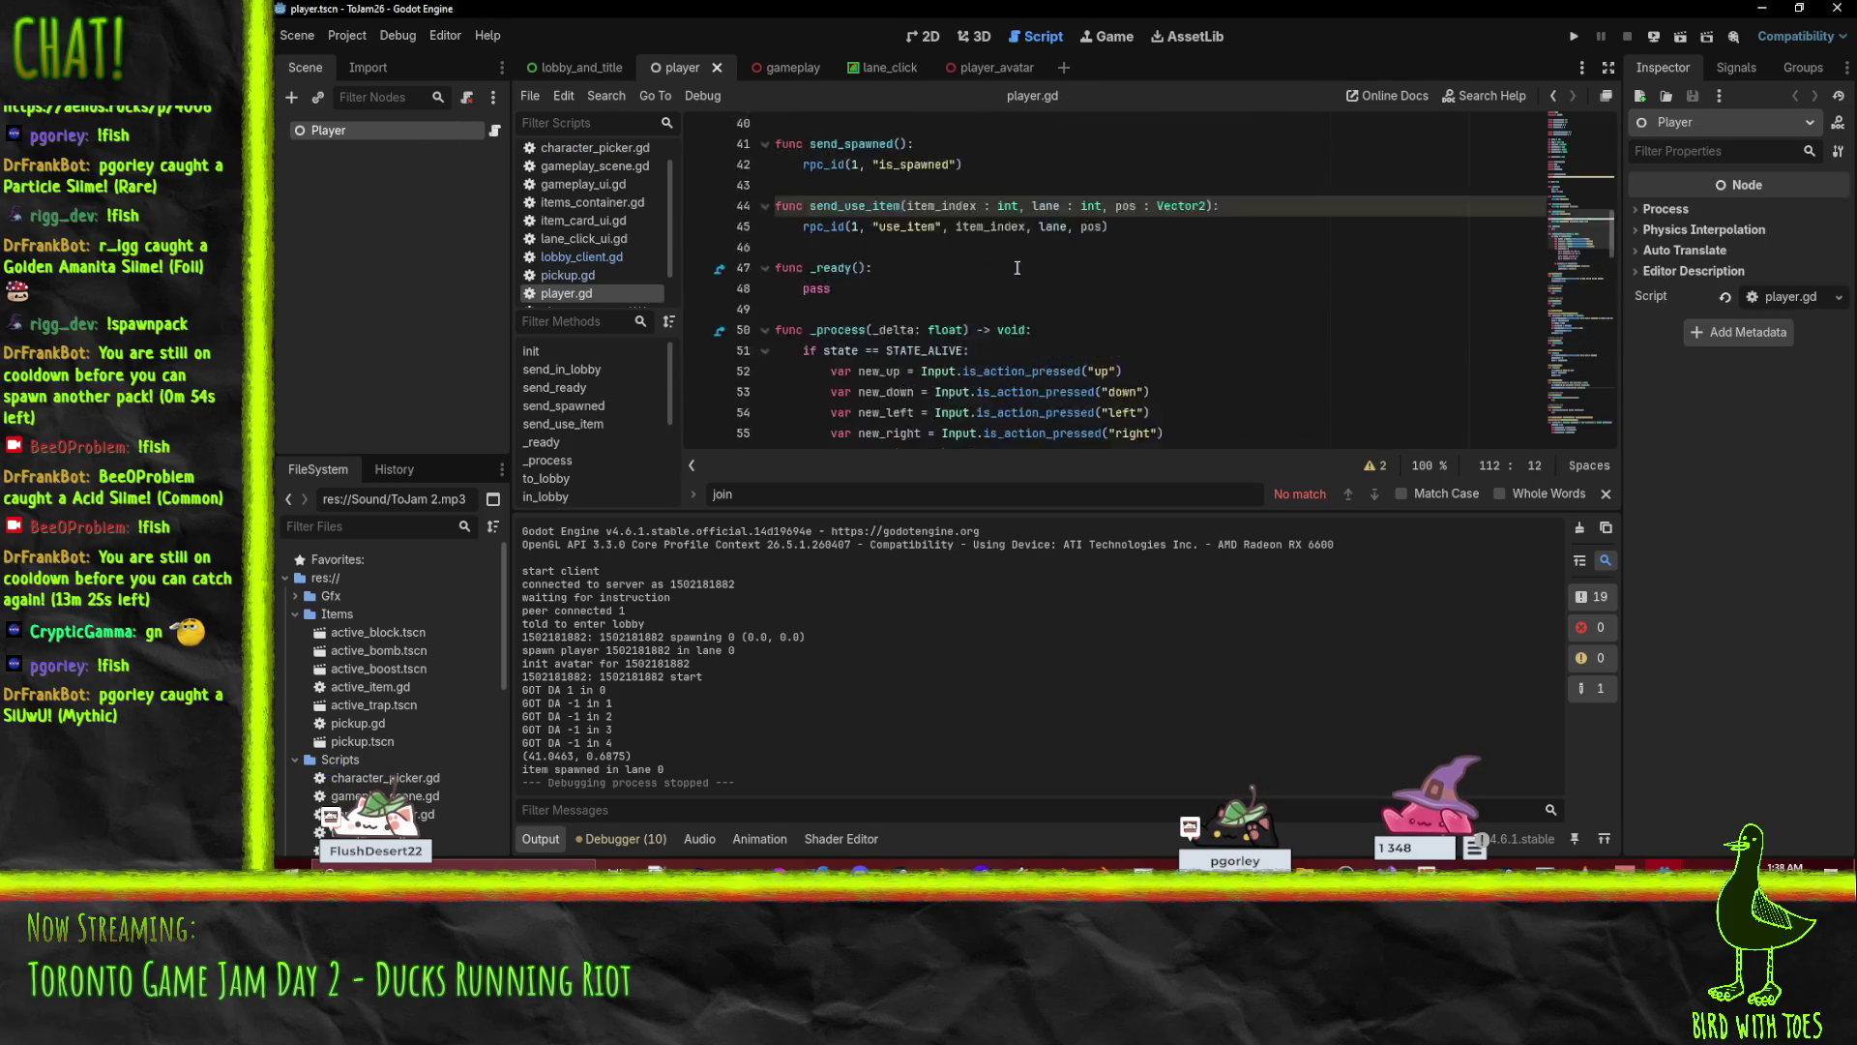
Search player.gd for occurrences of 'character'.
{"action": "scroll", "coordinate": [1021, 287], "scroll_direction": "down", "scroll_amount": 7}
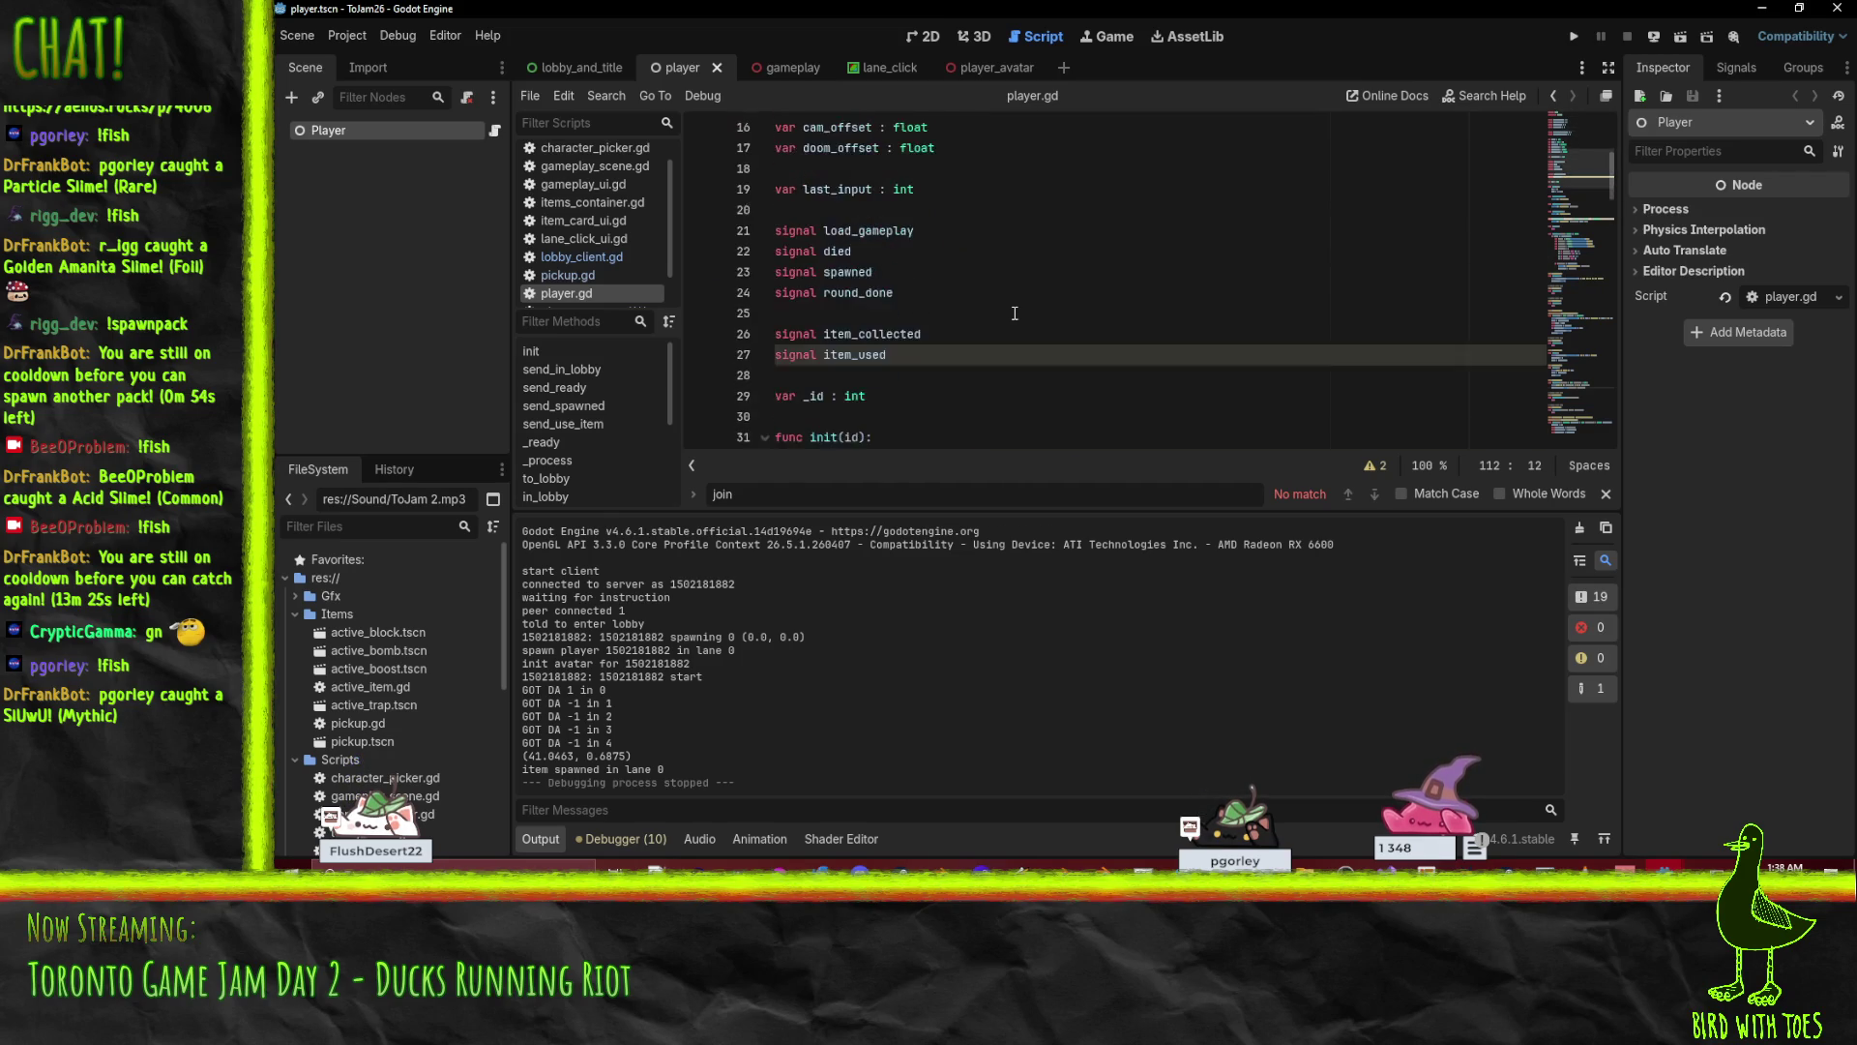
{"action": "scroll", "coordinate": [1015, 312], "scroll_direction": "up", "scroll_amount": 7}
{"action": "left_click", "coordinate": [1103, 271]}
{"action": "key", "text": "ctrl+f"}
{"action": "type", "text": "cgh"}
{"action": "key", "text": "BackSpace"}
{"action": "key", "text": "BackSpace"}
{"action": "type", "text": "haracter"}
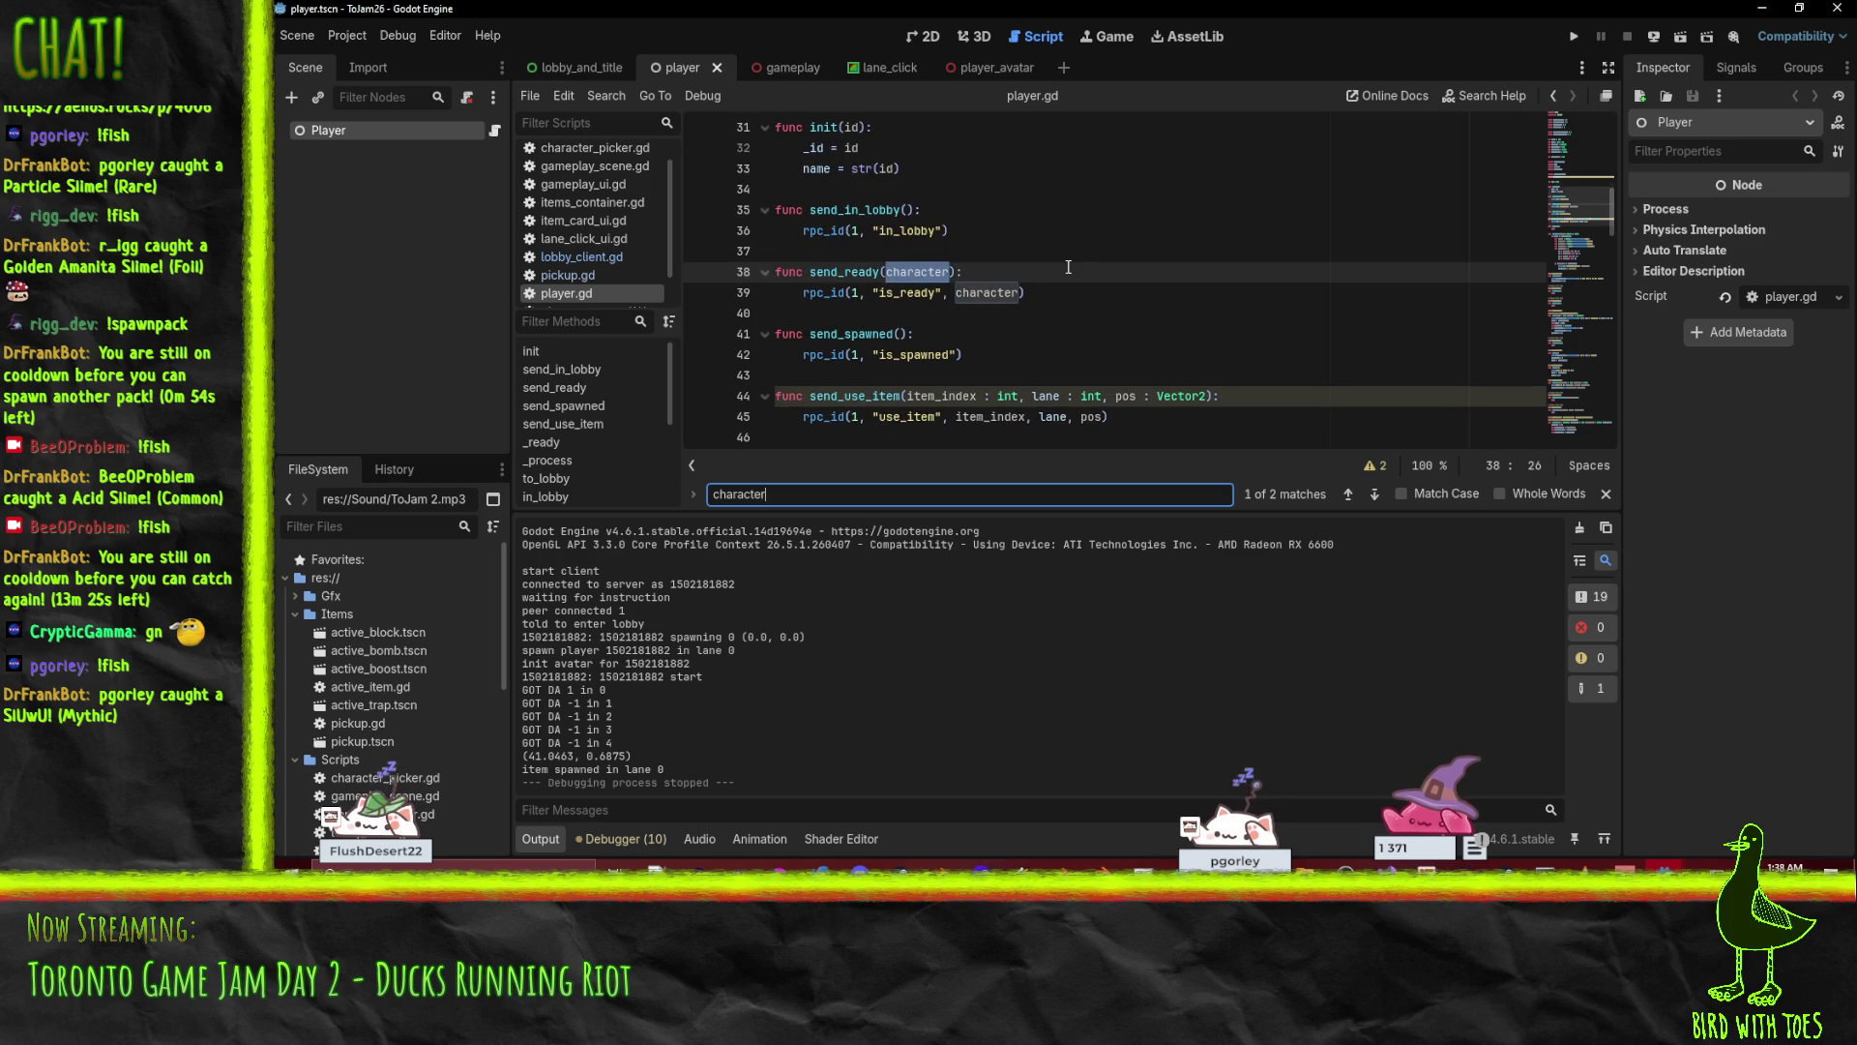
{"action": "scroll", "coordinate": [1078, 265], "scroll_direction": "up", "scroll_amount": 6}
{"action": "scroll", "coordinate": [848, 276], "scroll_direction": "up", "scroll_amount": 3}
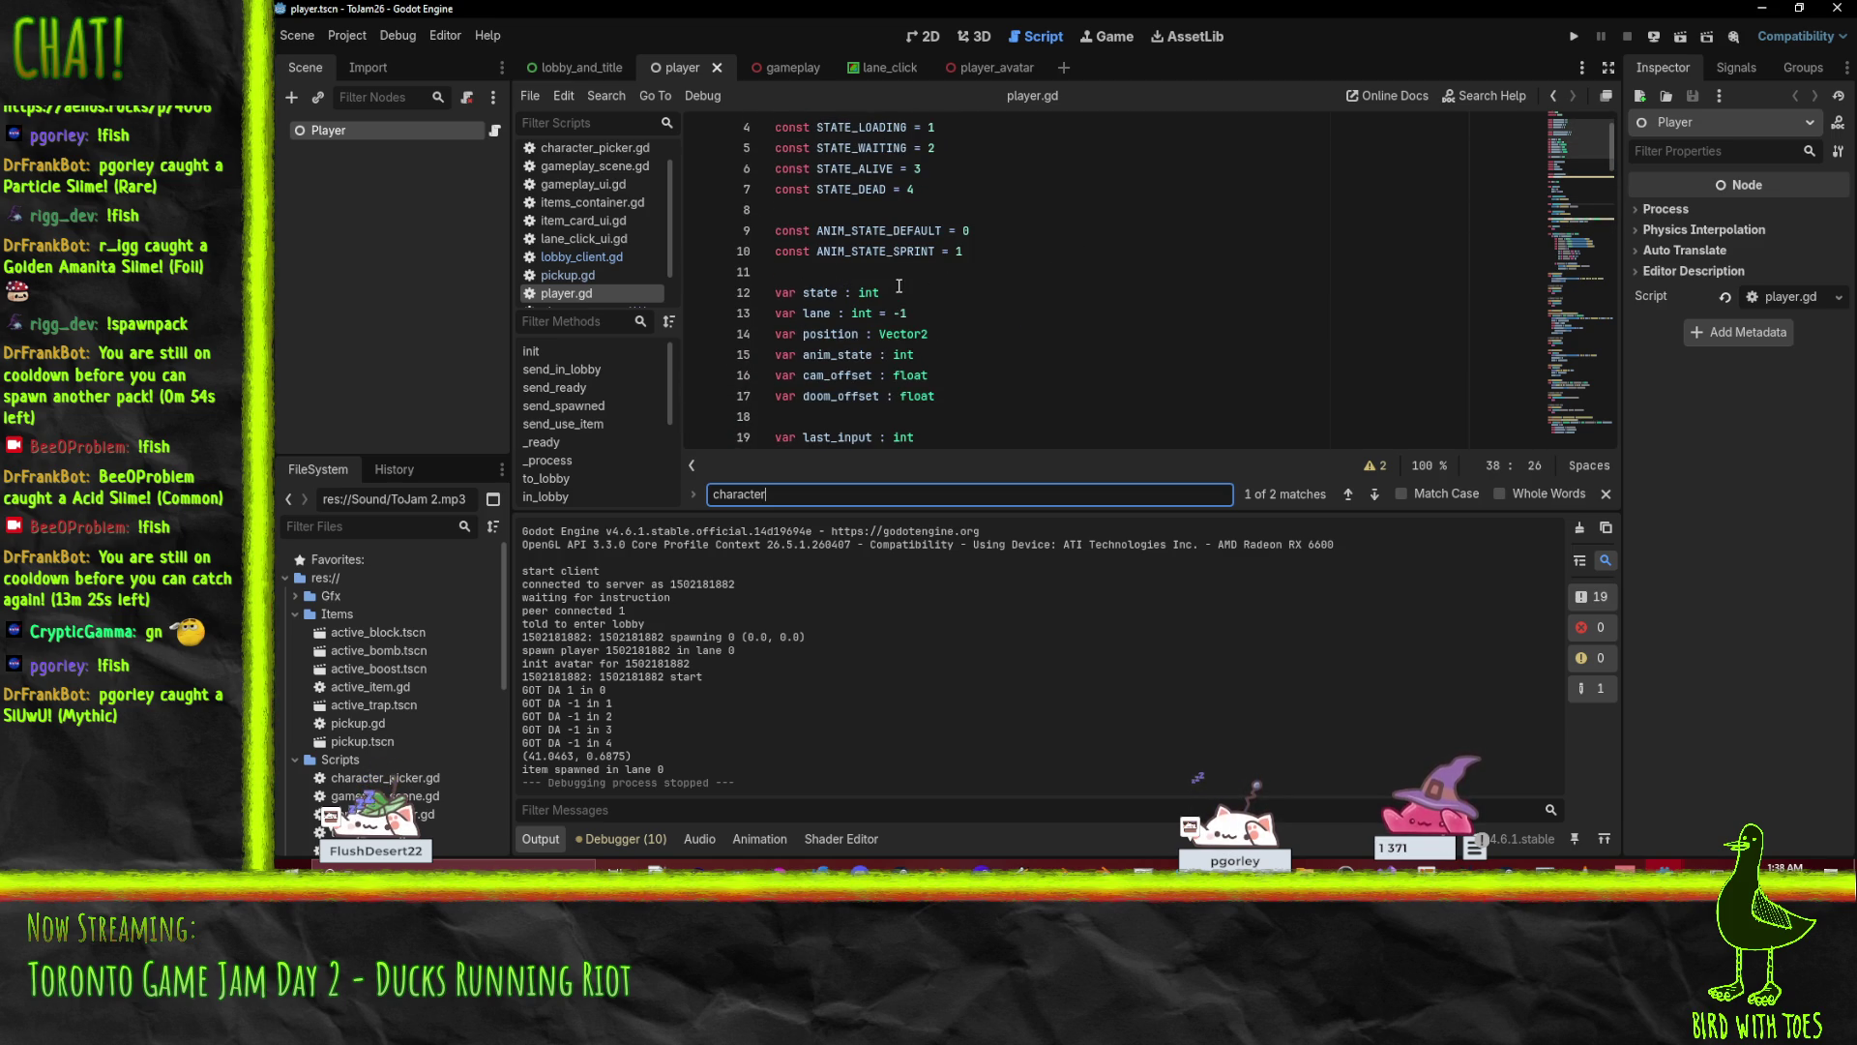
Declare a character int variable below the lane declaration in player.gd.
{"action": "left_click", "coordinate": [919, 274]}
{"action": "left_click", "coordinate": [1027, 308]}
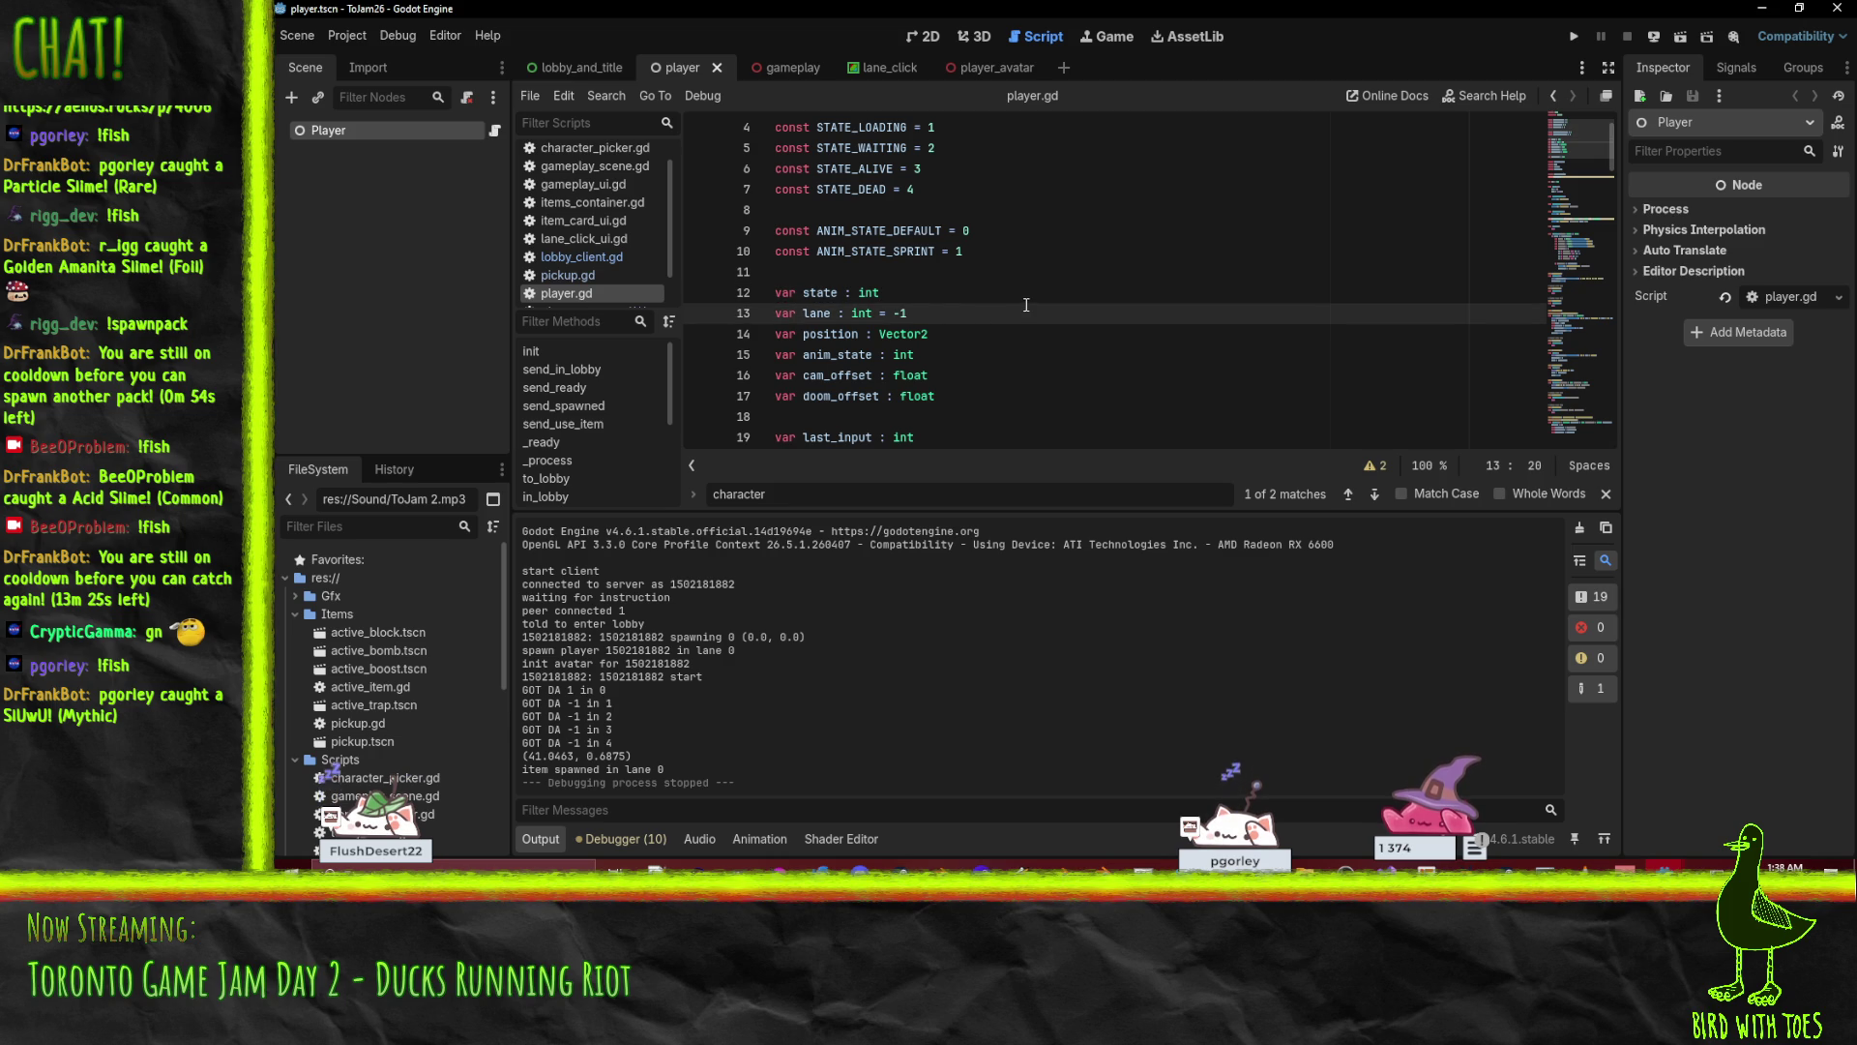
{"action": "key", "text": "Return"}
{"action": "type", "text": "car cha"}
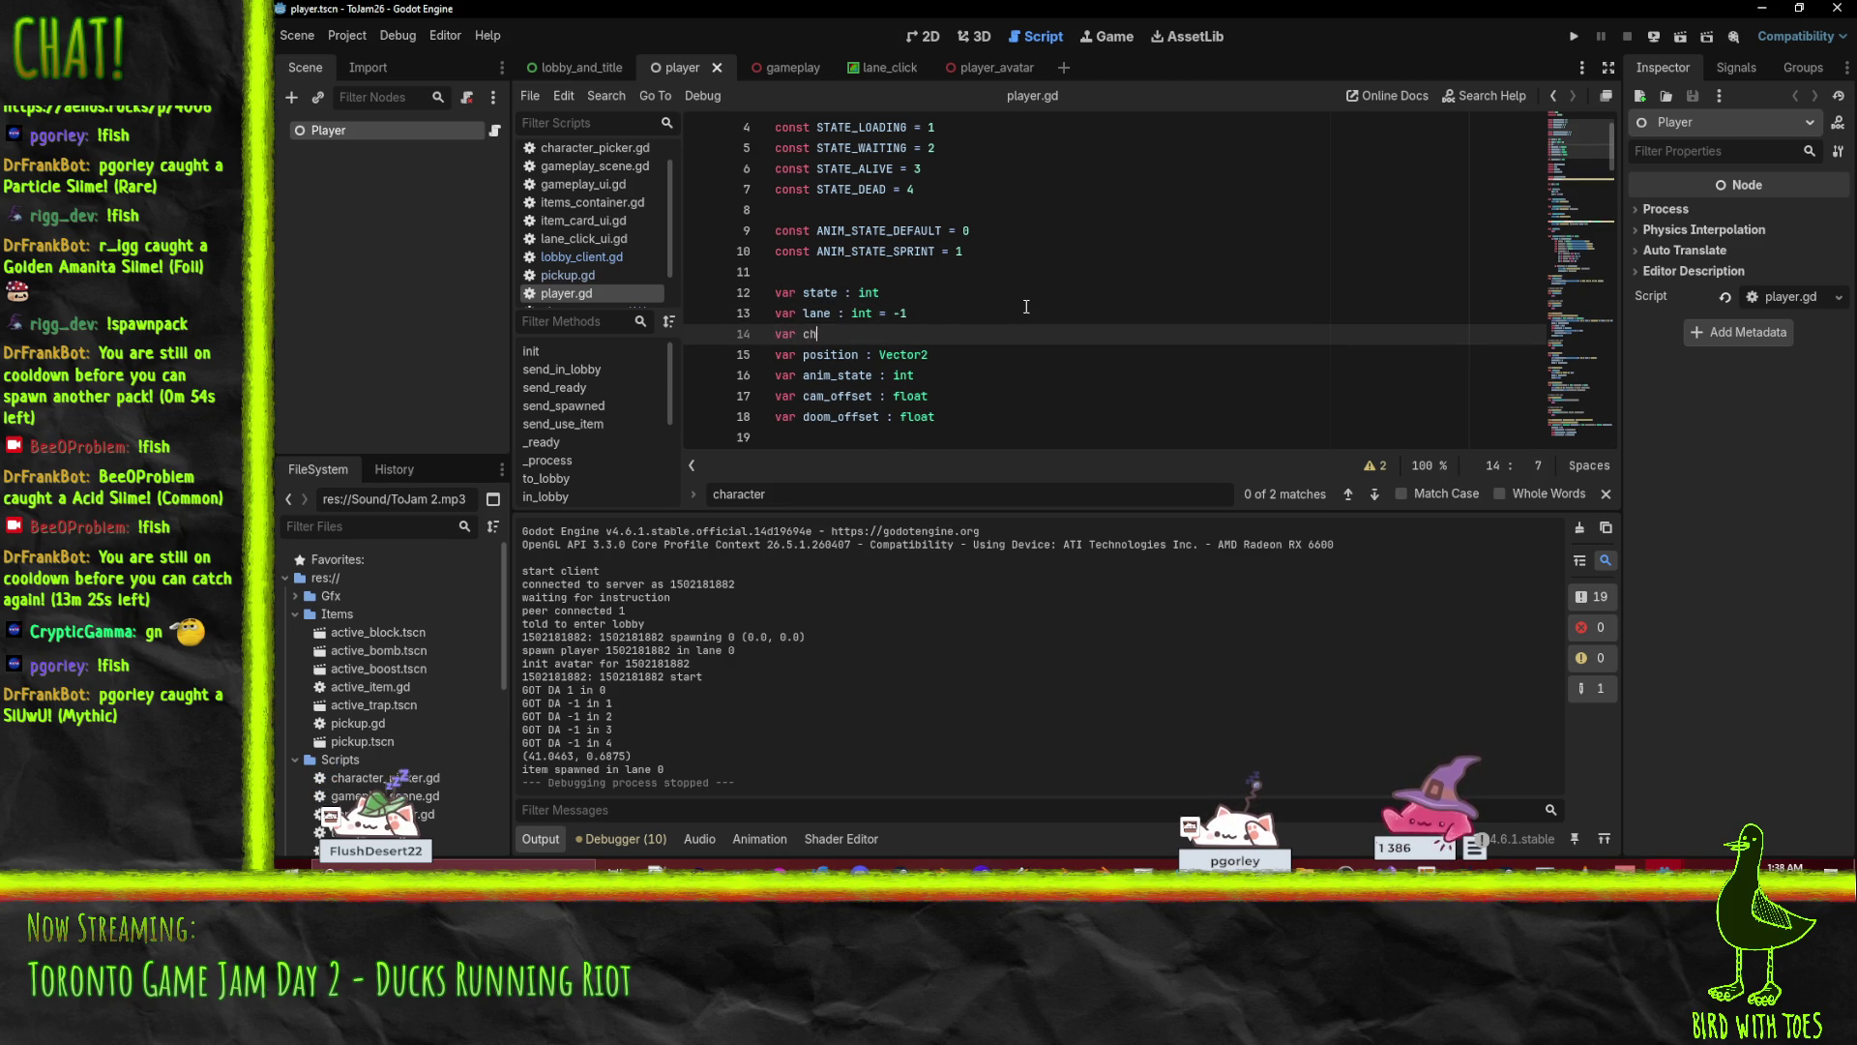
{"action": "type", "text": "acter : i"}
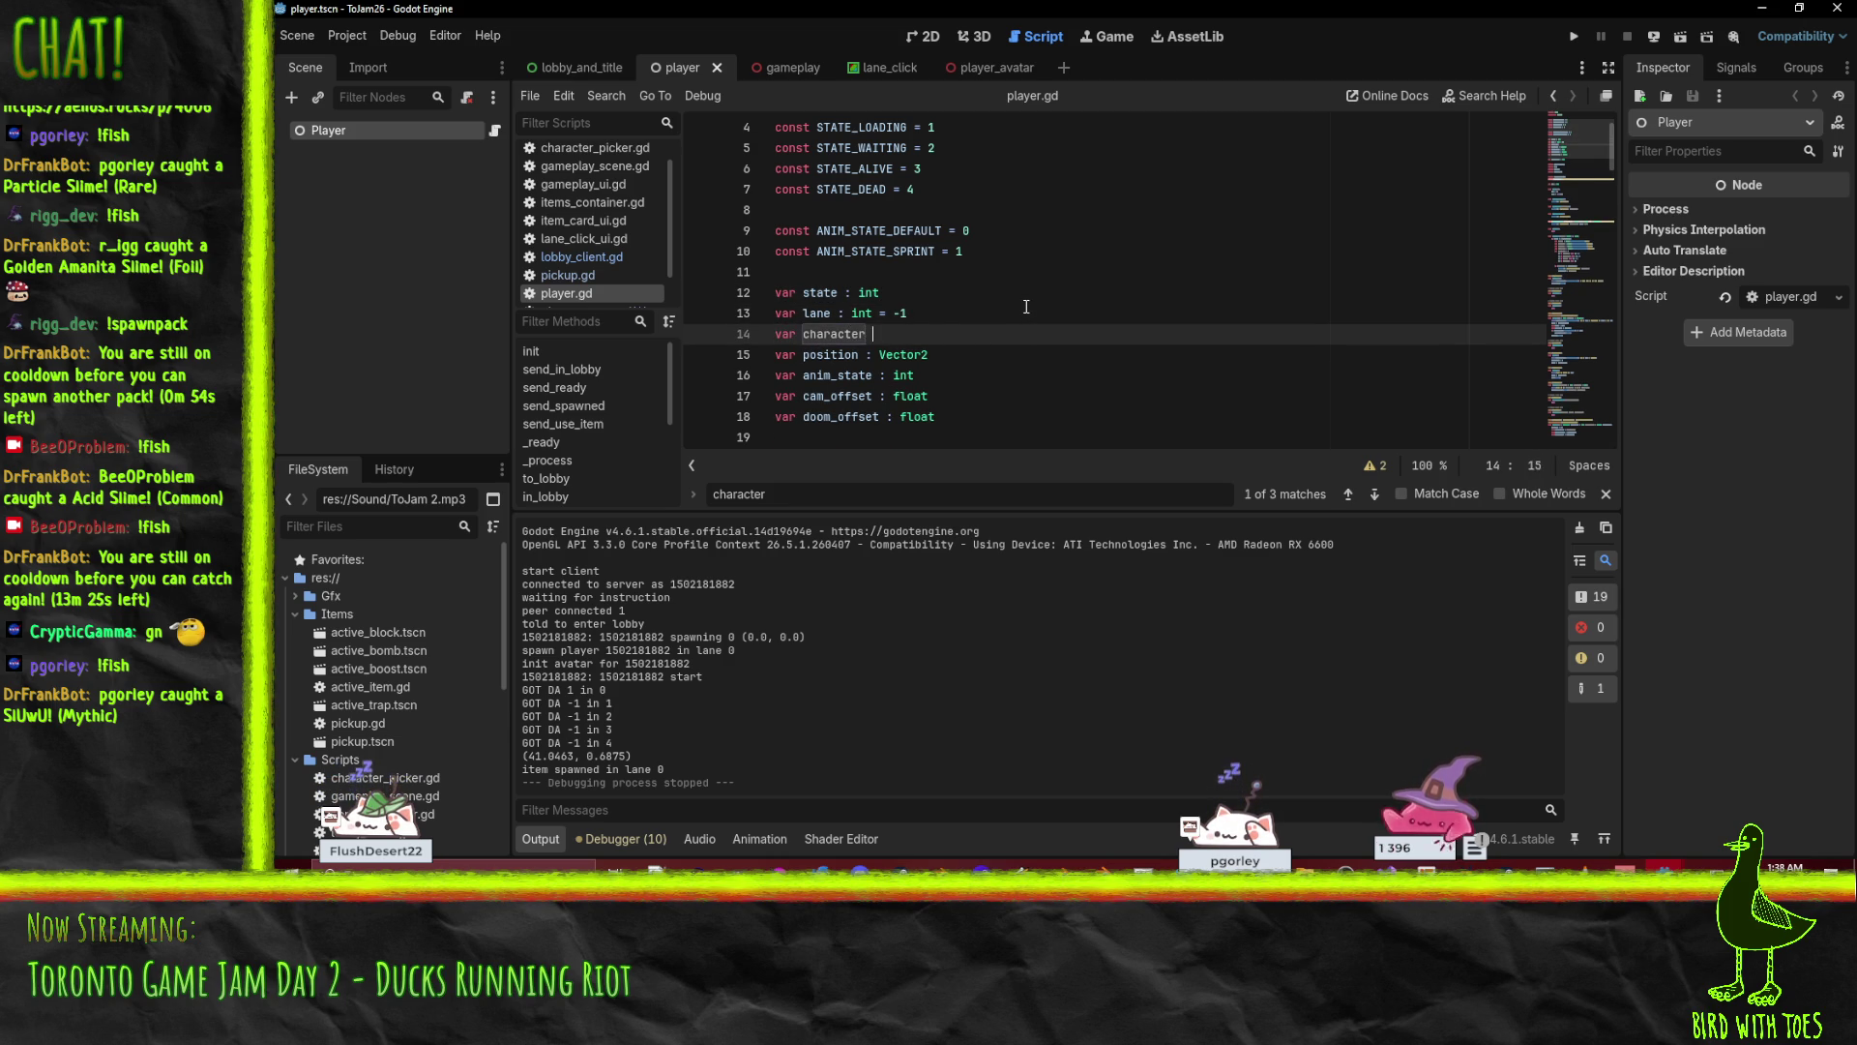
{"action": "type", "text": "nt"}
{"action": "scroll", "coordinate": [1026, 307], "scroll_direction": "down", "scroll_amount": 2}
{"action": "left_click", "coordinate": [967, 334]}
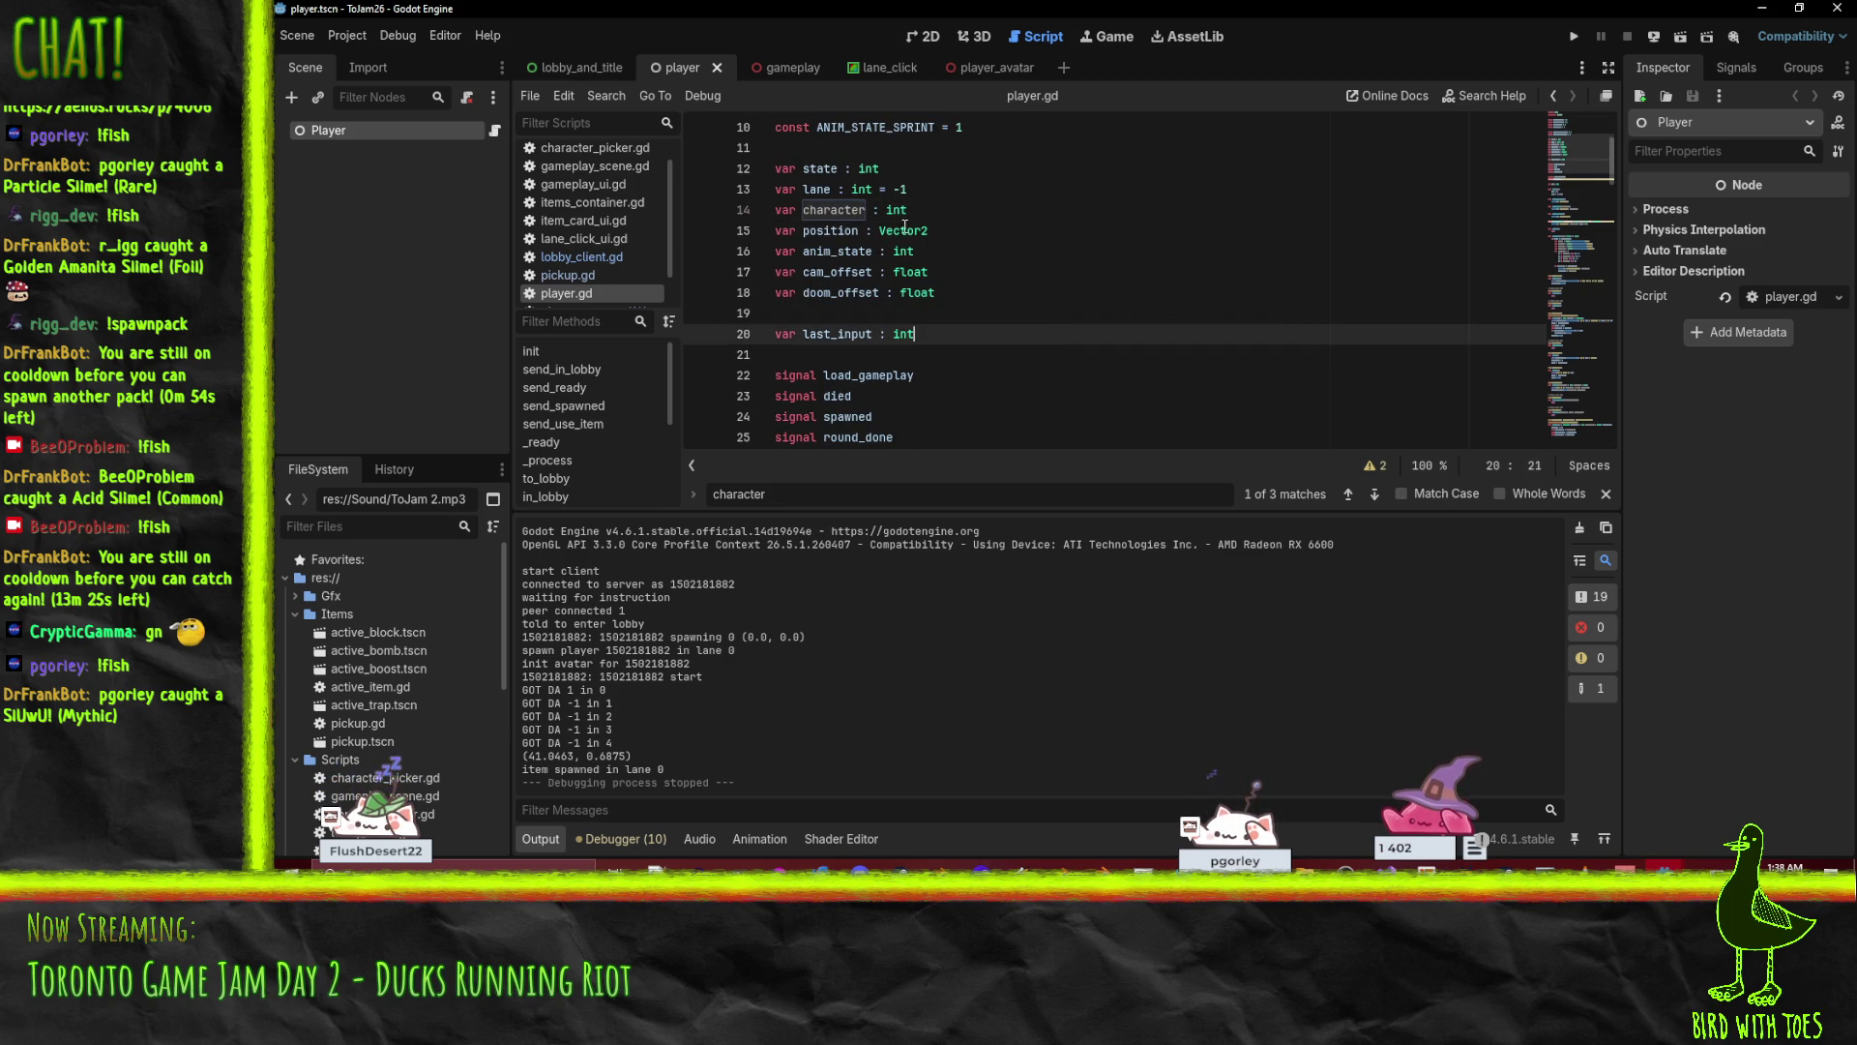
{"action": "left_click", "coordinate": [804, 212]}
{"action": "scroll", "coordinate": [1052, 273], "scroll_direction": "down", "scroll_amount": 8}
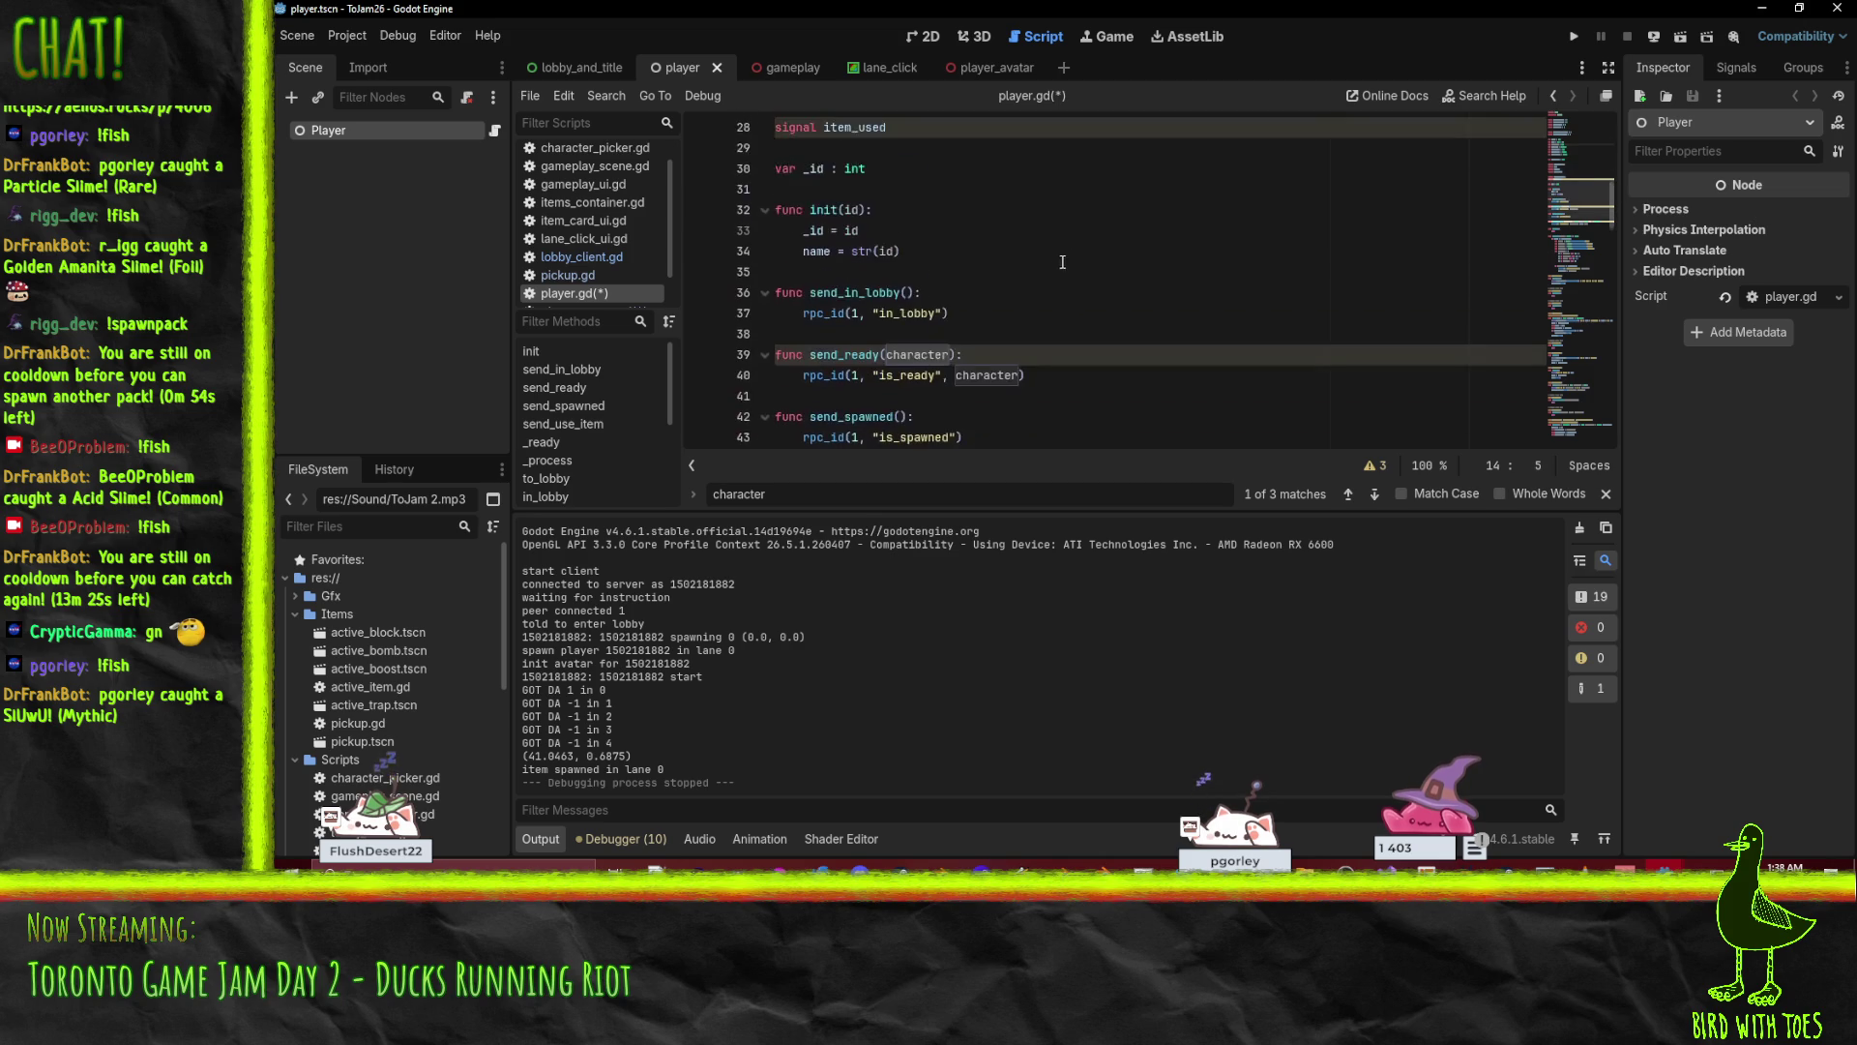
{"action": "scroll", "coordinate": [1052, 273], "scroll_direction": "up", "scroll_amount": 2}
Rename send_ready's argument to selected_character, assign 'character = selected_character', and save player.gd.
{"action": "left_click", "coordinate": [892, 354]}
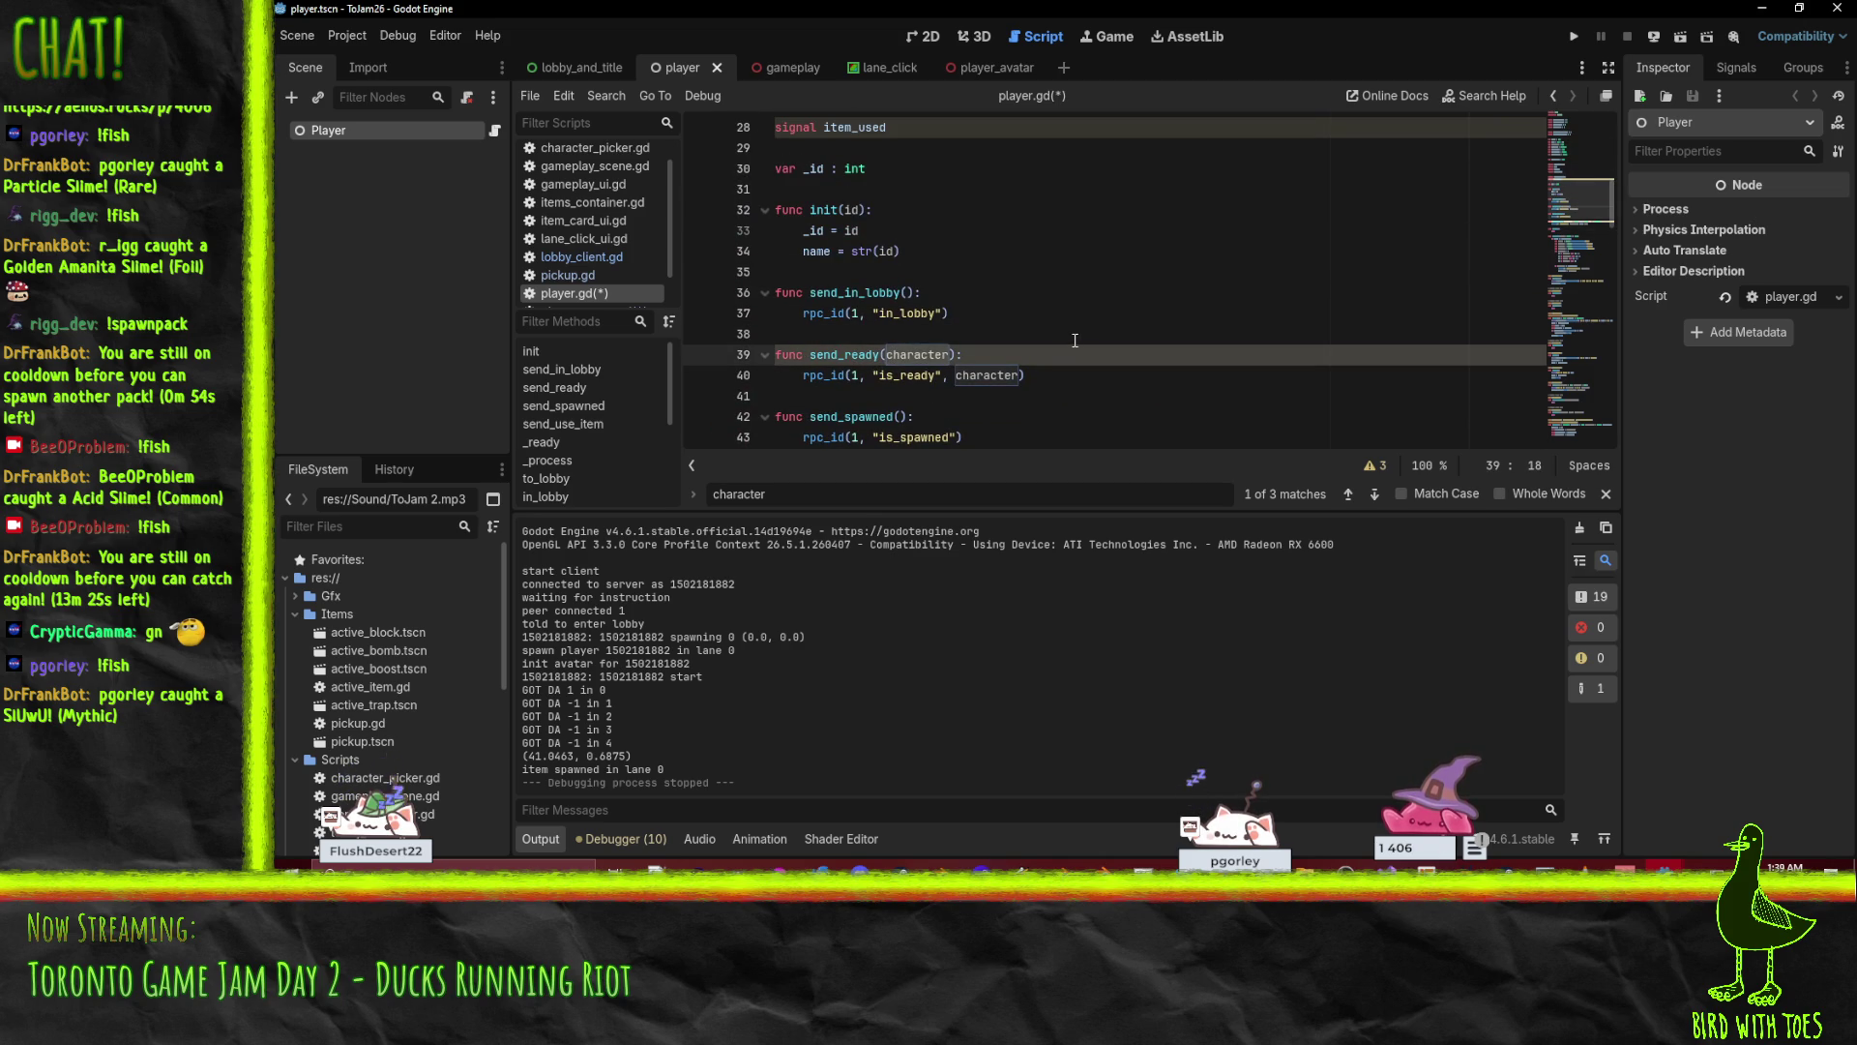
{"action": "type", "text": "selected_"}
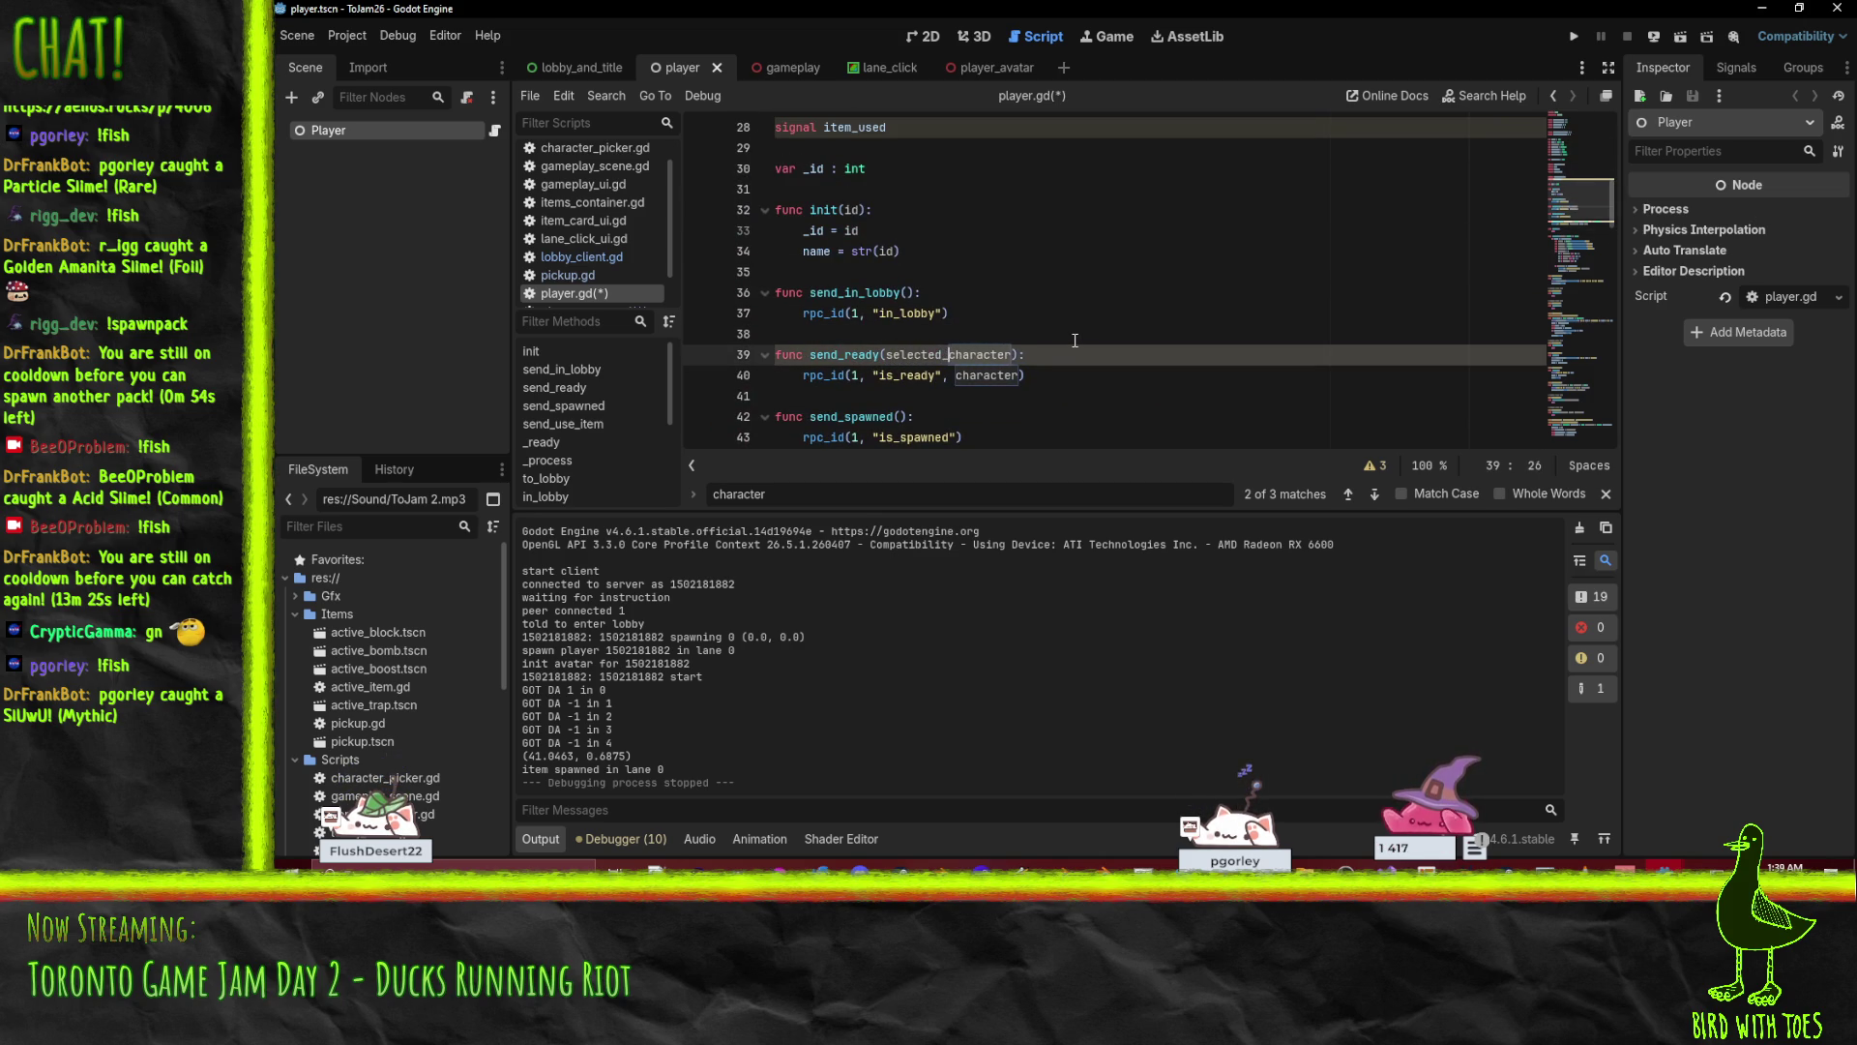
{"action": "left_click", "coordinate": [956, 375]}
{"action": "type", "text": "selected_"}
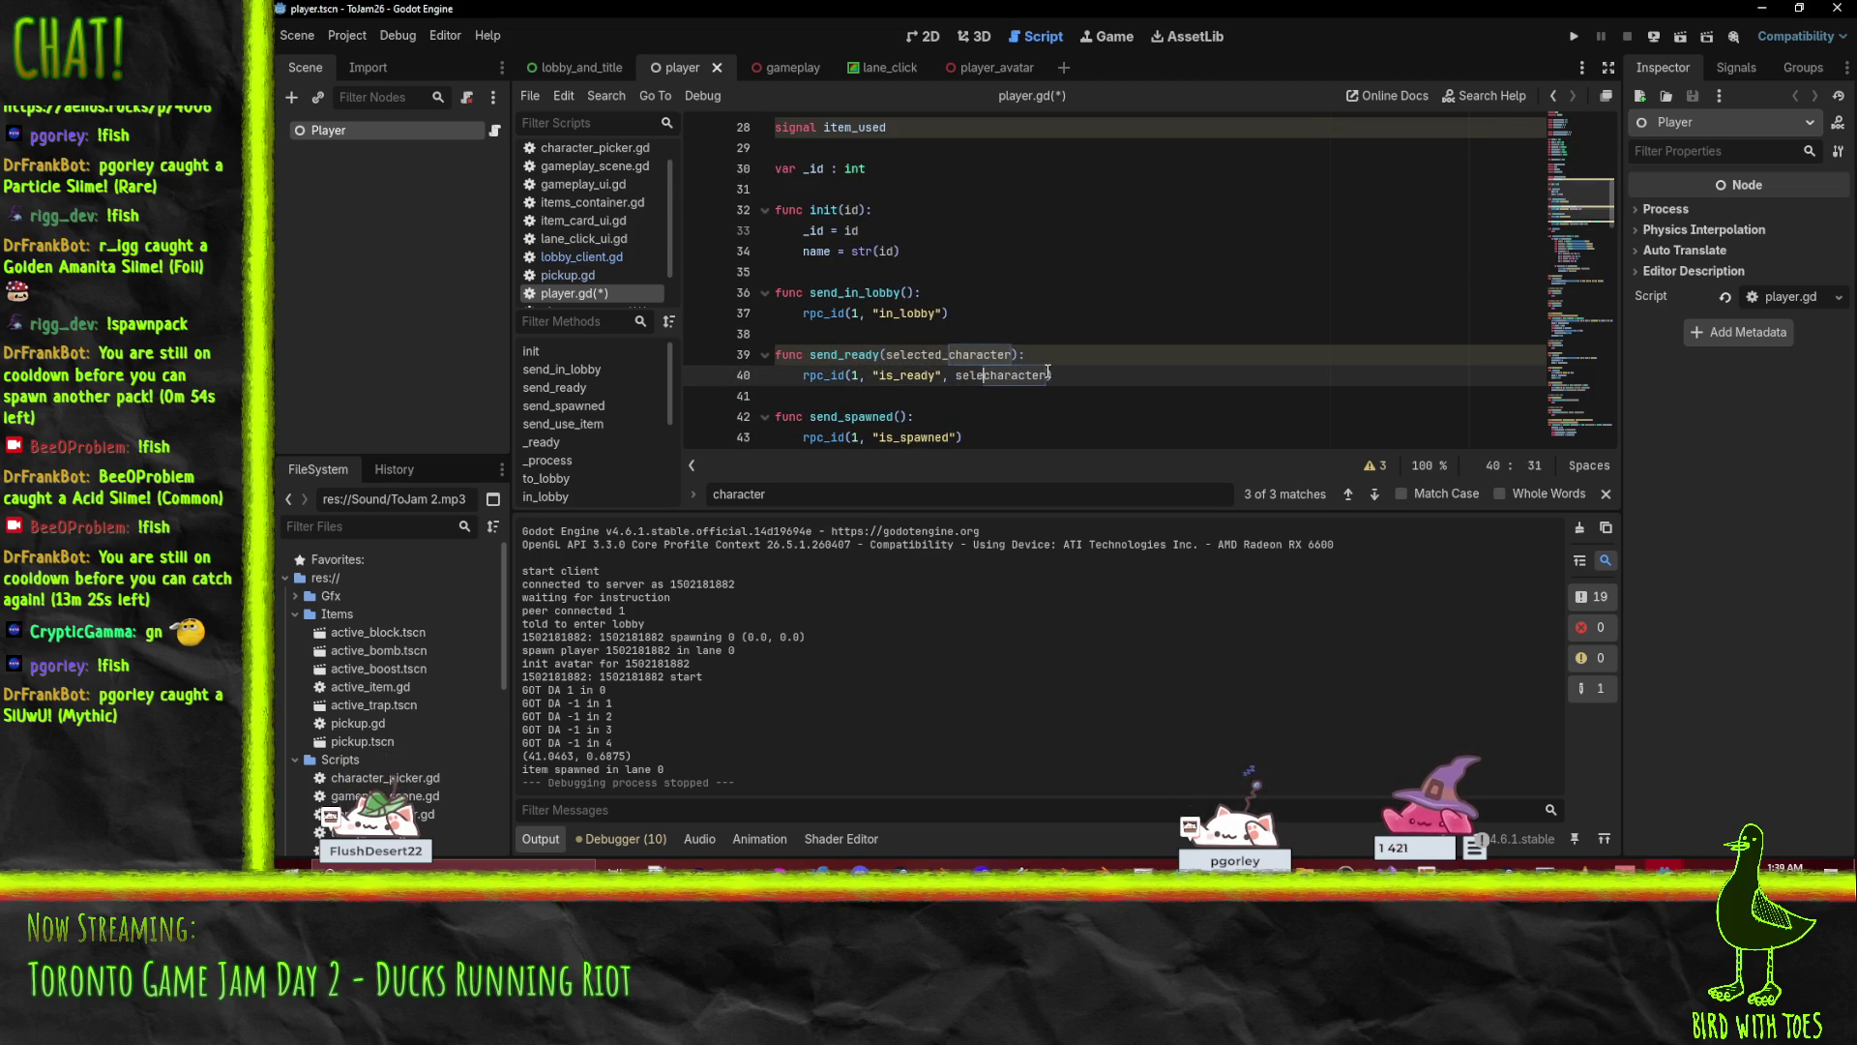
{"action": "key", "text": "End"}
{"action": "key", "text": "Return"}
{"action": "type", "text": "character = selected_character"}
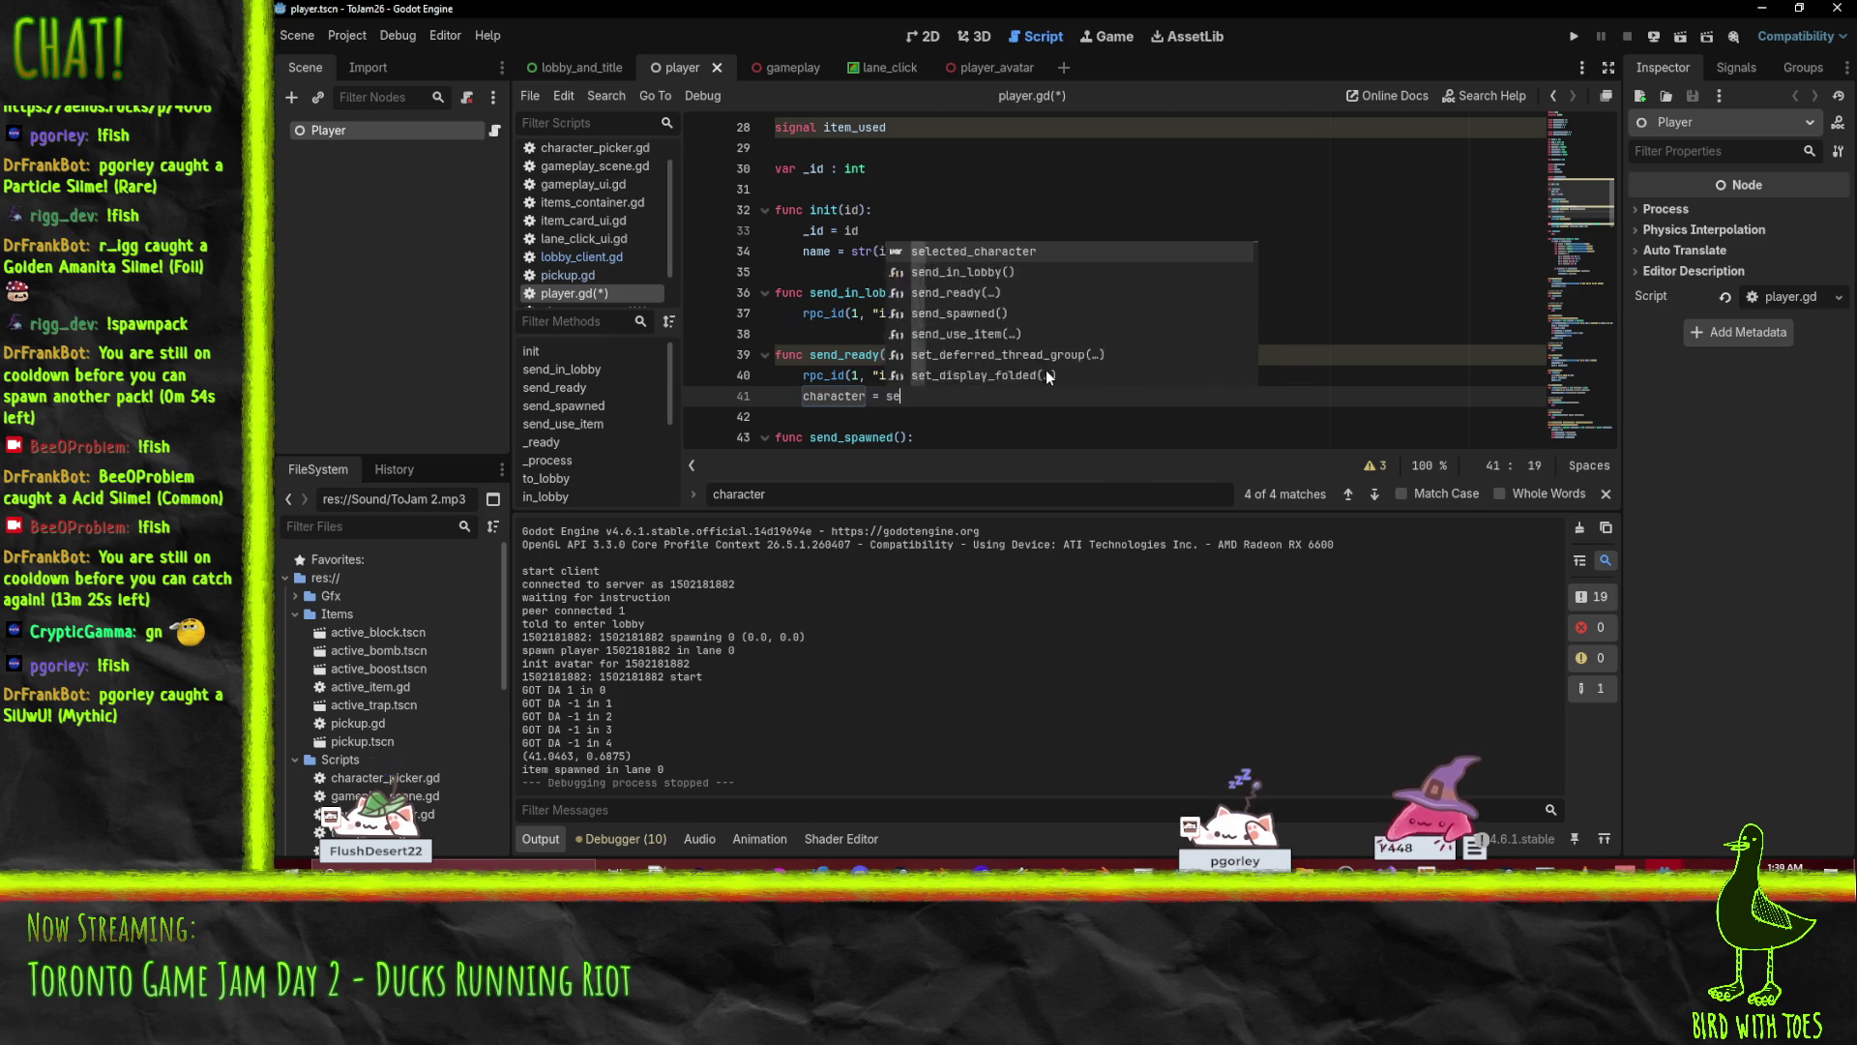
{"action": "key", "text": "ctrl+s"}
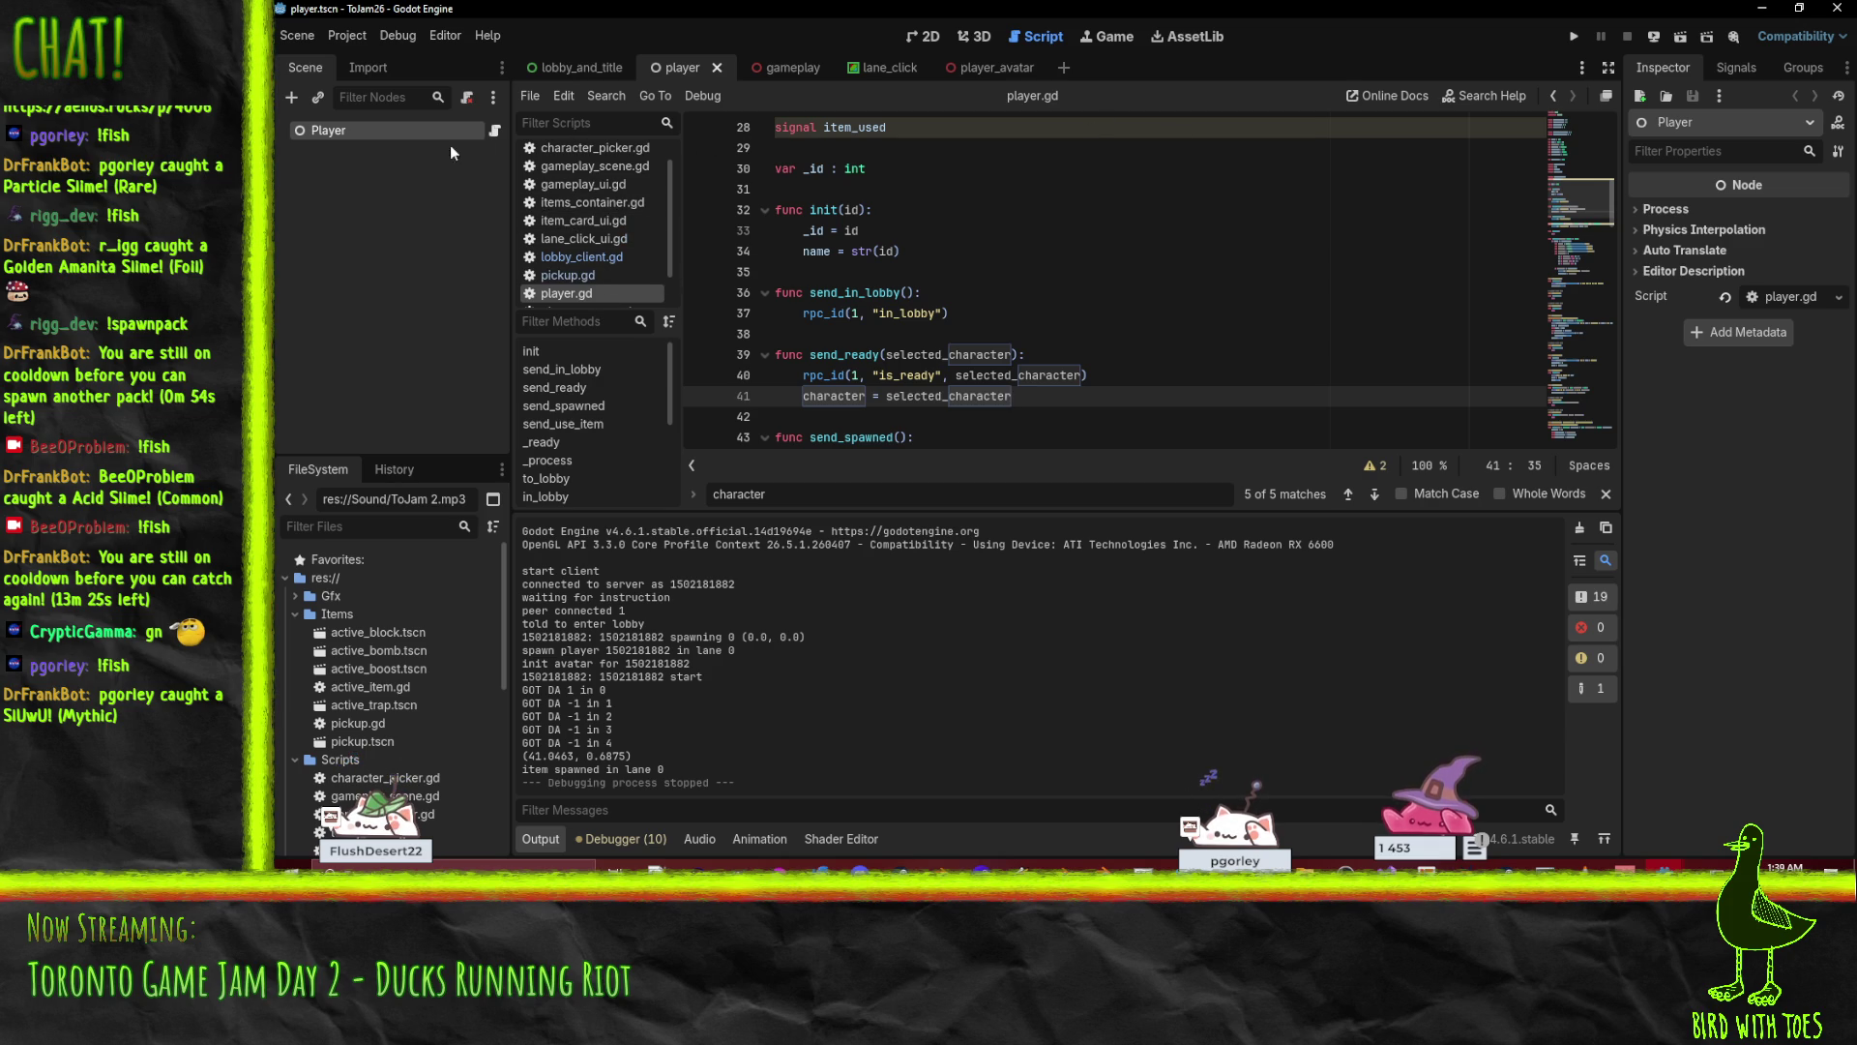
{"action": "left_click", "coordinate": [977, 67]}
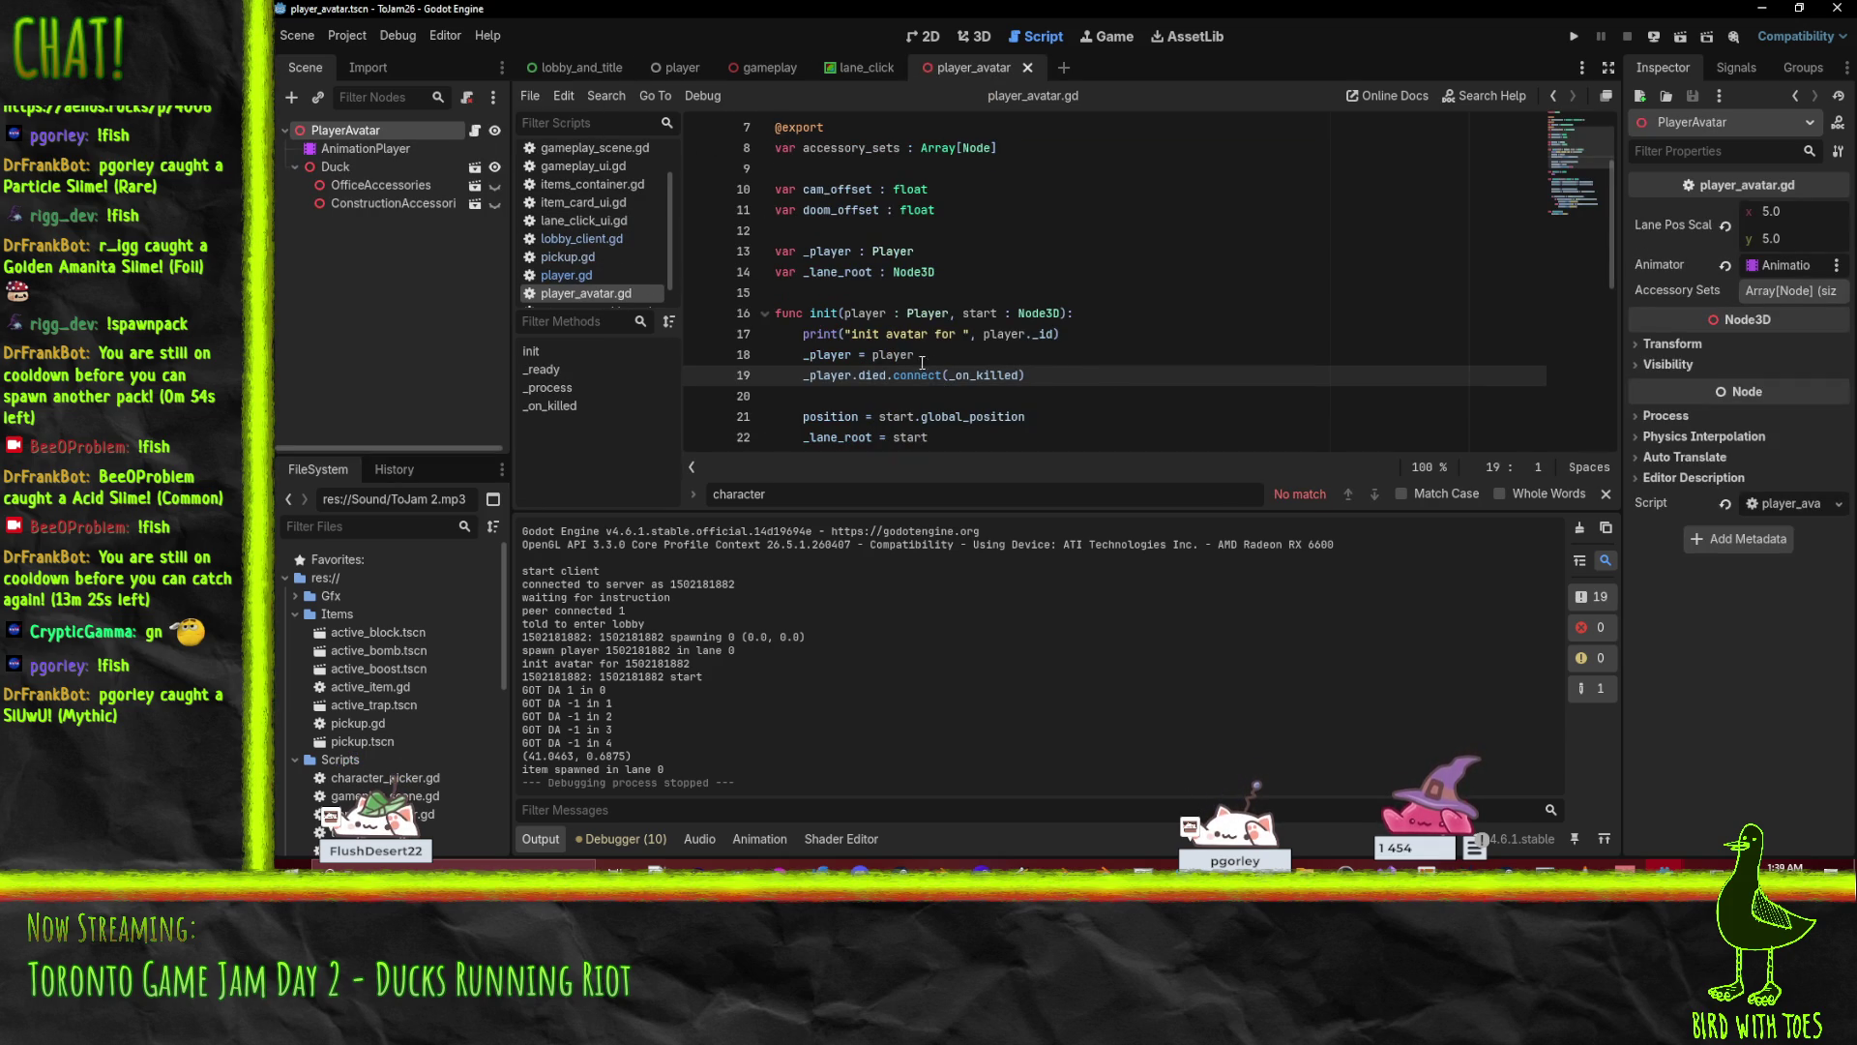
Add a 'for i in range(accessory_sets):' loop after the died-signal connection in init.
{"action": "left_click", "coordinate": [986, 355]}
{"action": "key", "text": "Down"}
{"action": "key", "text": "End"}
{"action": "scroll", "coordinate": [979, 355], "scroll_direction": "down", "scroll_amount": 3}
{"action": "scroll", "coordinate": [979, 355], "scroll_direction": "up", "scroll_amount": 3}
{"action": "key", "text": "Return"}
{"action": "key", "text": "Return"}
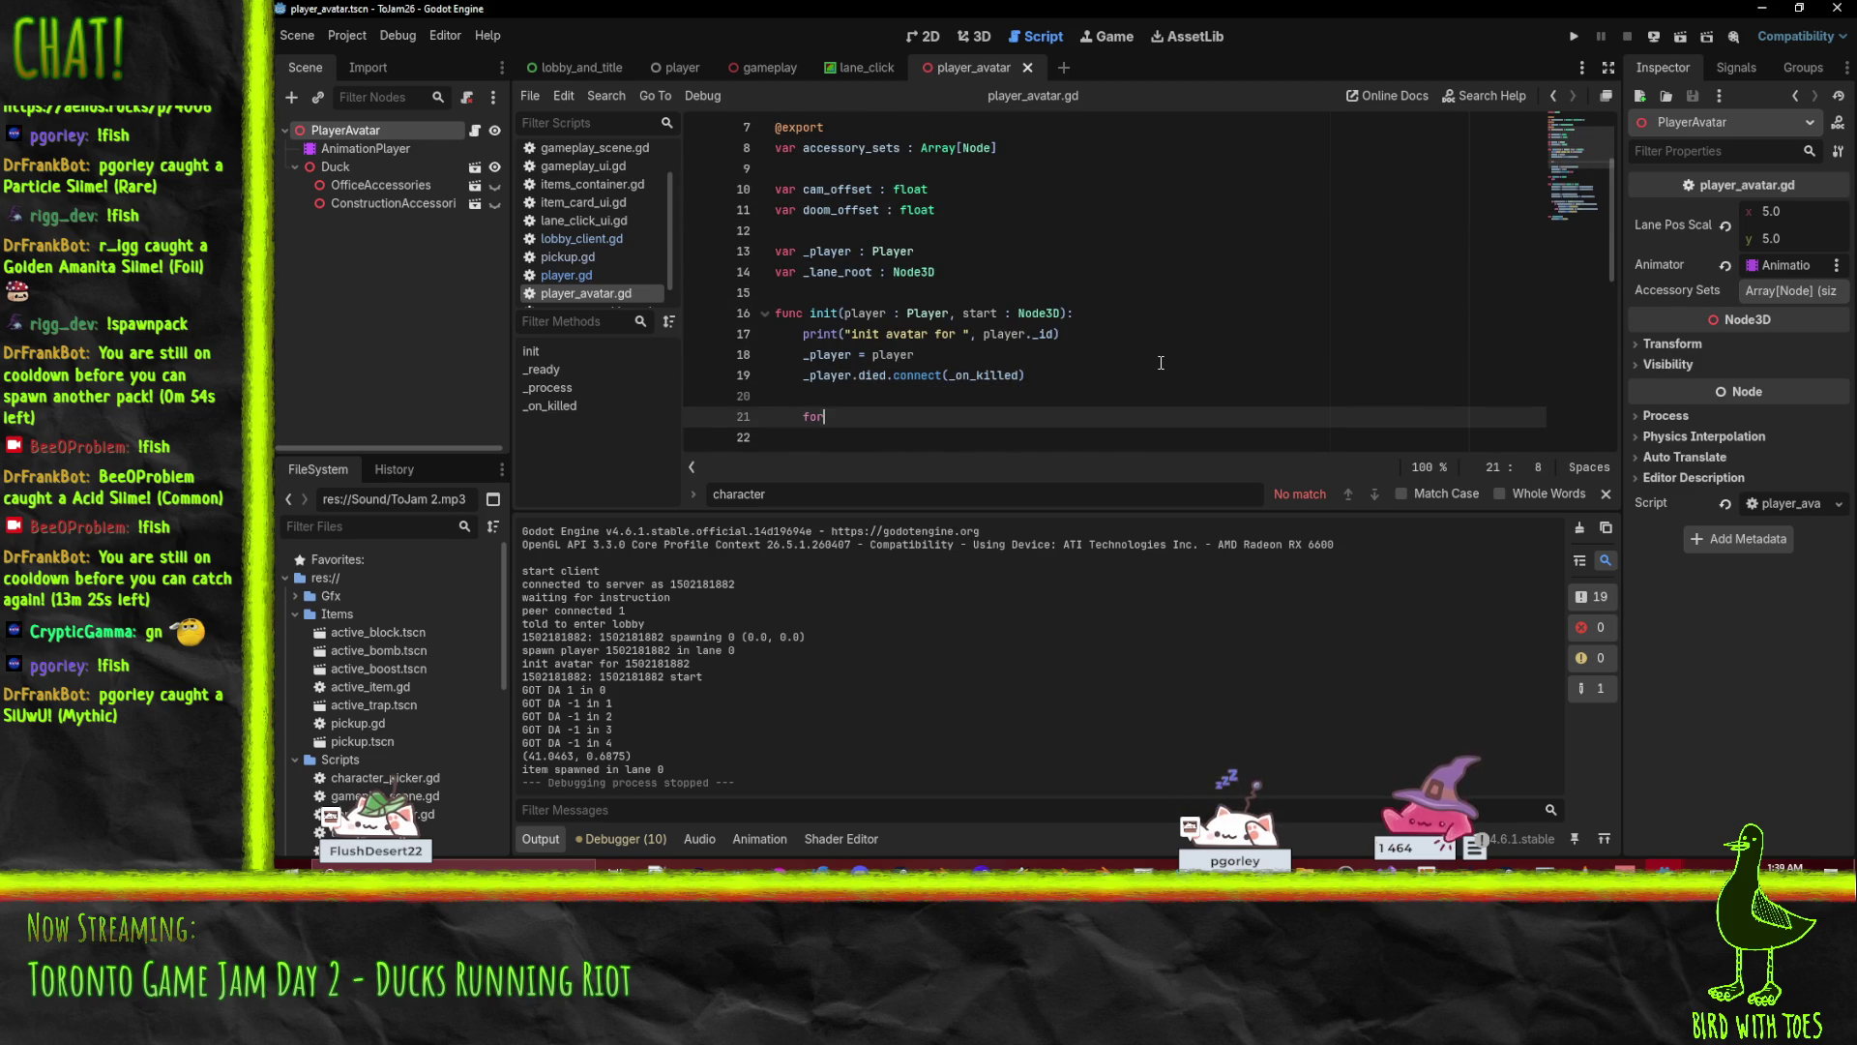
{"action": "type", "text": "for"}
{"action": "scroll", "coordinate": [1348, 255], "scroll_direction": "up", "scroll_amount": 2}
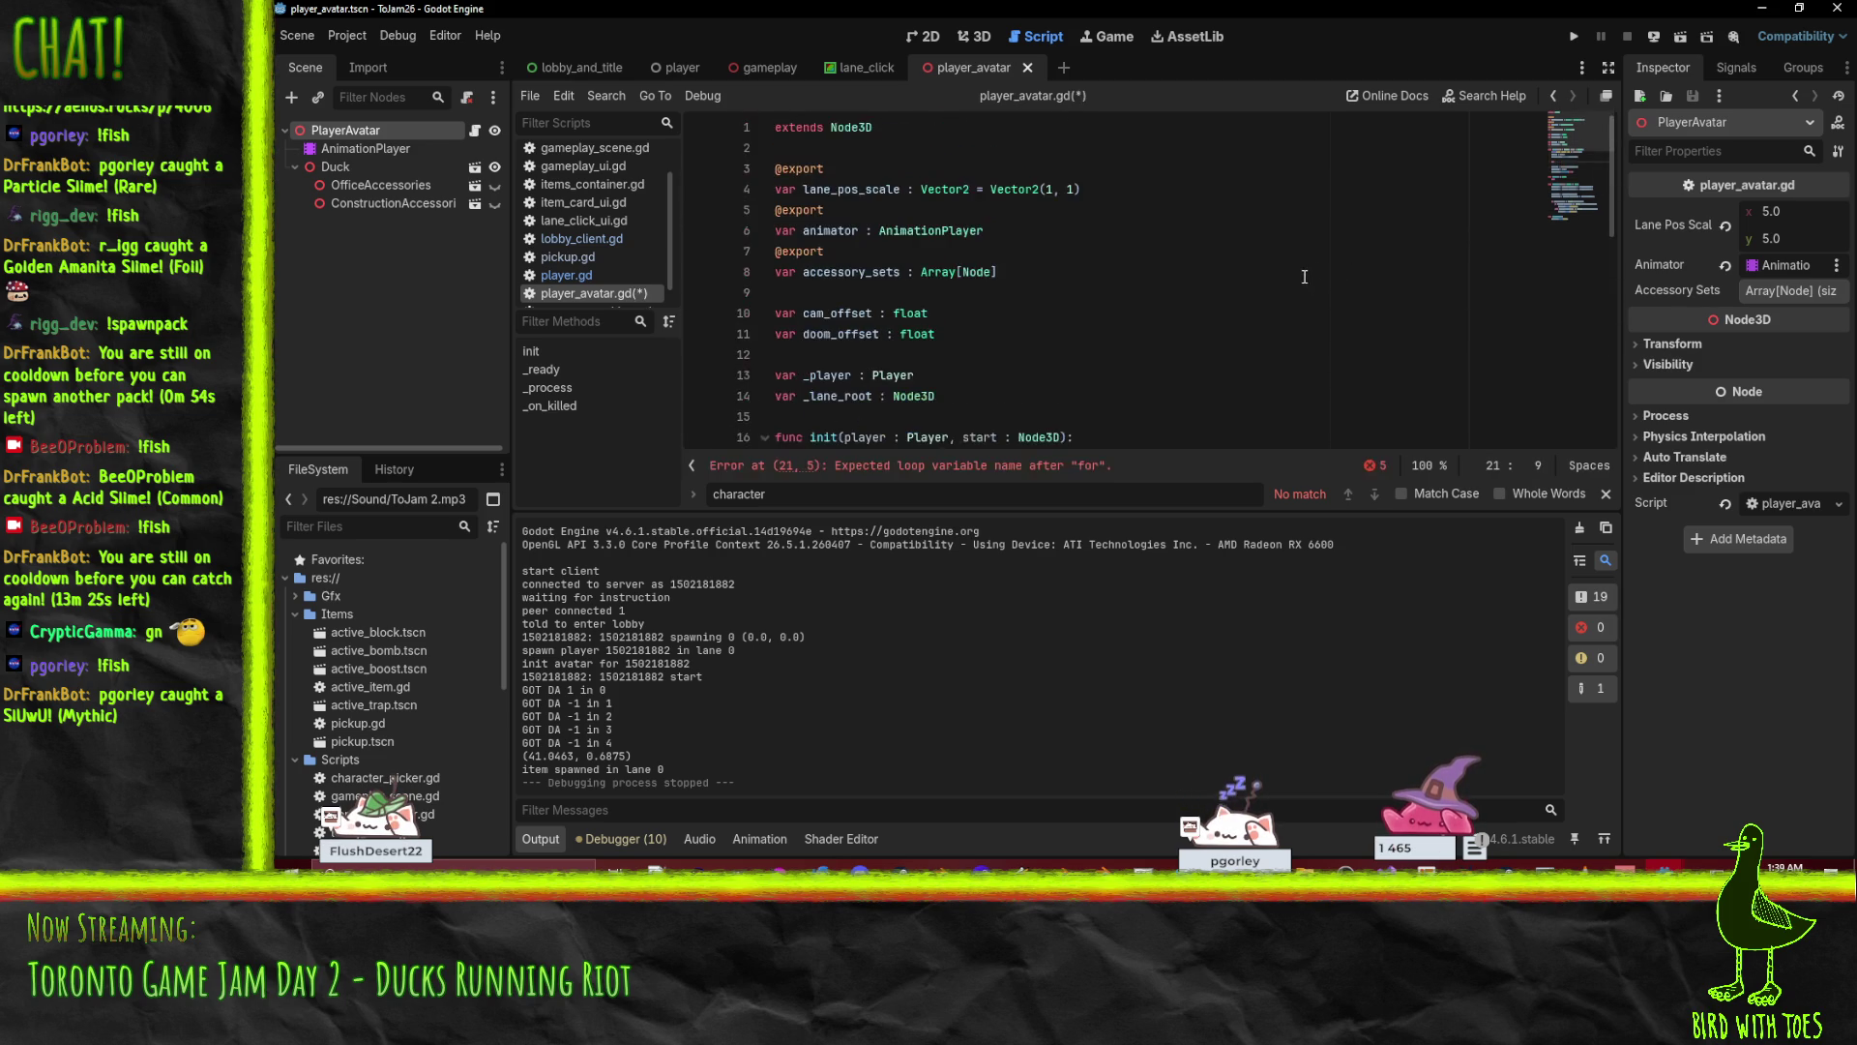
{"action": "scroll", "coordinate": [1257, 297], "scroll_direction": "down", "scroll_amount": 2}
{"action": "type", "text": "ge("}
{"action": "scroll", "coordinate": [1233, 308], "scroll_direction": "up", "scroll_amount": 2}
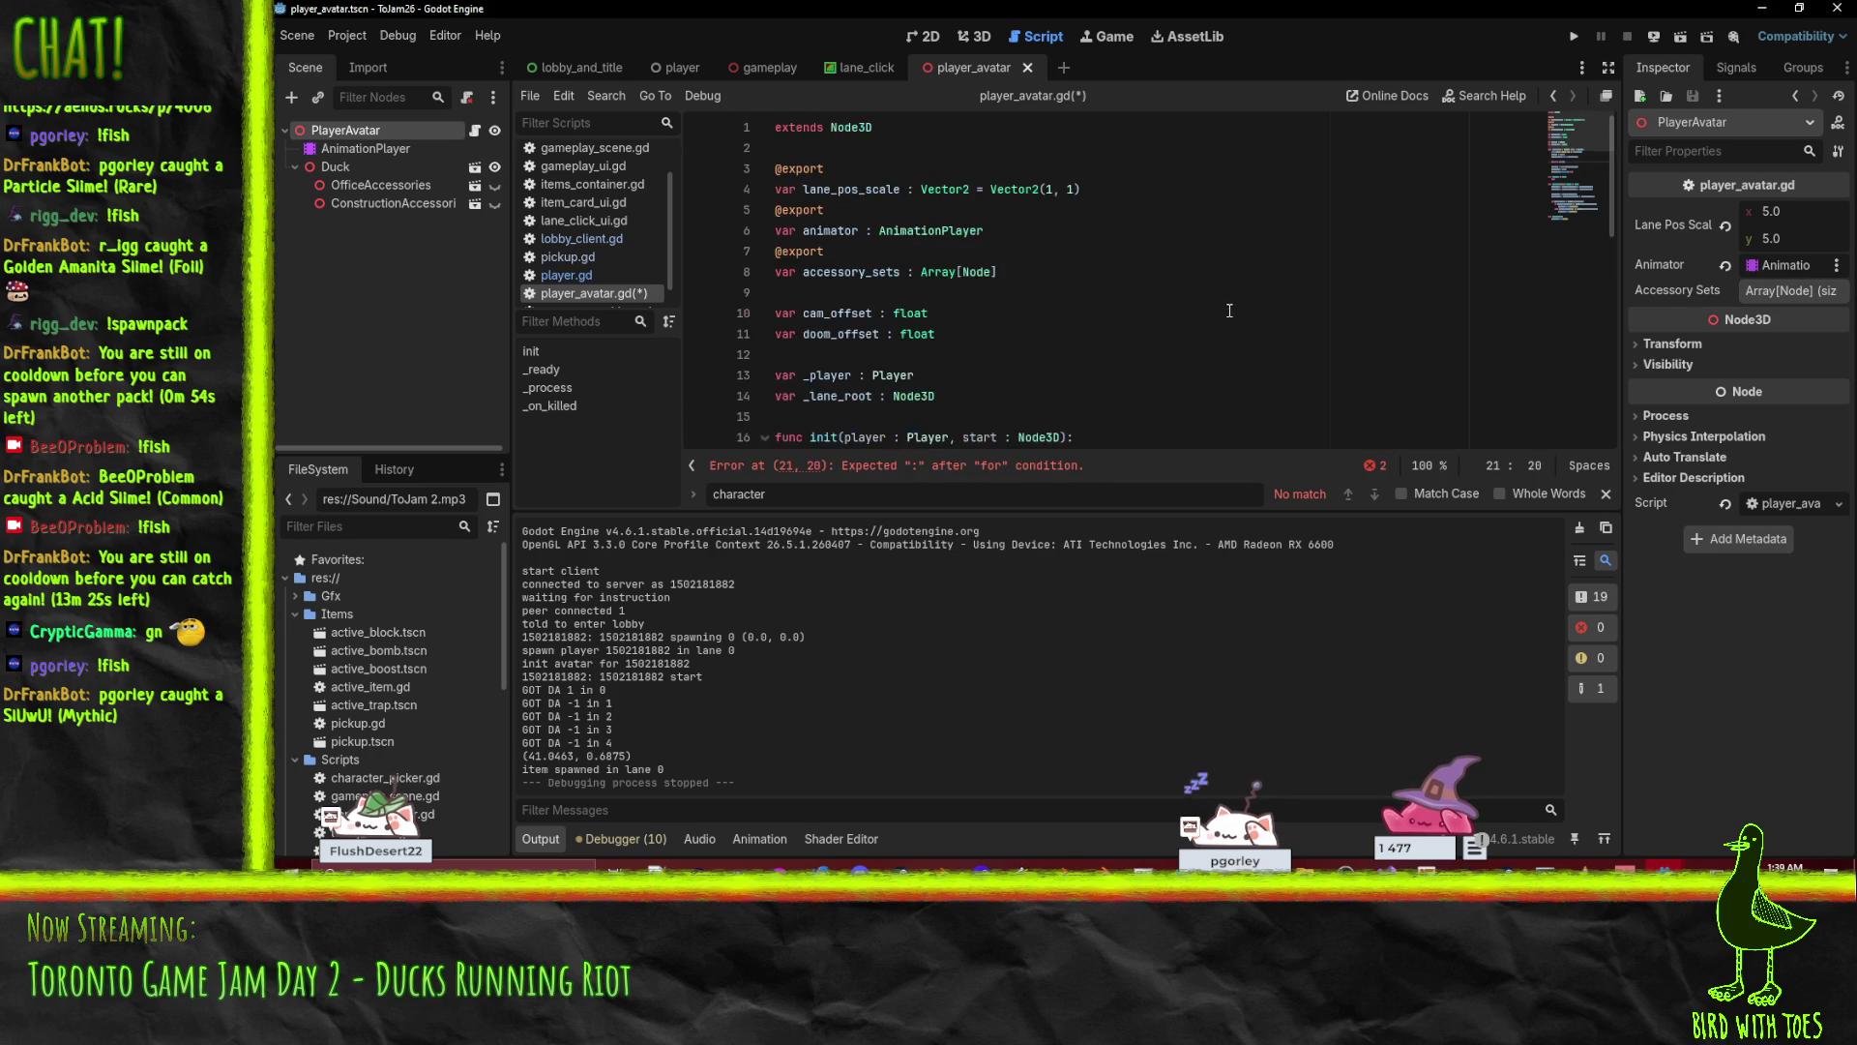
{"action": "type", "text": "accessor"}
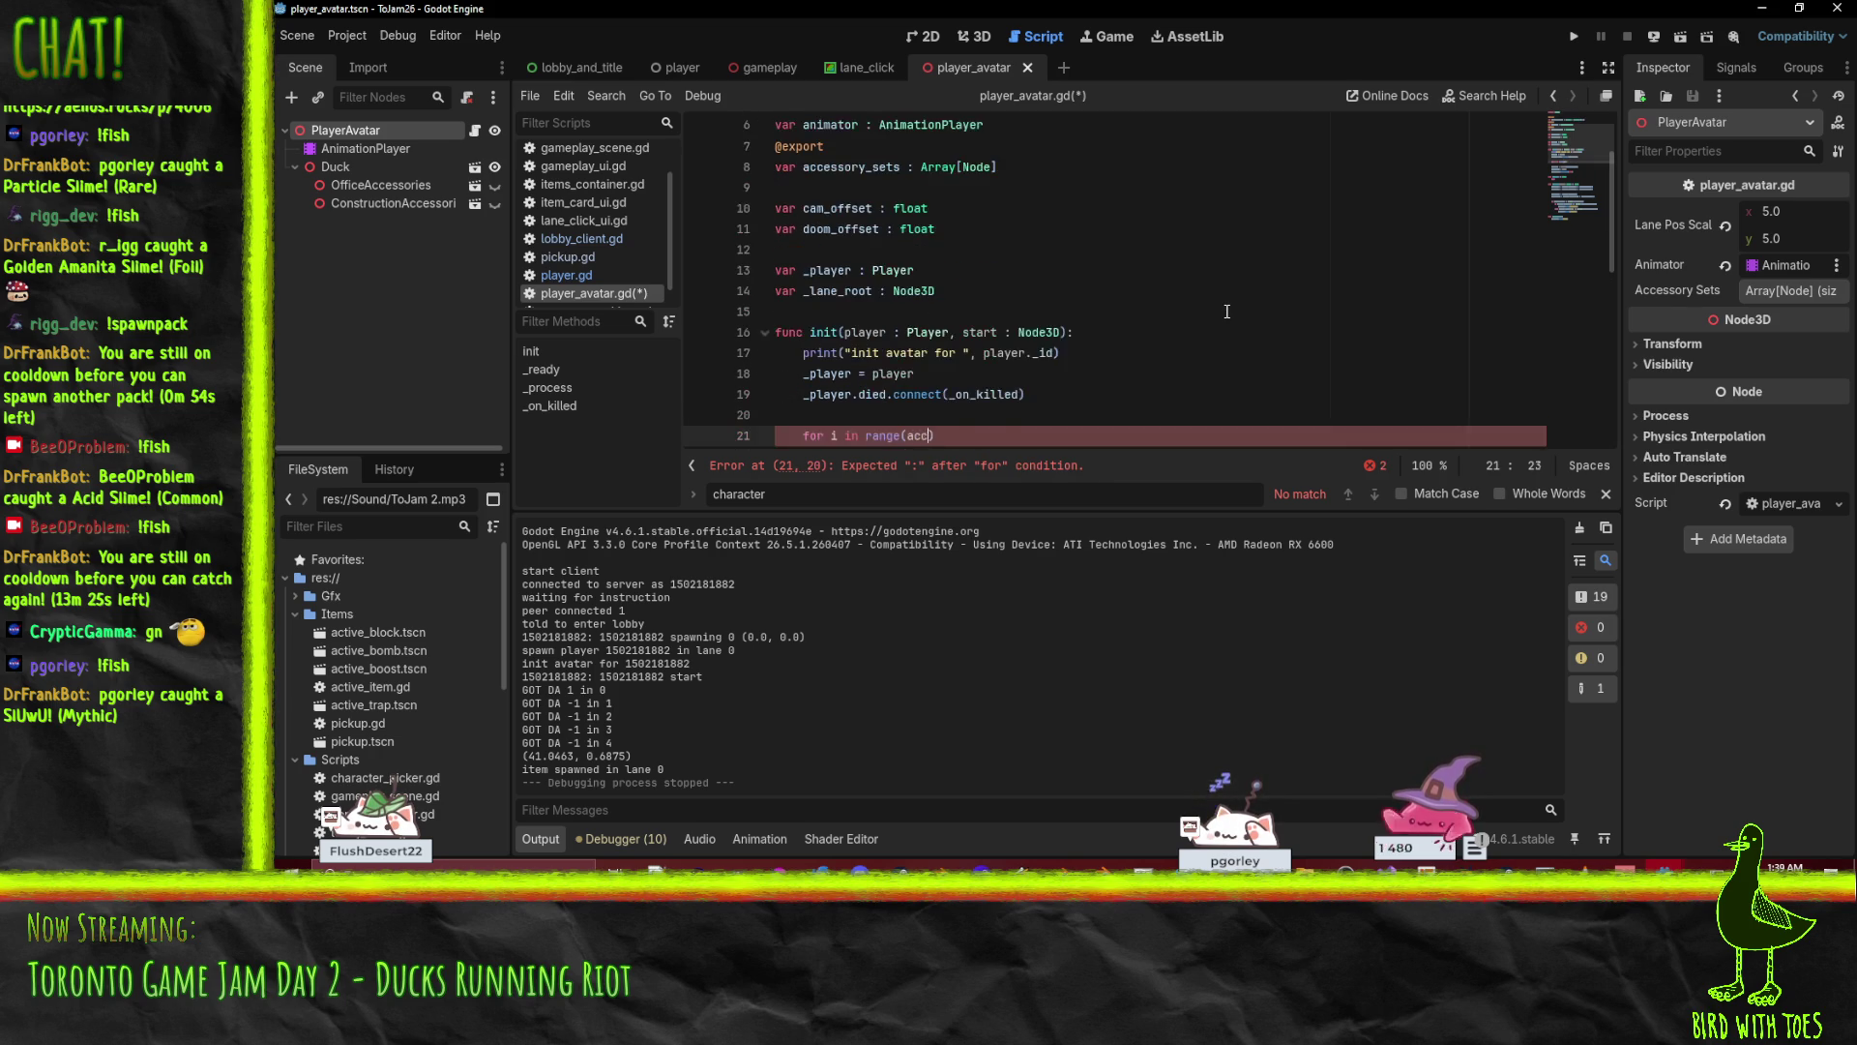
{"action": "key", "text": "Return"}
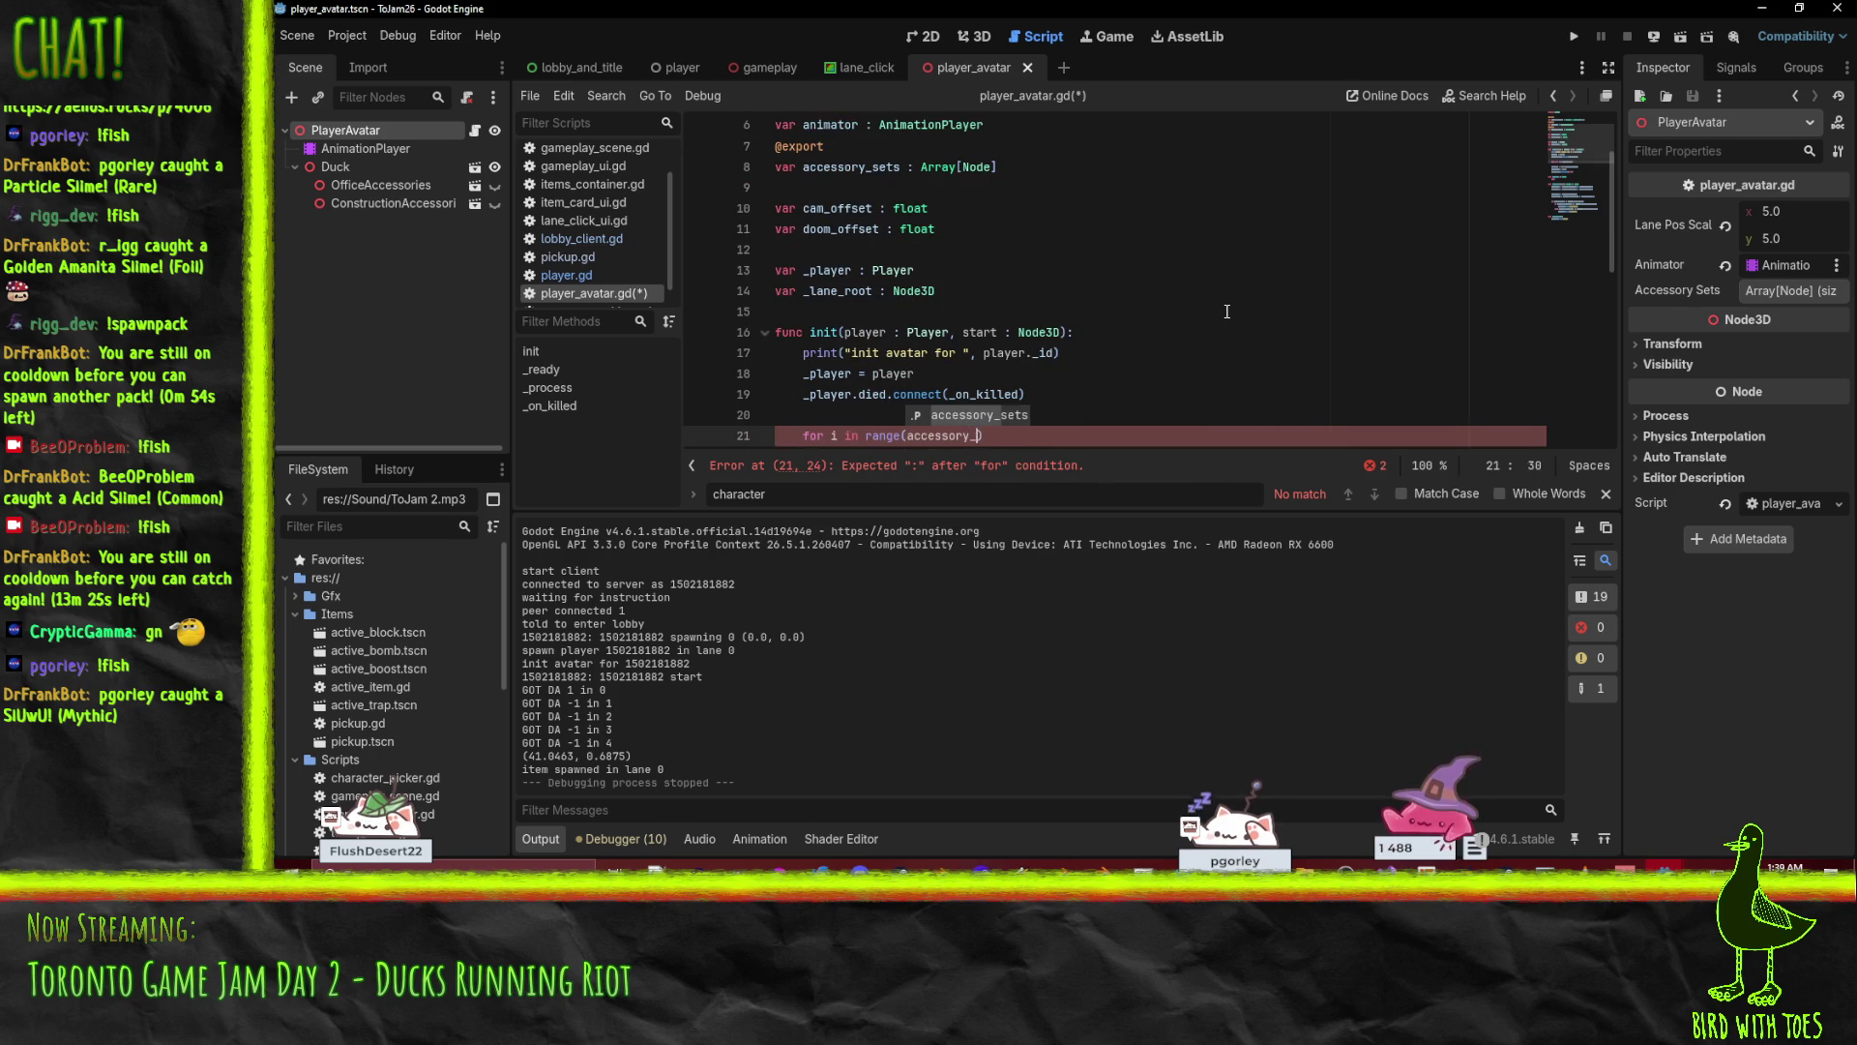
{"action": "type", "text": ")"}
Set 'accessory_sets[i].visible = false' in the loop, then add 'accessory_sets[_player.character] = visible' after it.
{"action": "key", "text": "Return"}
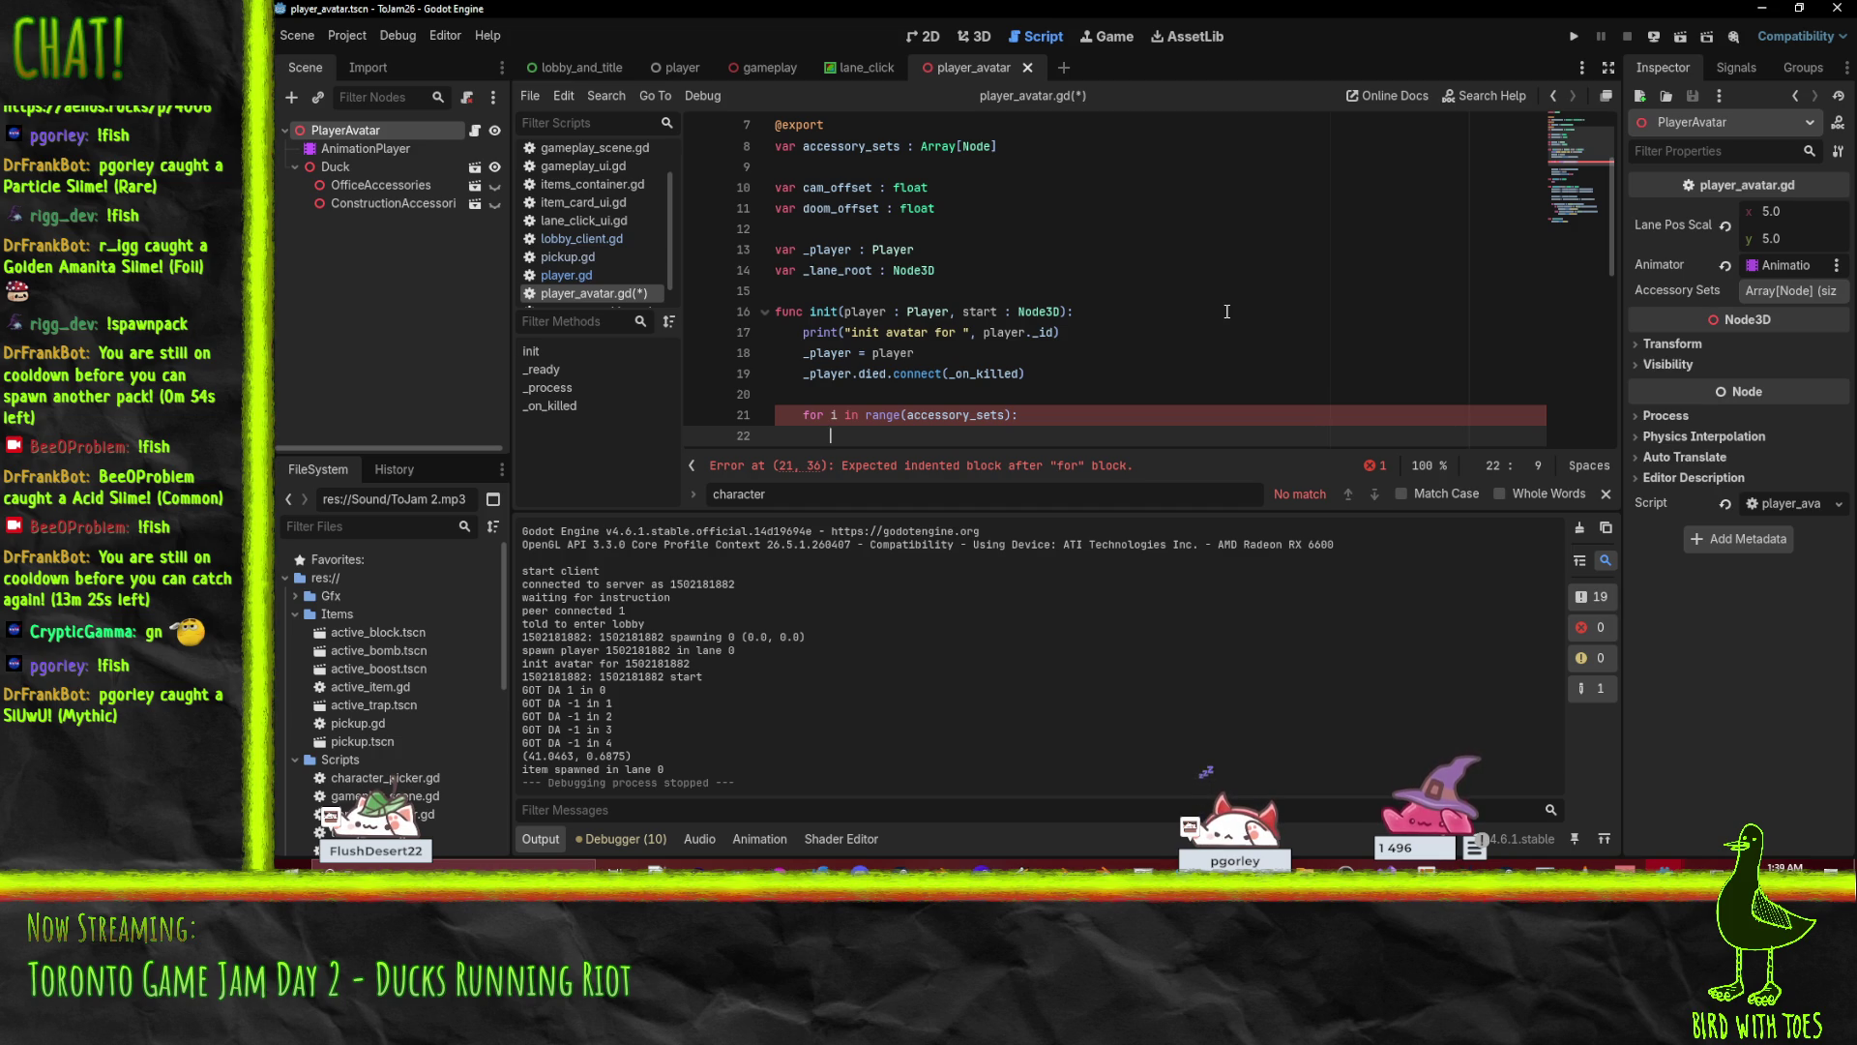
{"action": "type", "text": "a"}
{"action": "key", "text": "Return"}
{"action": "type", "text": "[i].visible "}
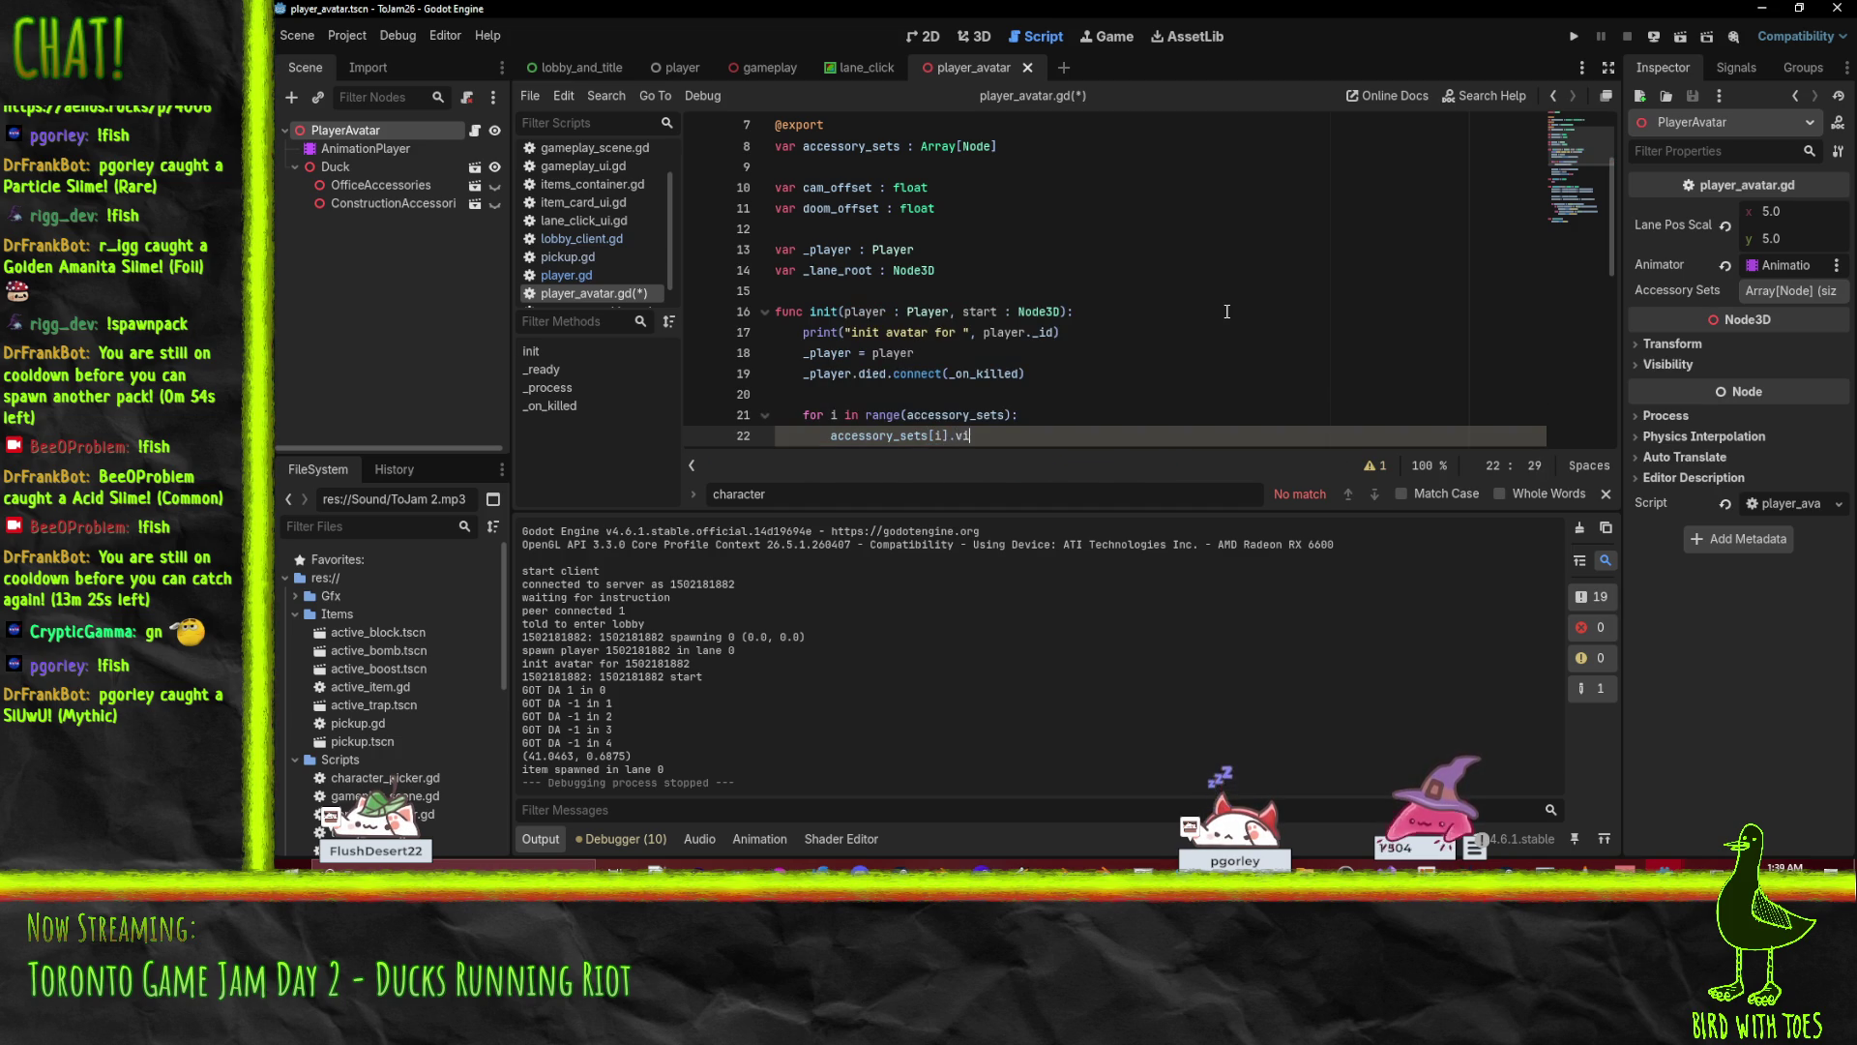
{"action": "type", "text": "= false"}
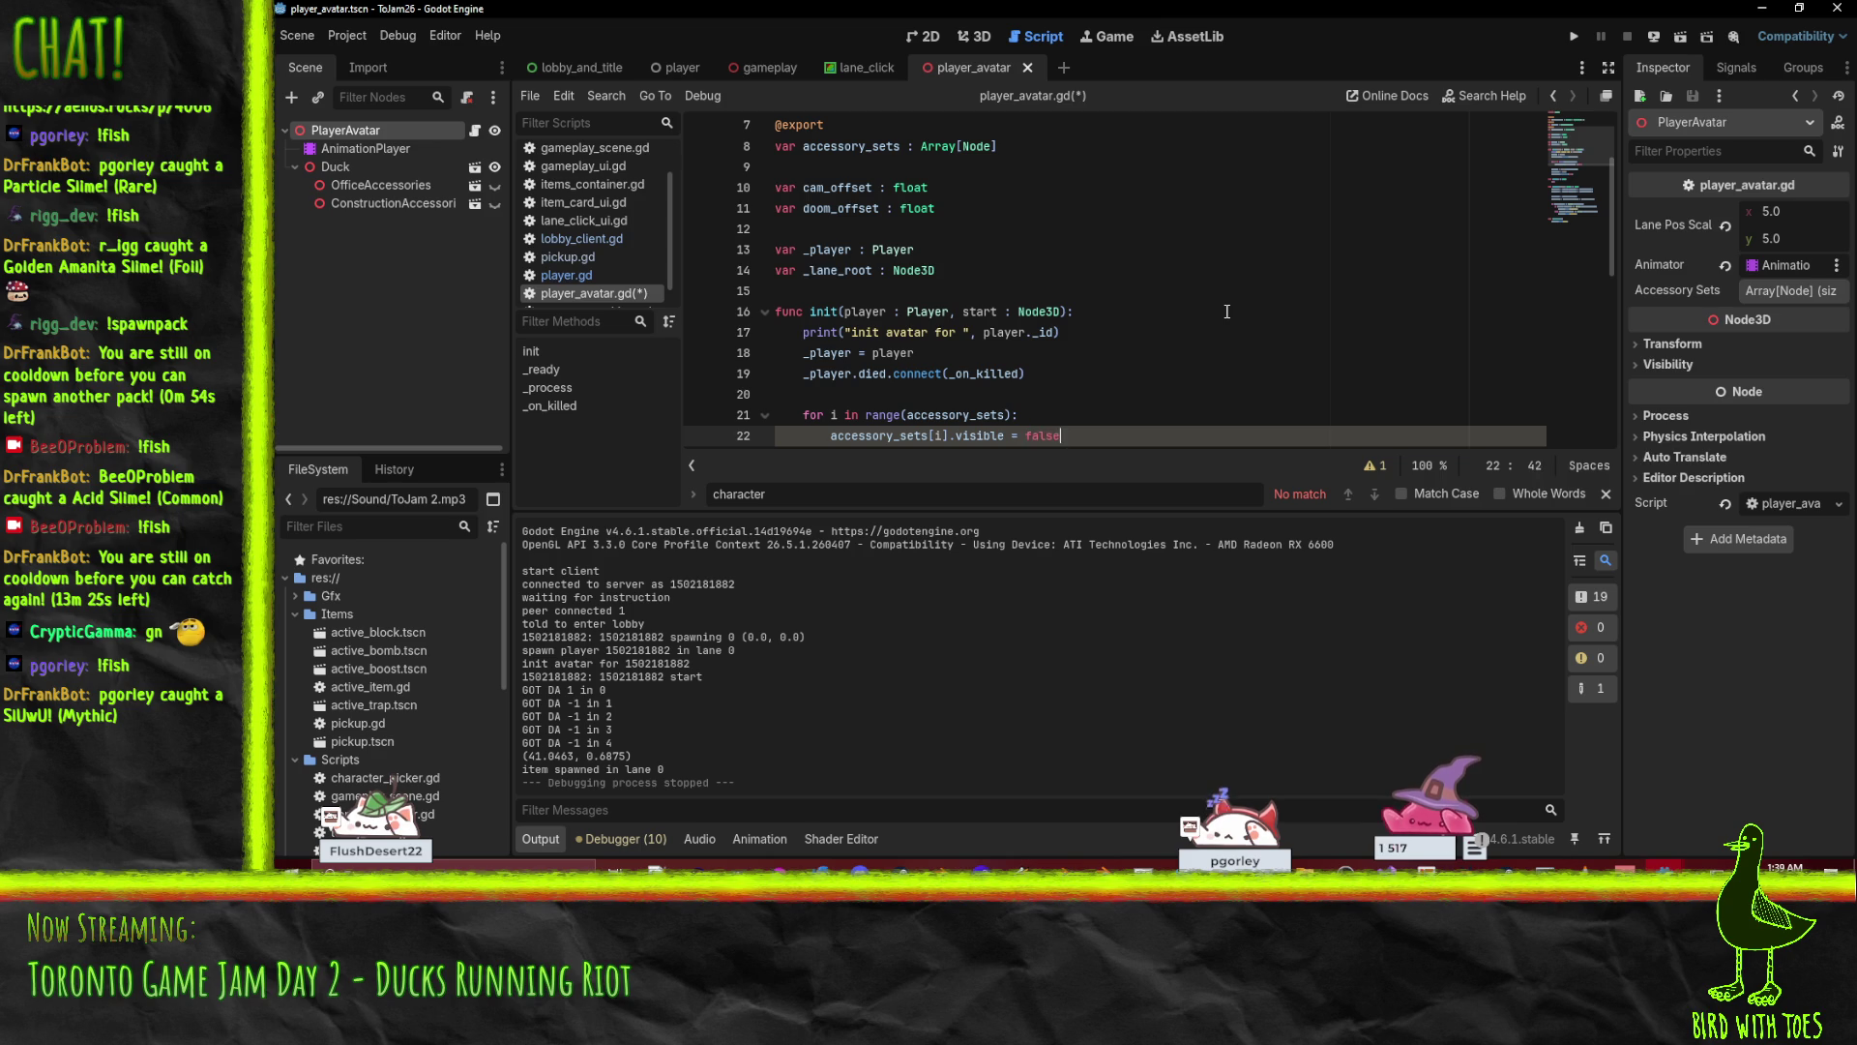
{"action": "key", "text": "Return"}
{"action": "type", "text": "if"}
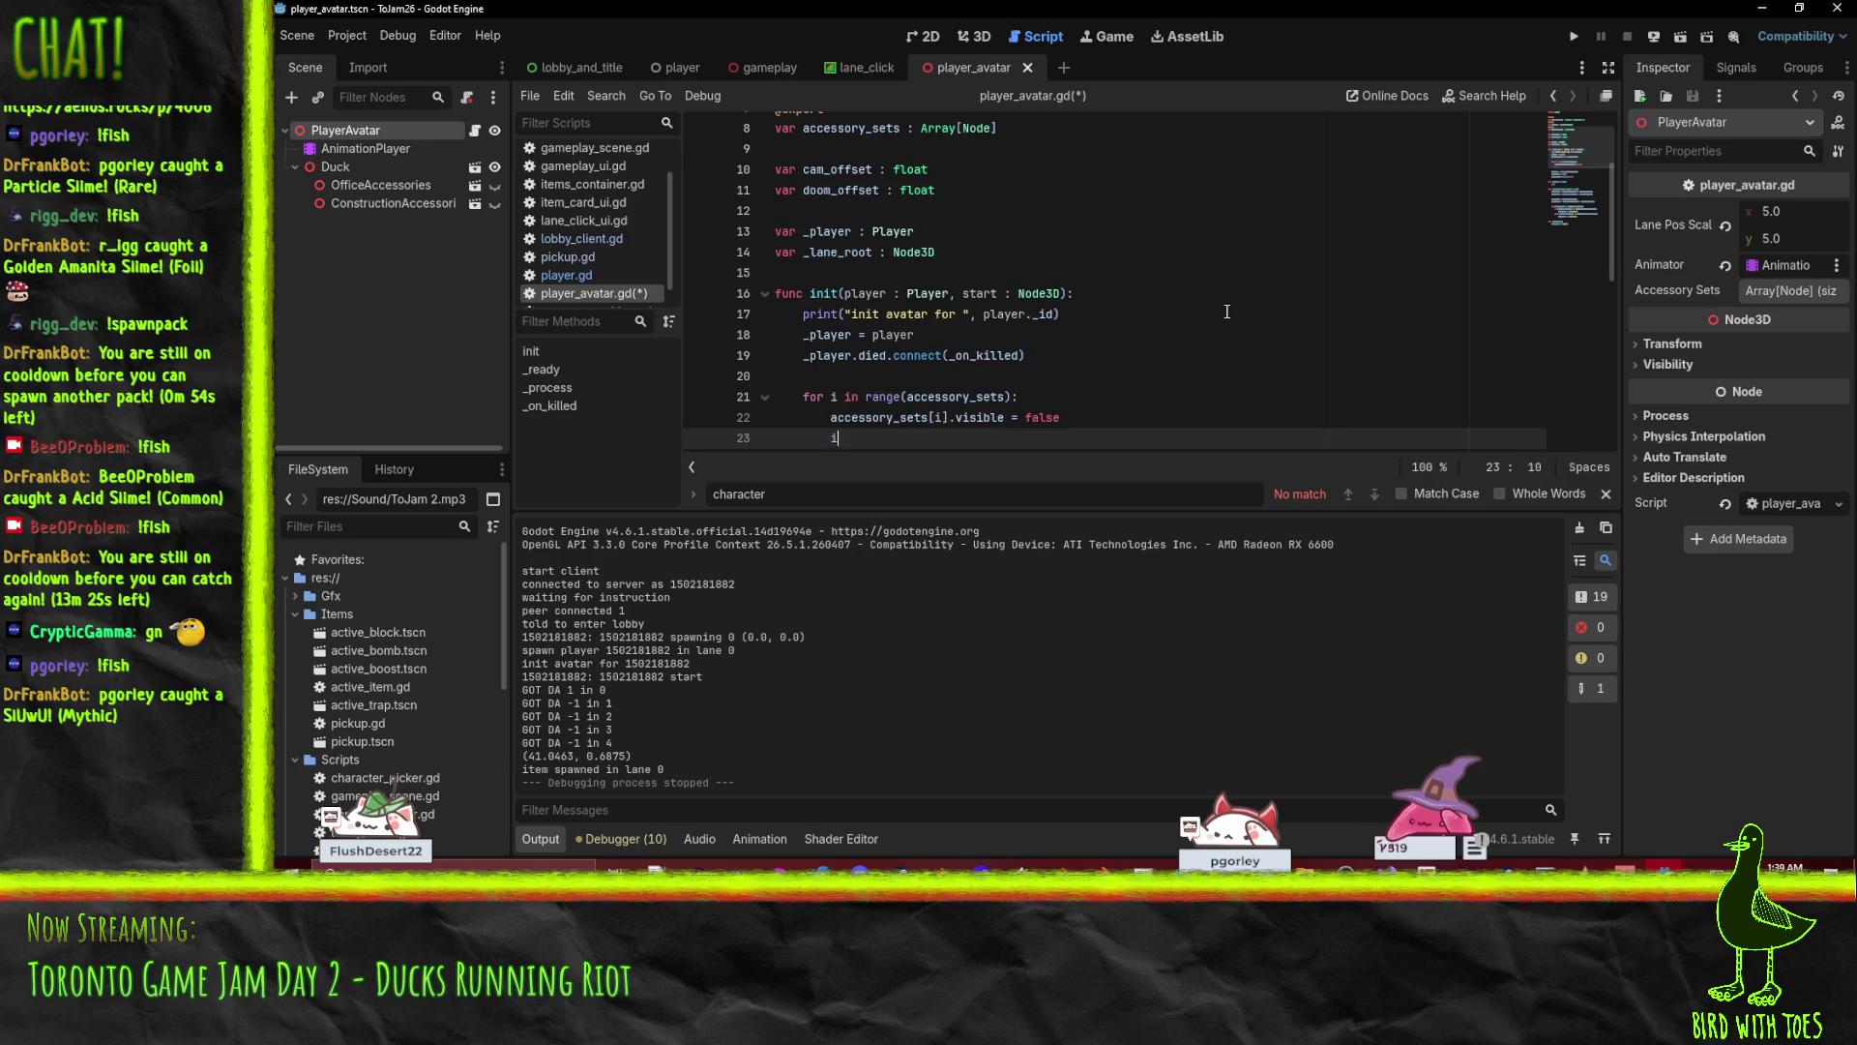
{"action": "type", "text": " accessory_sets["}
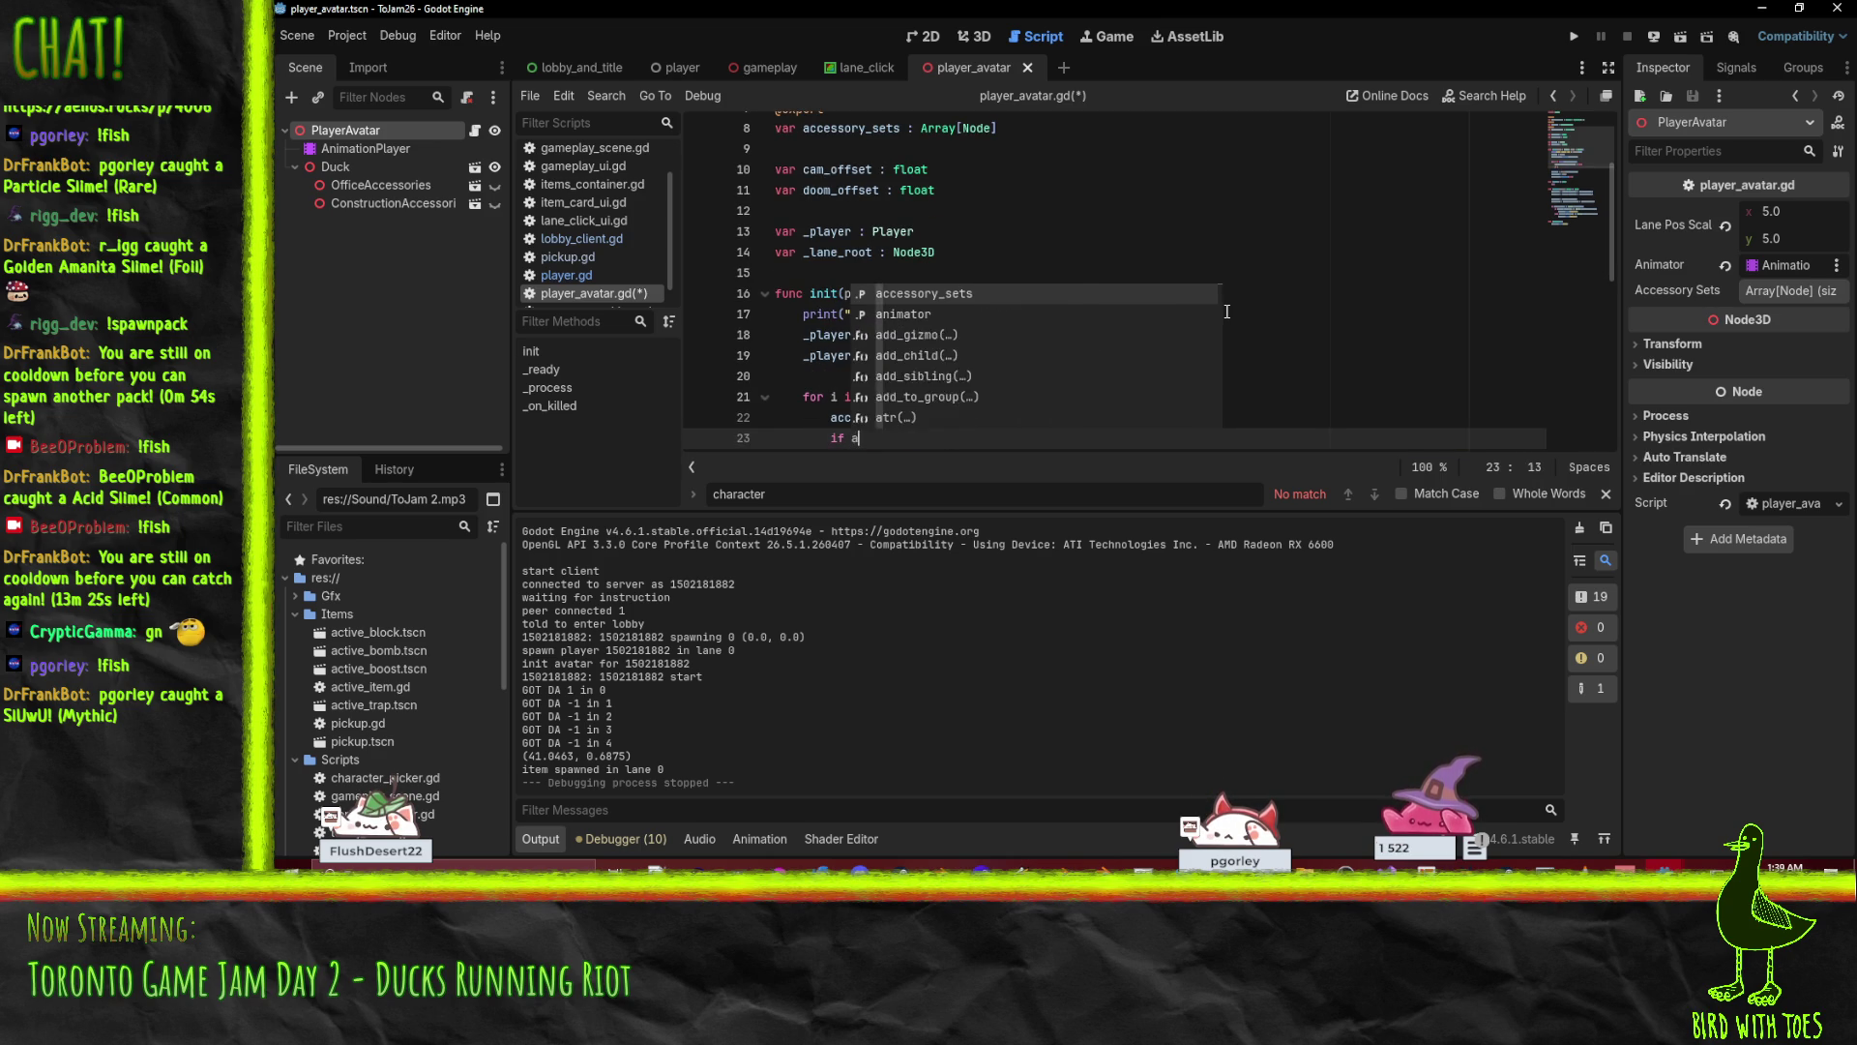
{"action": "type", "text": "i]"}
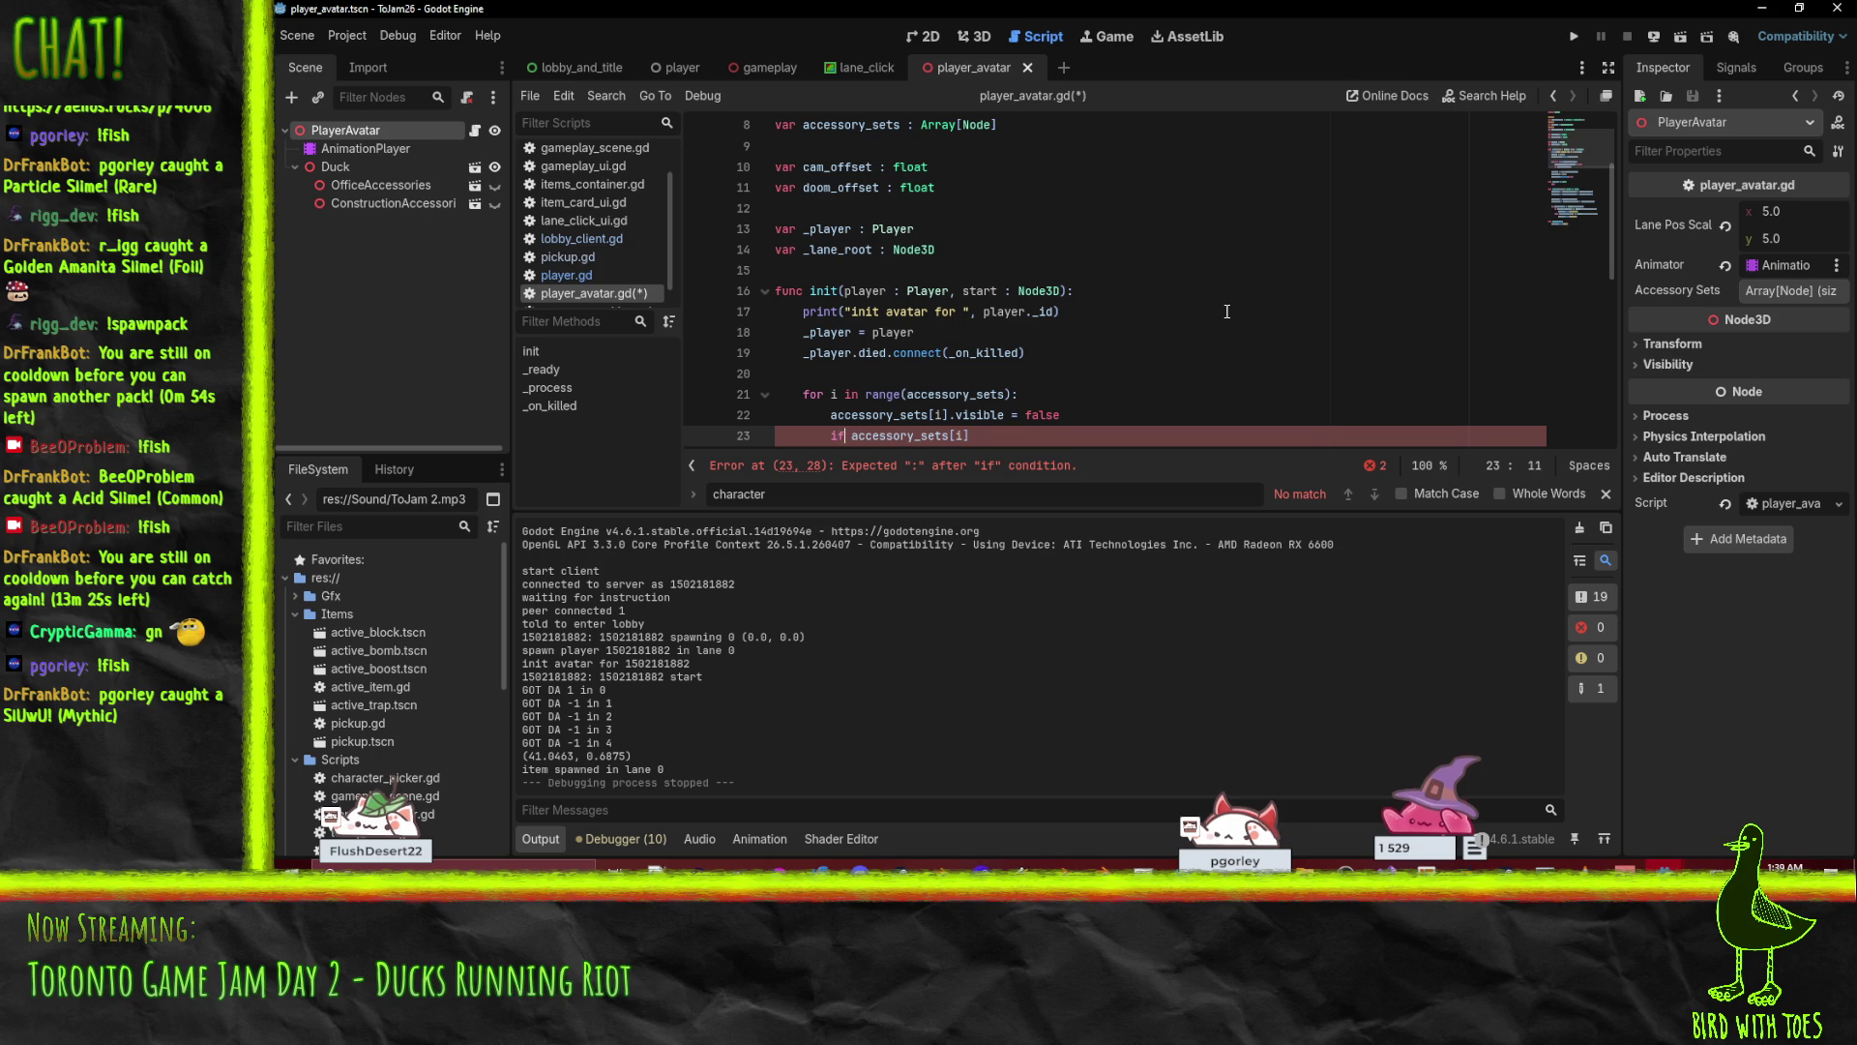
{"action": "type", "text": "_player.cha"}
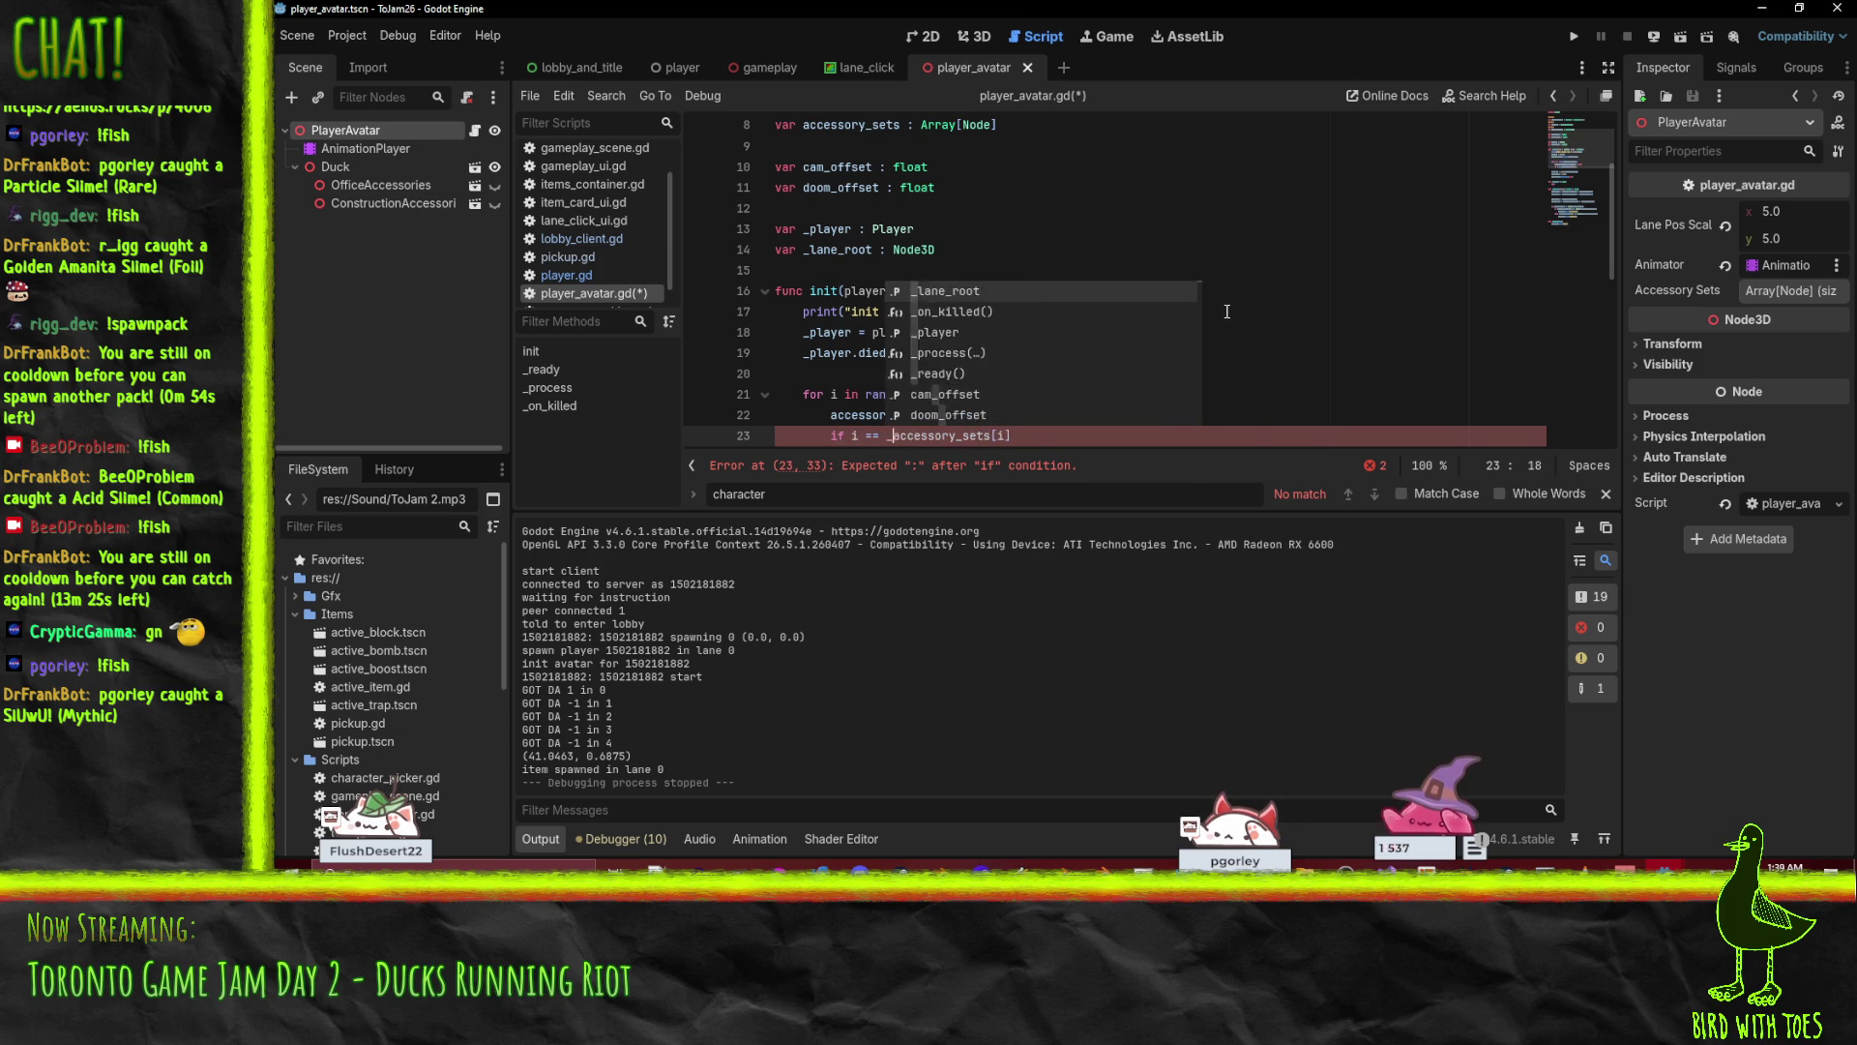
{"action": "type", "text": "racter:"}
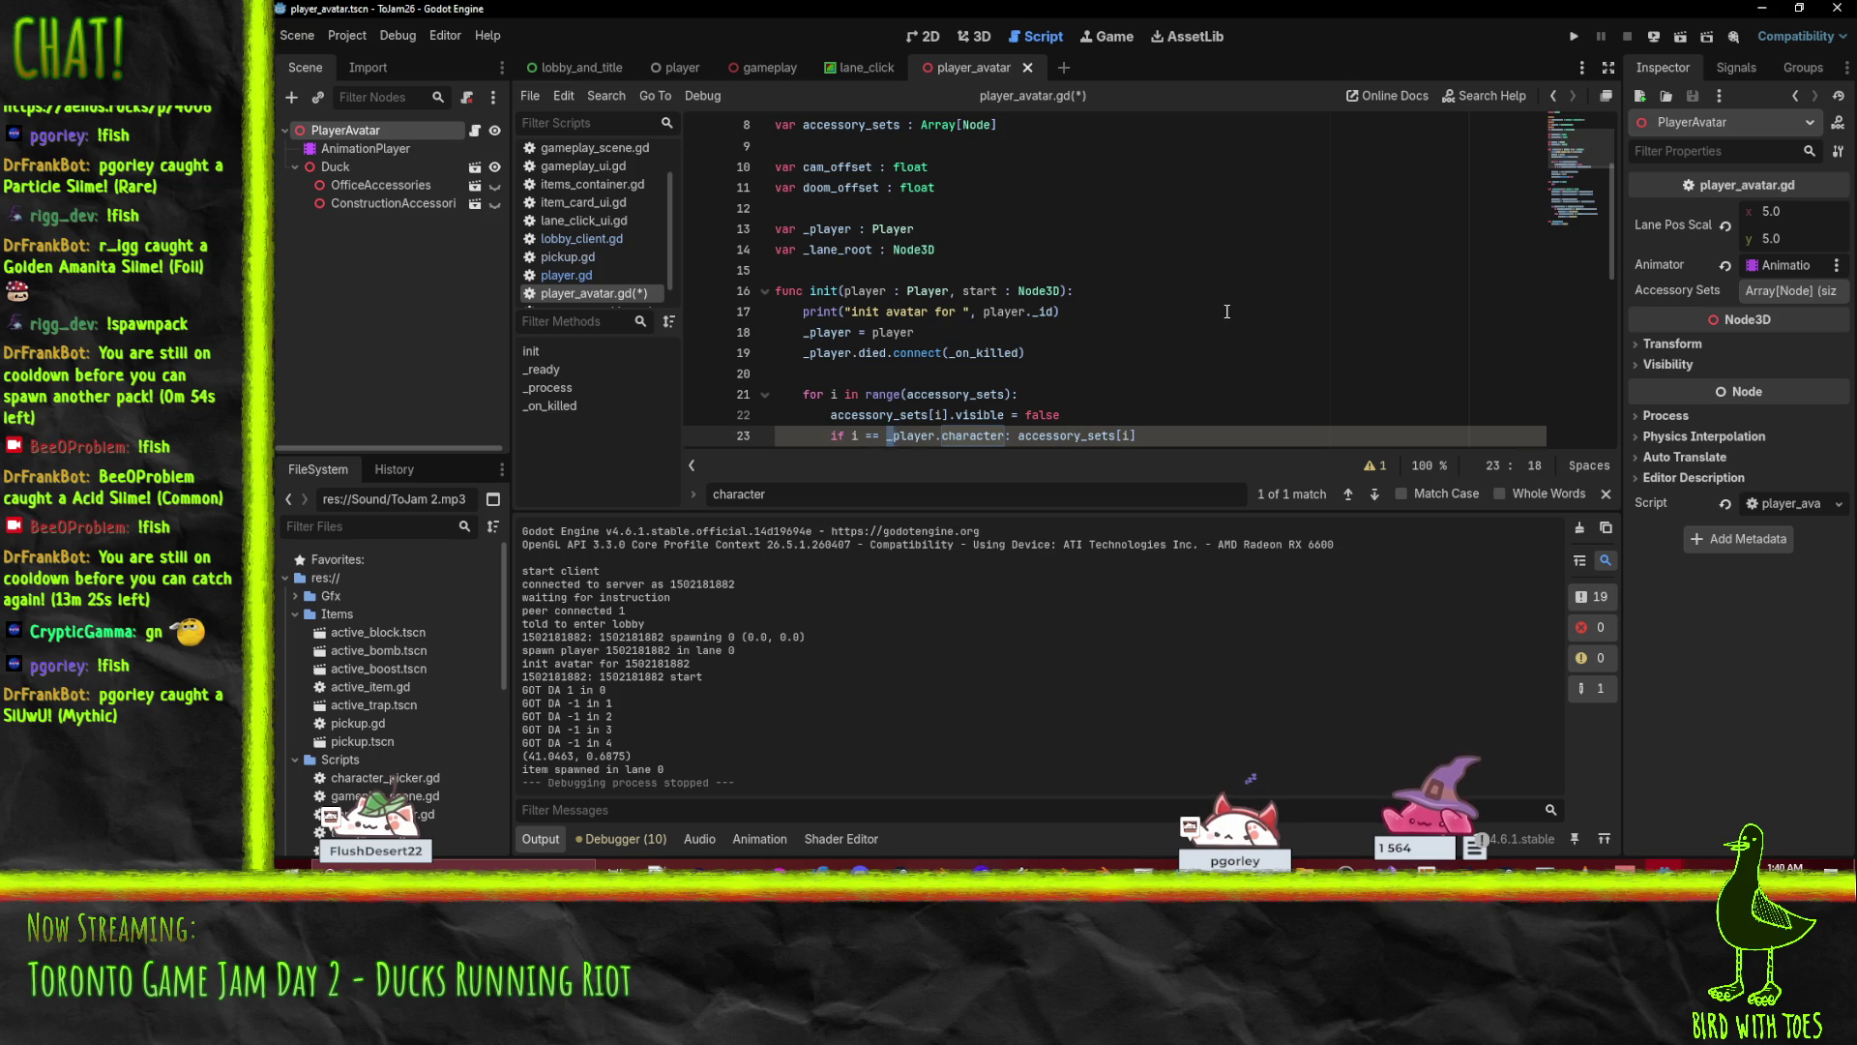
{"action": "key", "text": "shift+Right"}
{"action": "key", "text": "shift+Right"}
{"action": "key", "text": "shift+Right"}
{"action": "key", "text": "shift+Right"}
{"action": "key", "text": "BackSpace"}
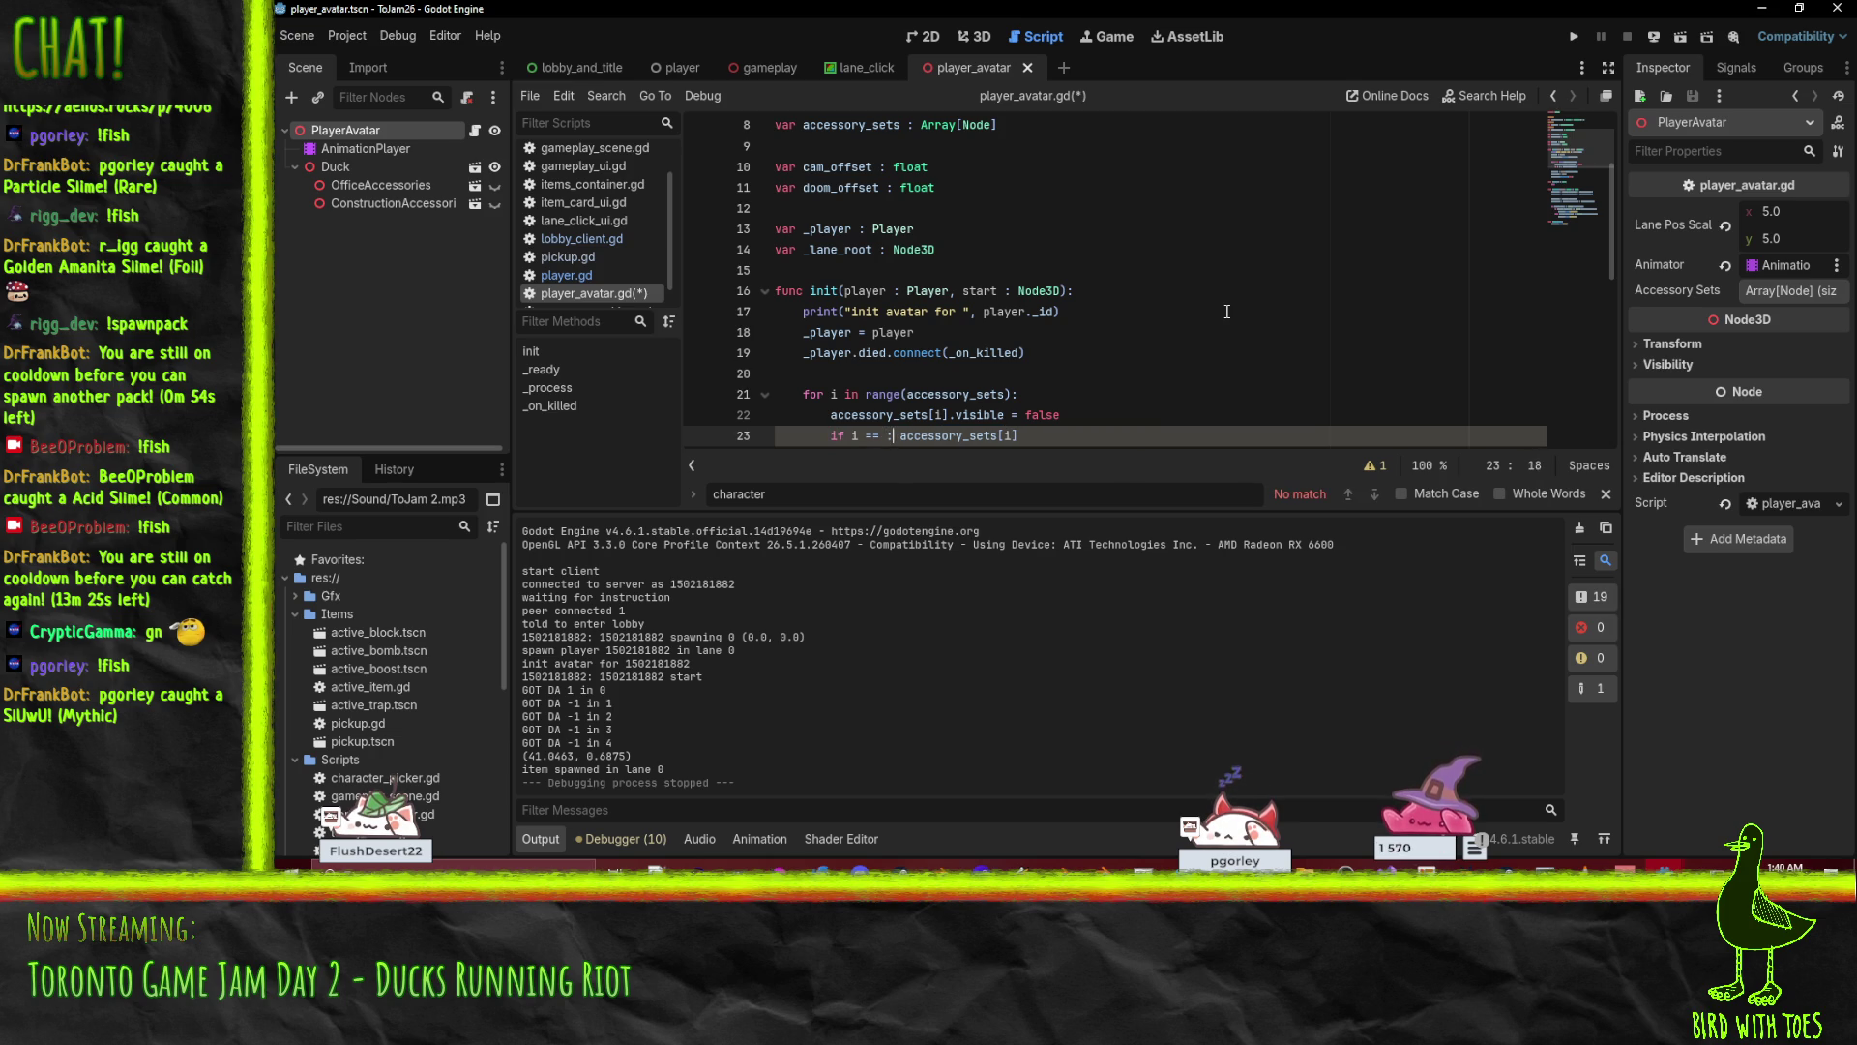
{"action": "key", "text": "BackSpace"}
{"action": "key", "text": "BackSpace"}
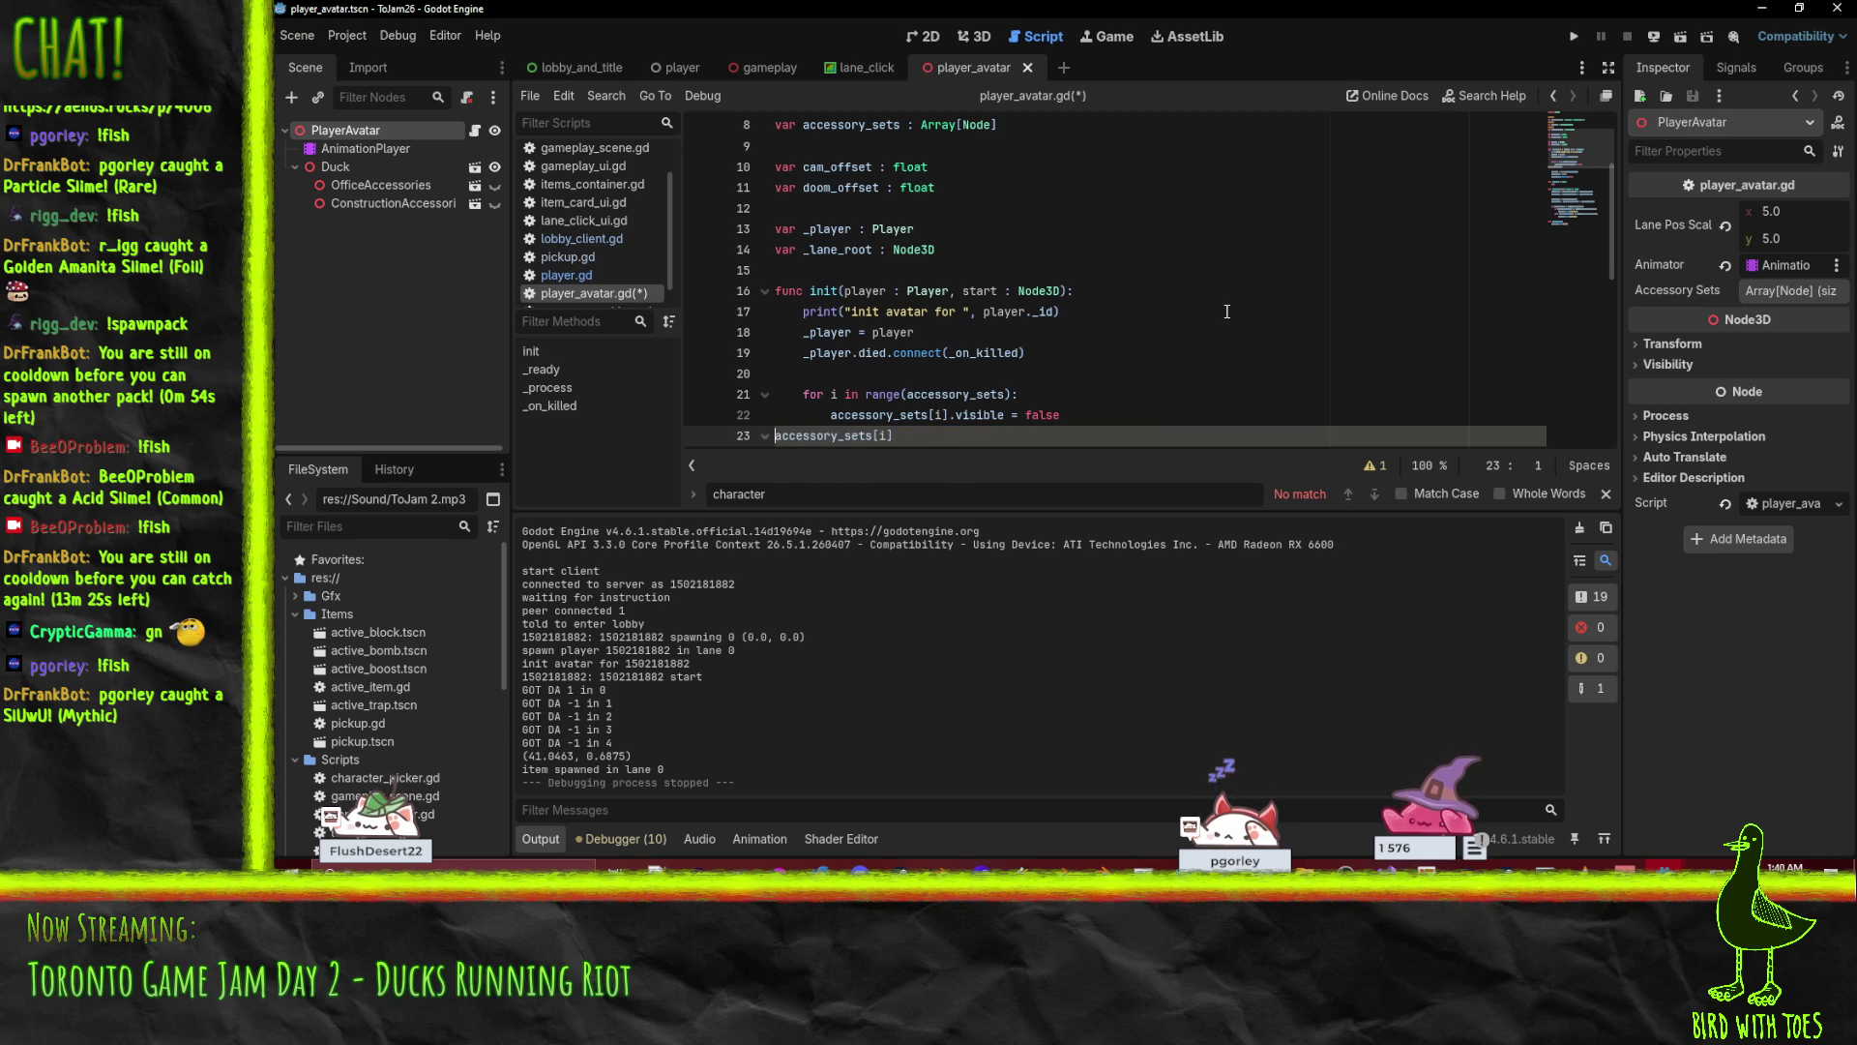
{"action": "type", "text": "_player.character] "}
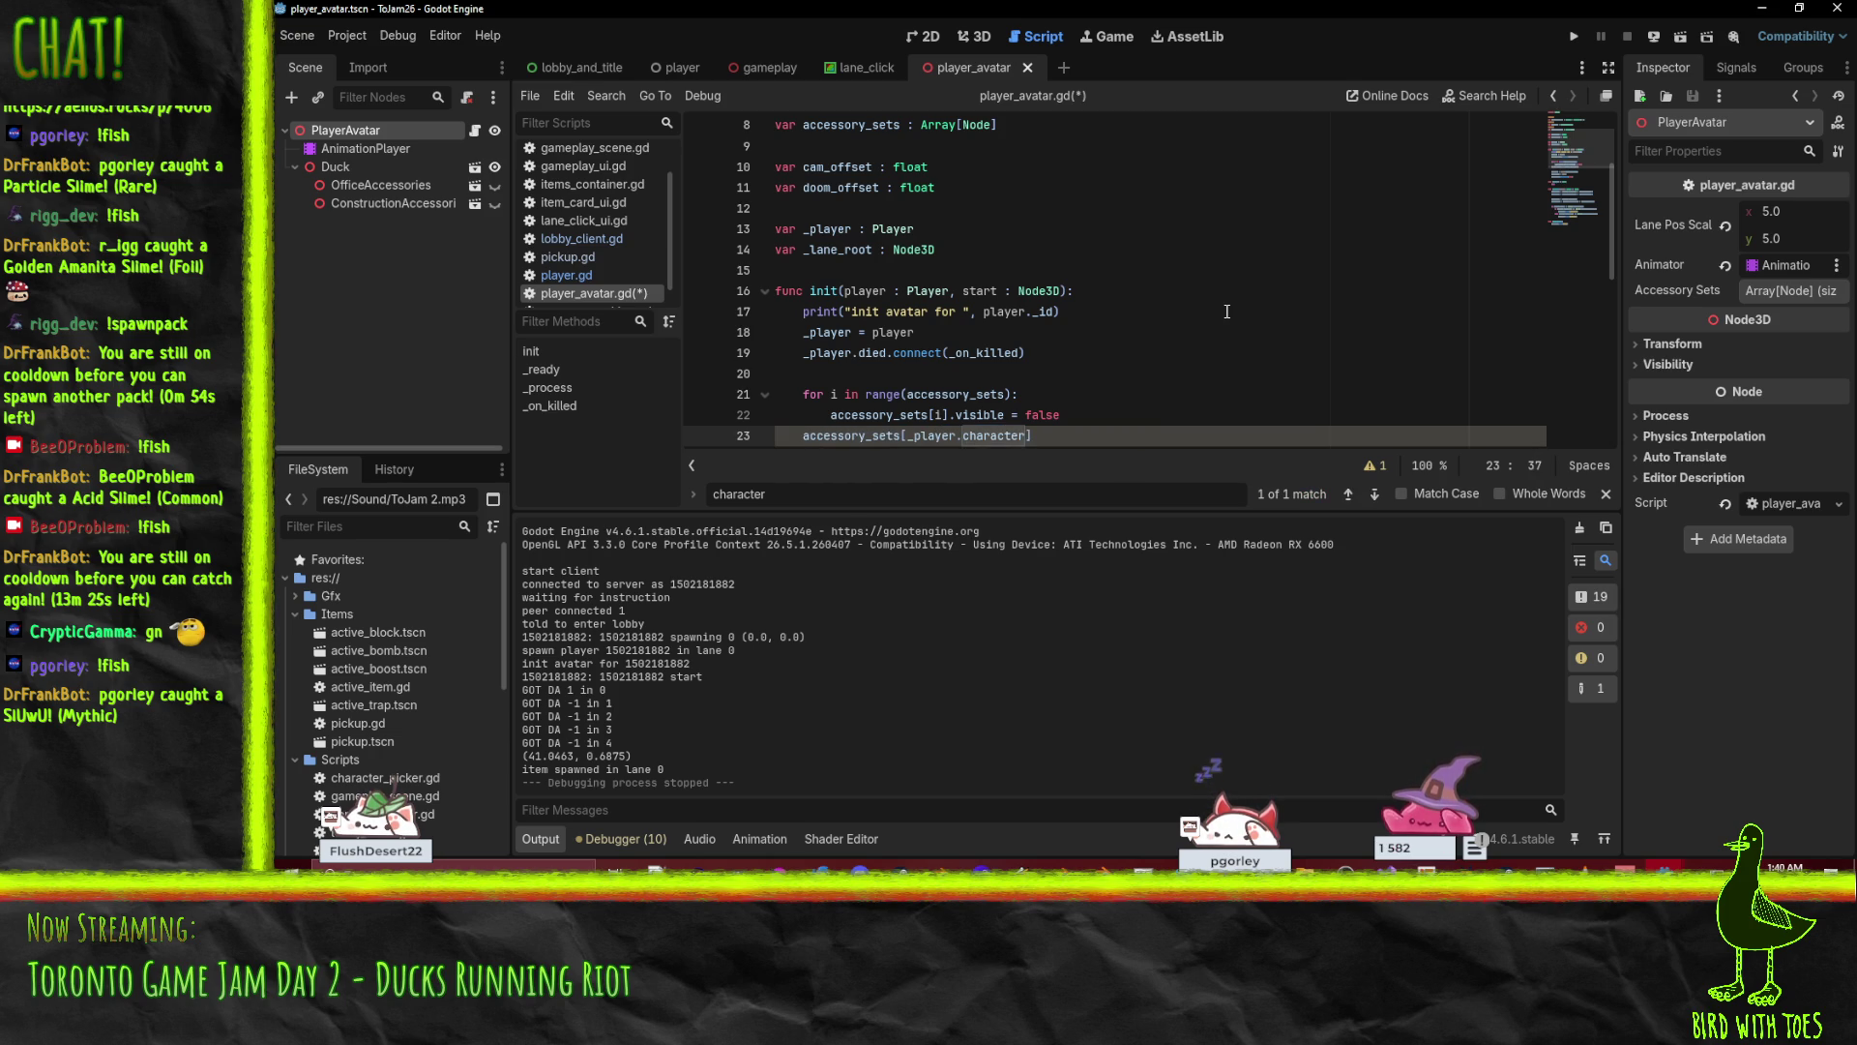
{"action": "type", "text": "= visible"}
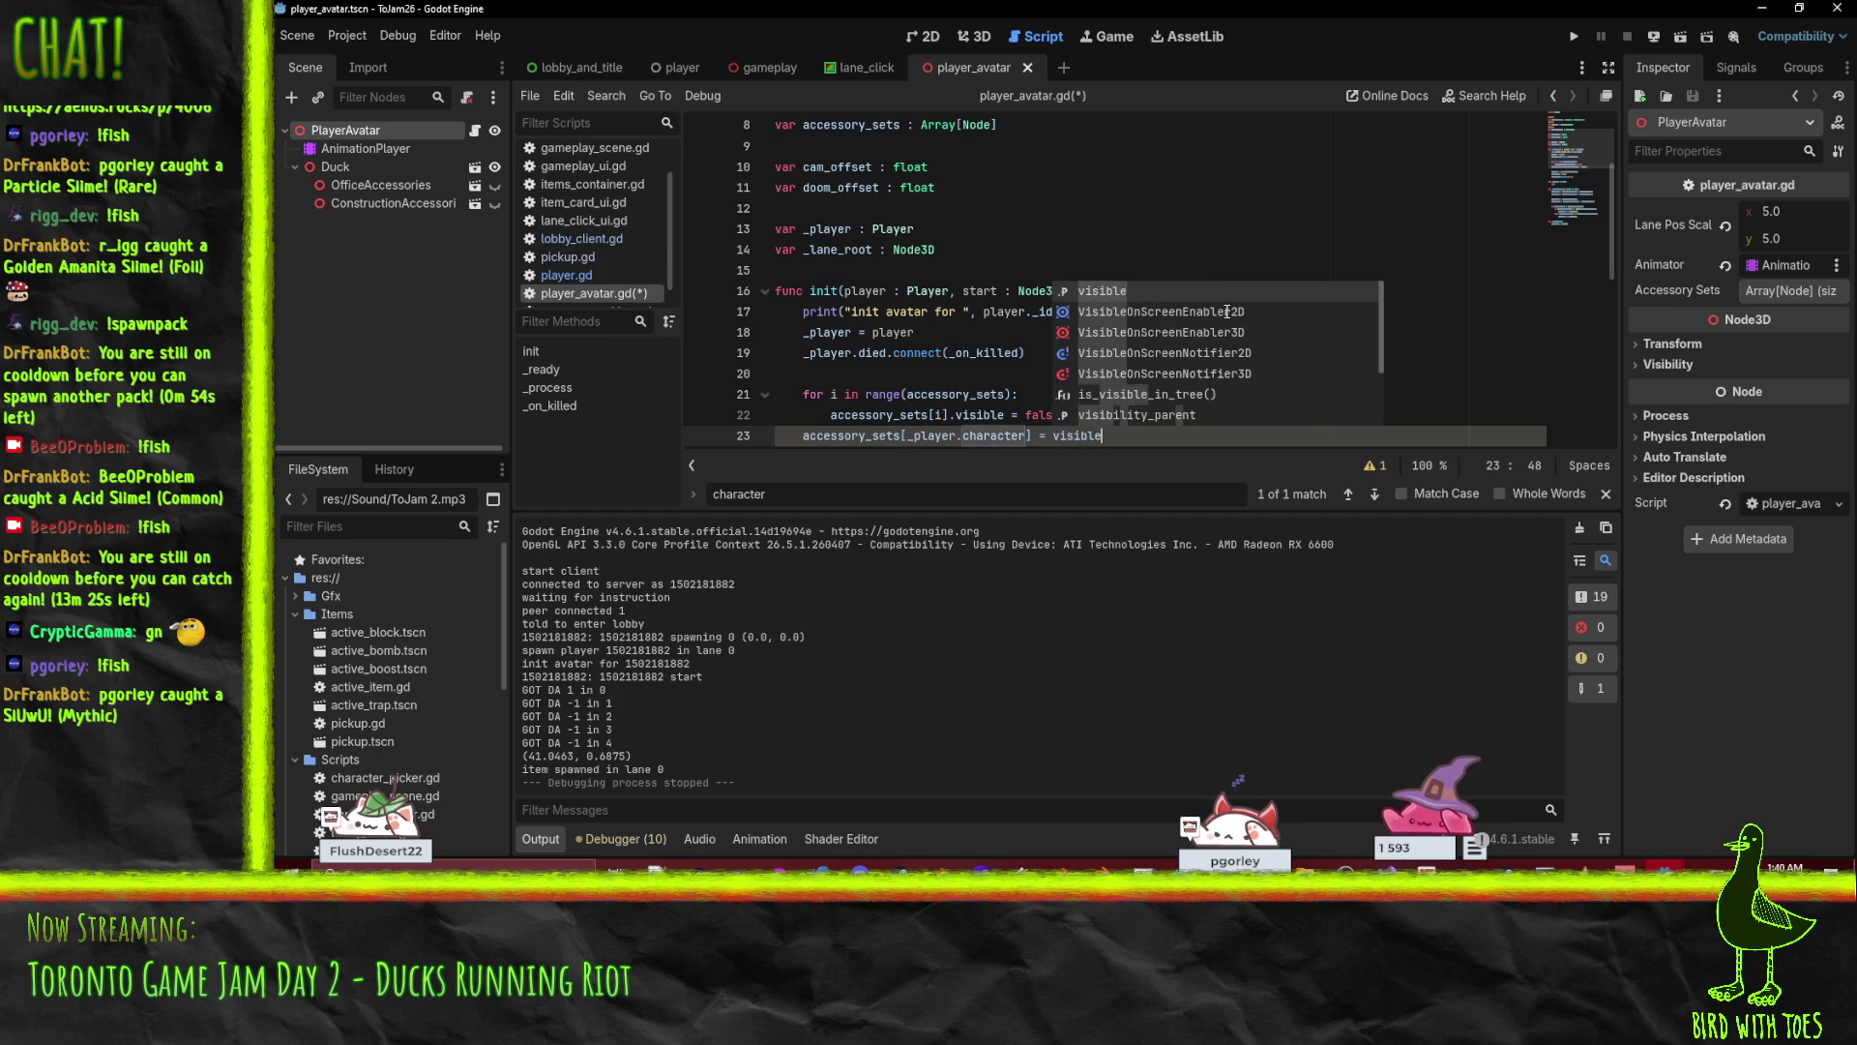
Select the OfficeAccessories node, then the ConstructionAccessories node in the Scene dock.
{"action": "left_click", "coordinate": [387, 187]}
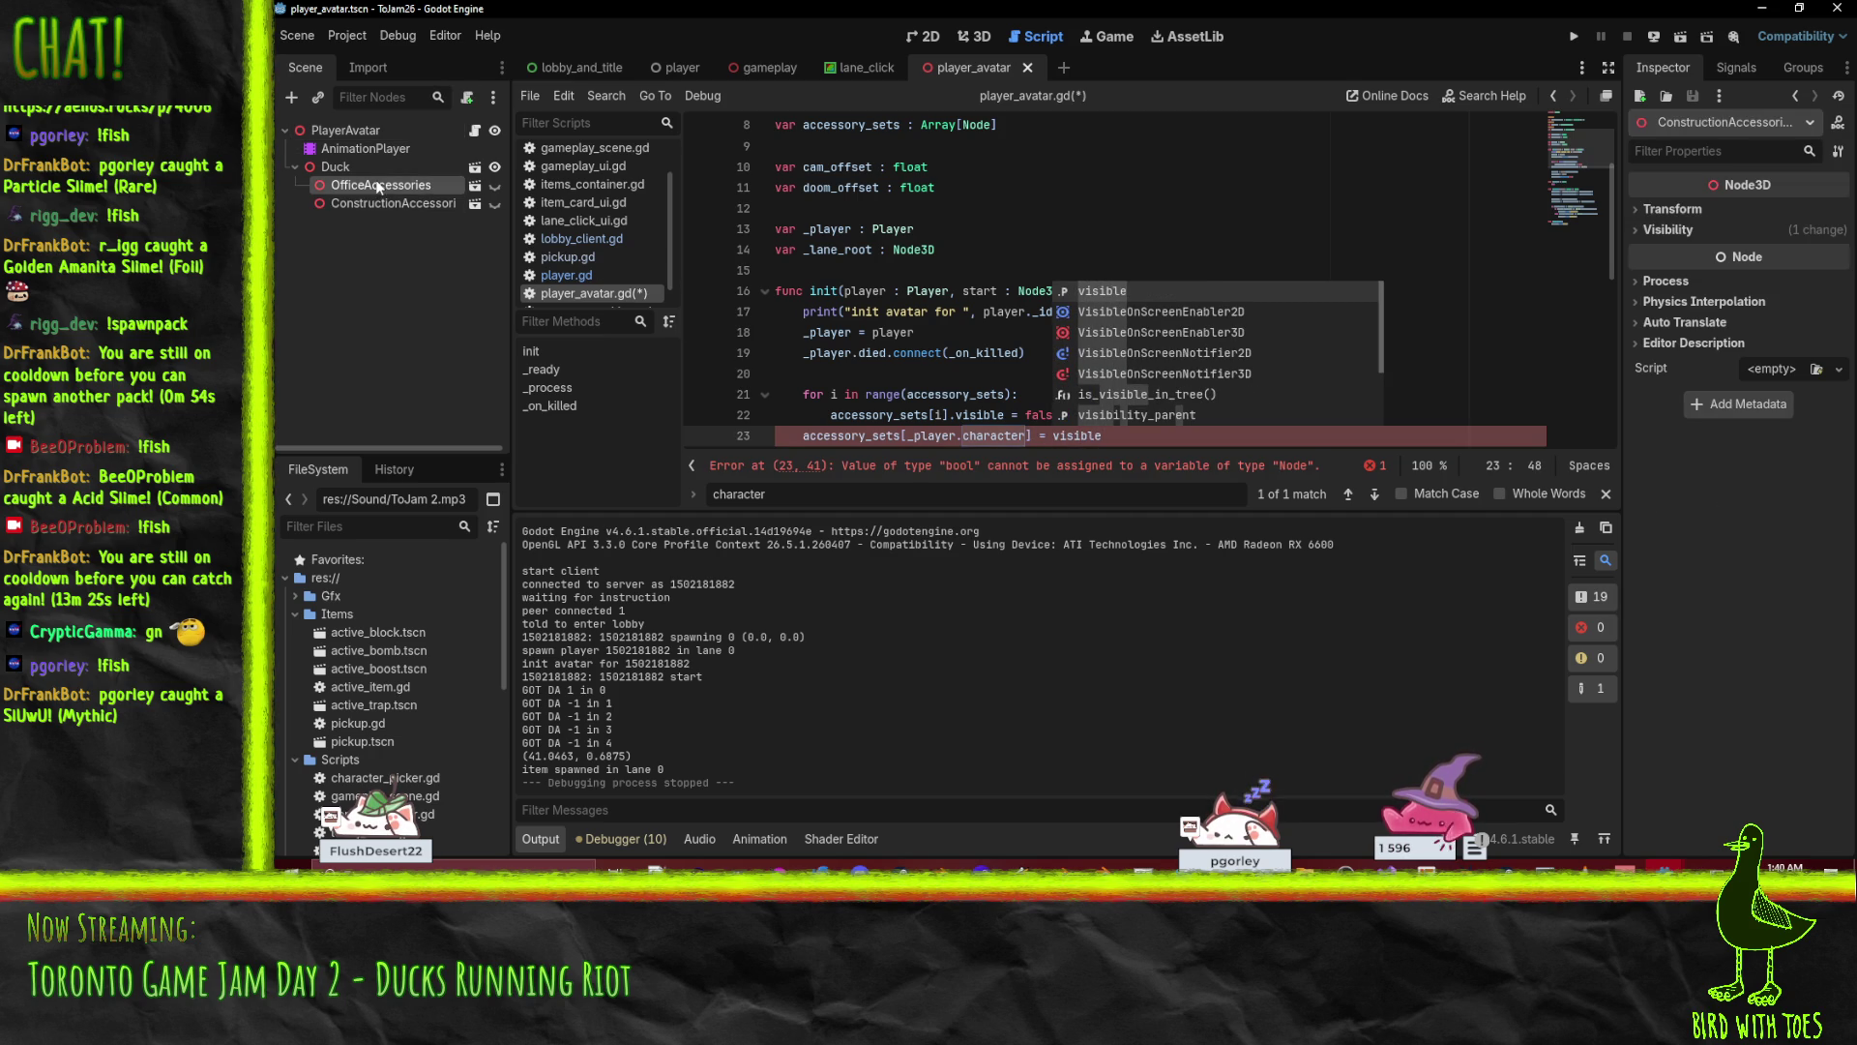
{"action": "left_click", "coordinate": [440, 188]}
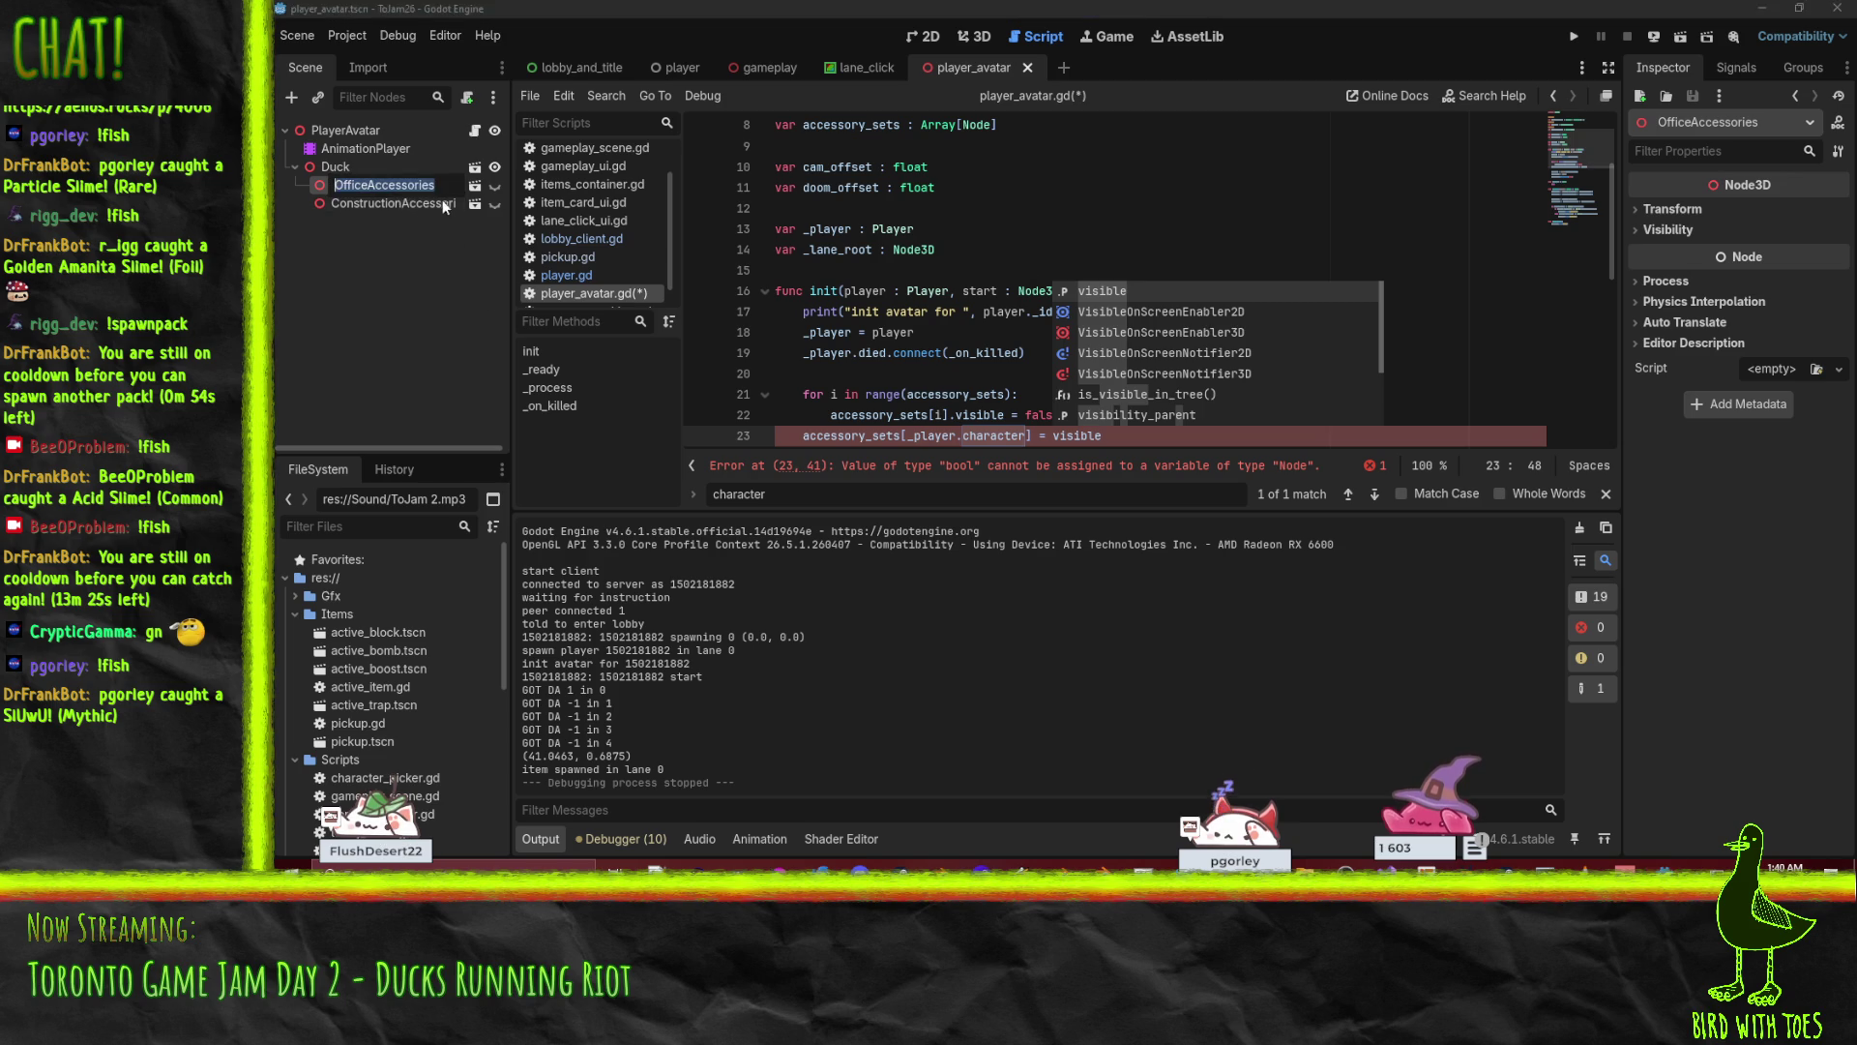
{"action": "left_click", "coordinate": [401, 201]}
Make two local copies of ConstructionAccessories and delete the copies' hardHat and boots nodes.
{"action": "key", "text": "ctrl+d"}
{"action": "key", "text": "ctrl+d"}
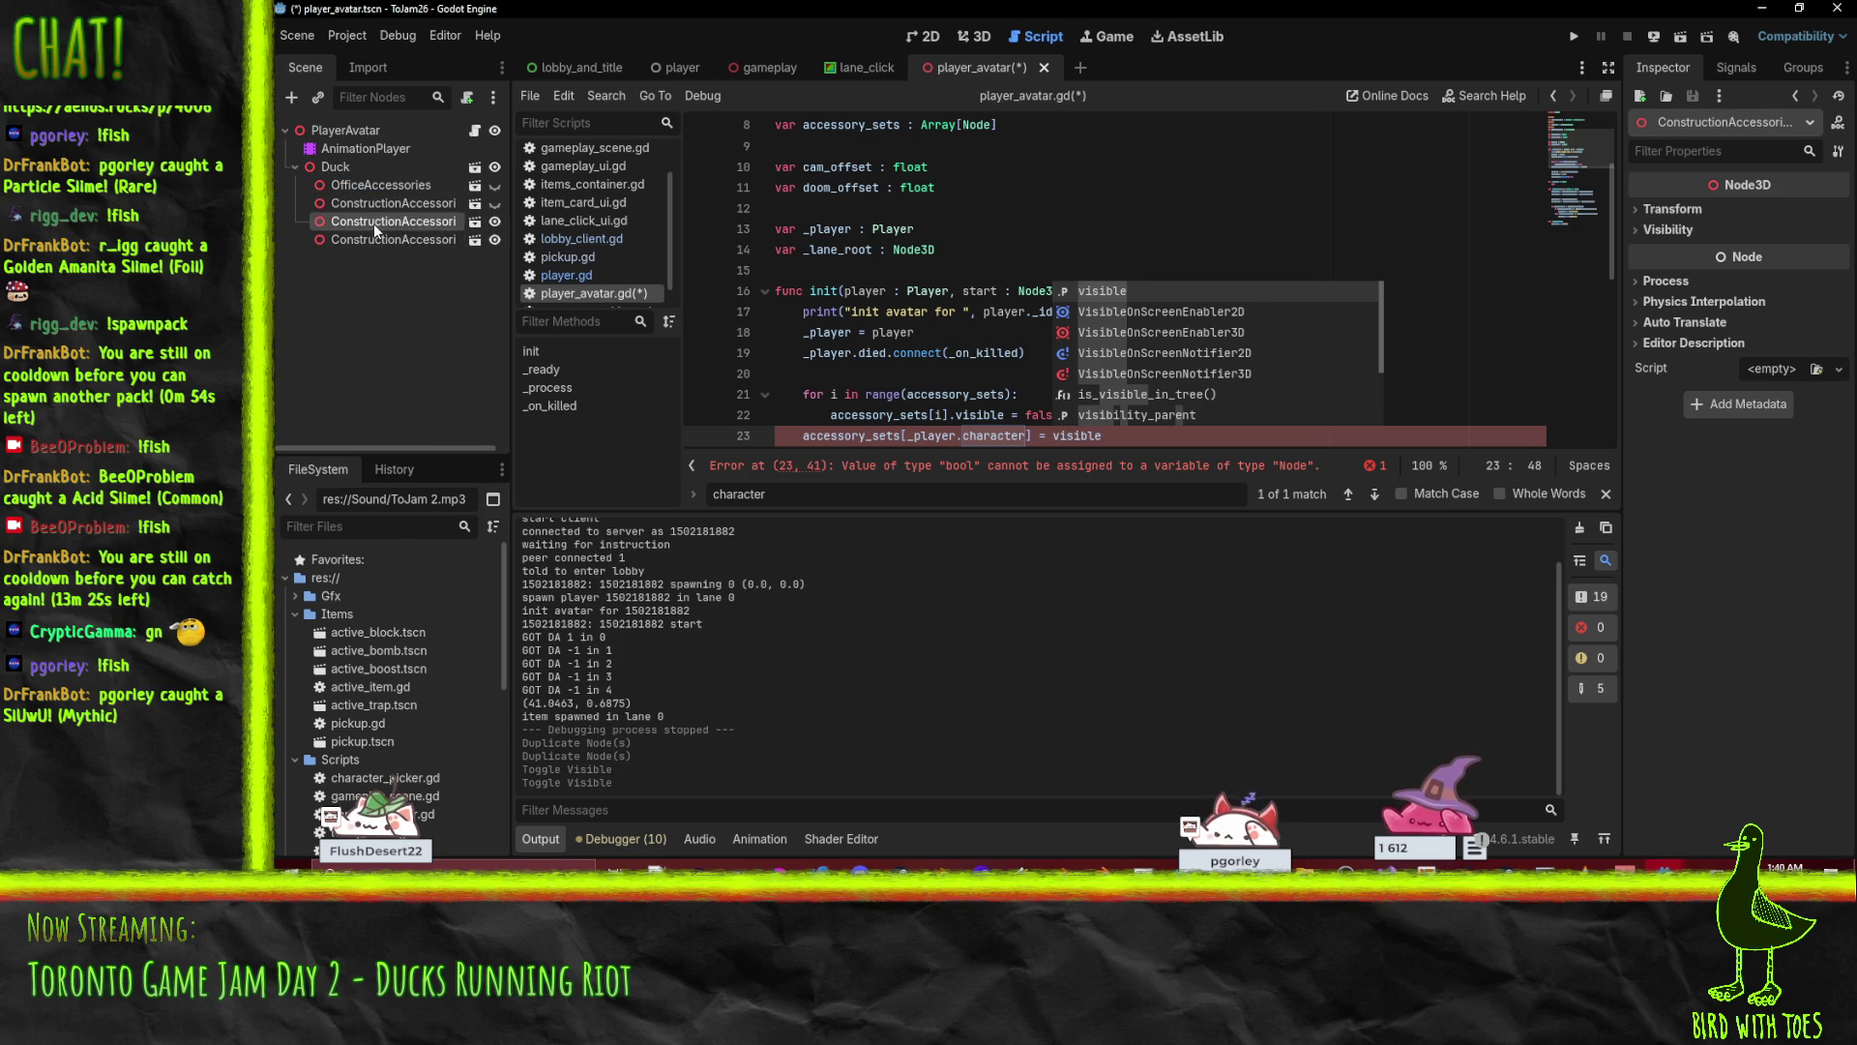
{"action": "right_click", "coordinate": [373, 223]}
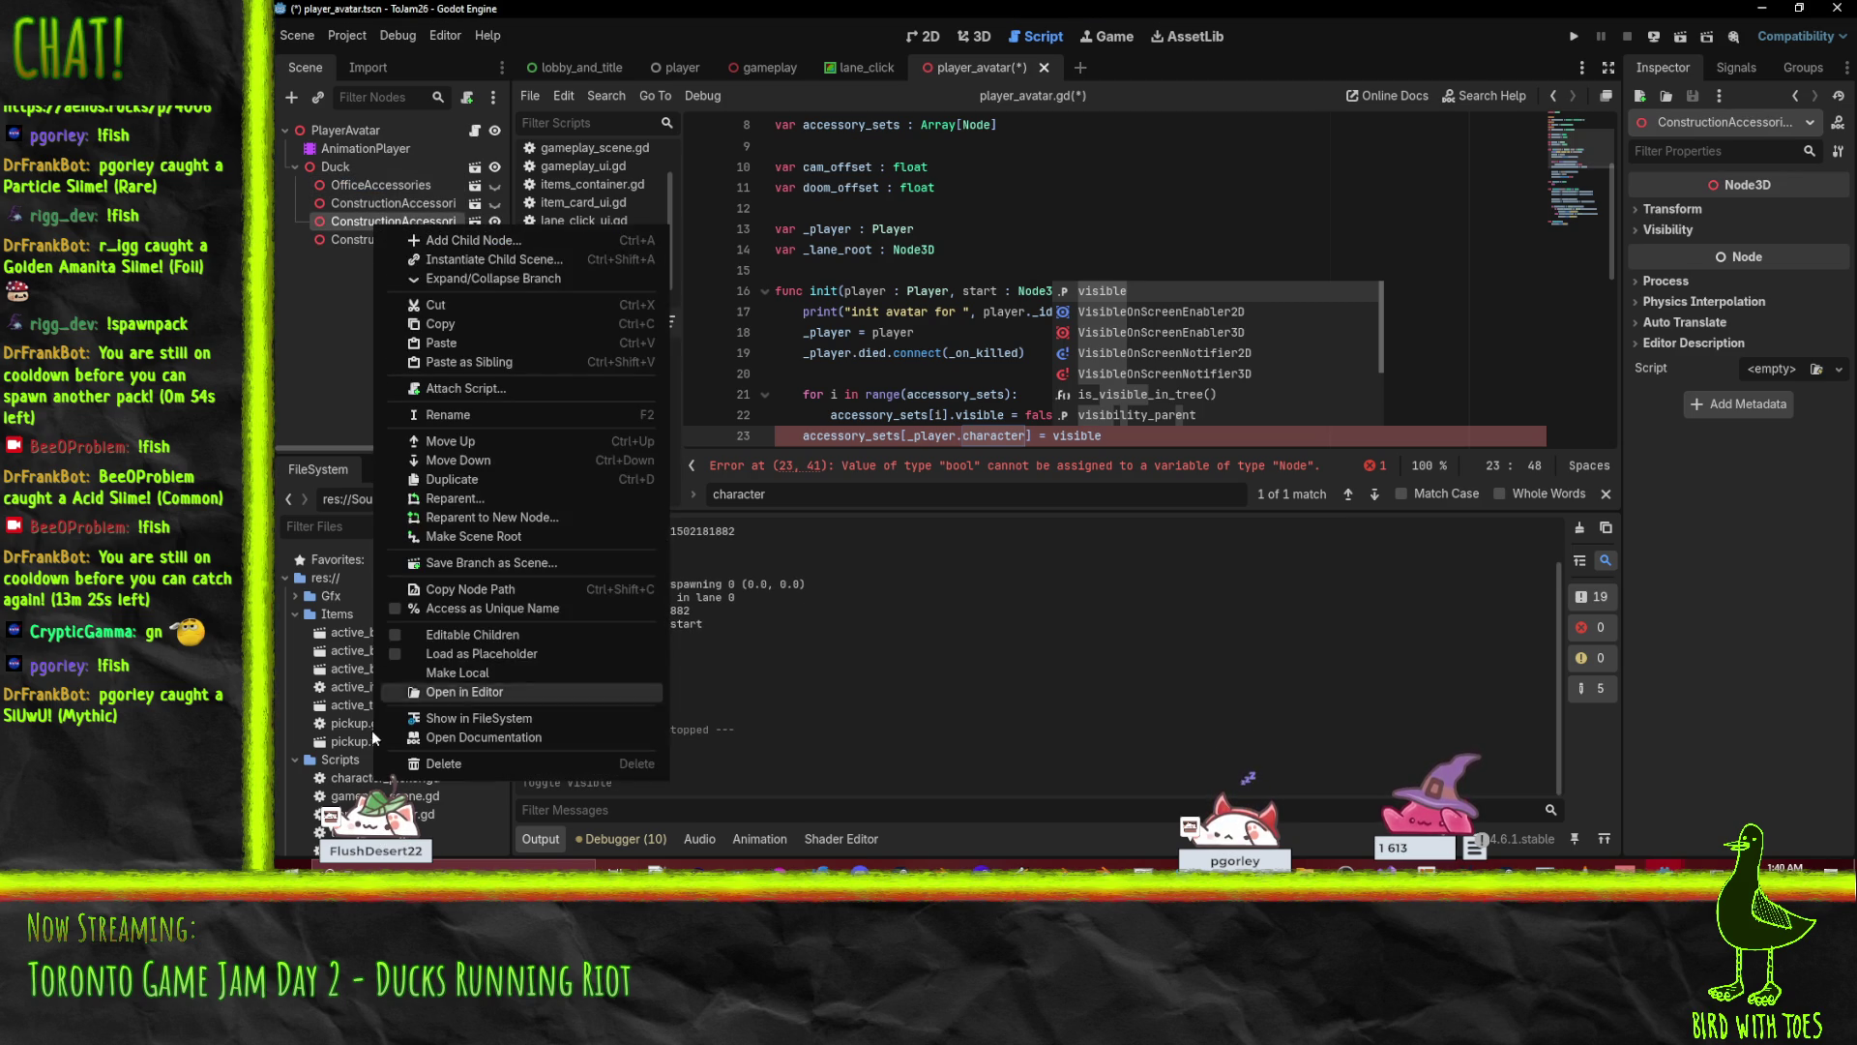
{"action": "left_click", "coordinate": [484, 672]}
{"action": "right_click", "coordinate": [367, 279]}
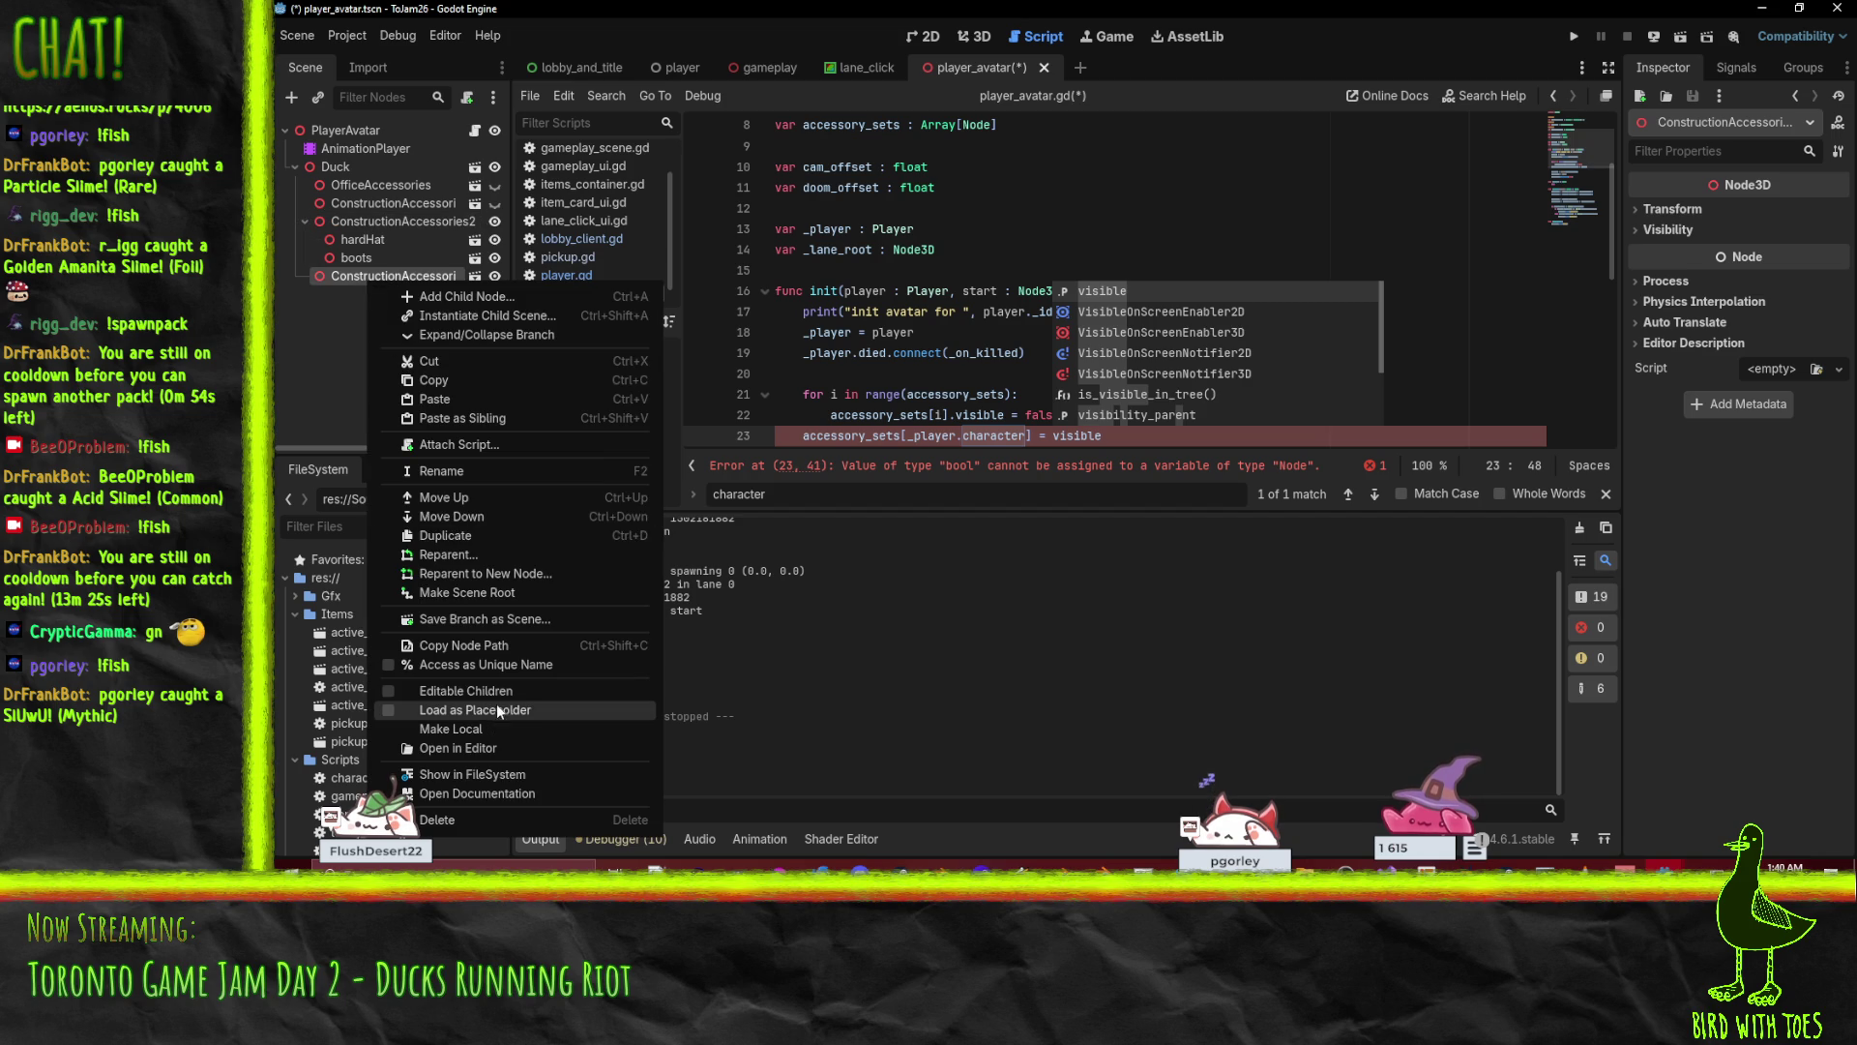
{"action": "left_click", "coordinate": [511, 727]}
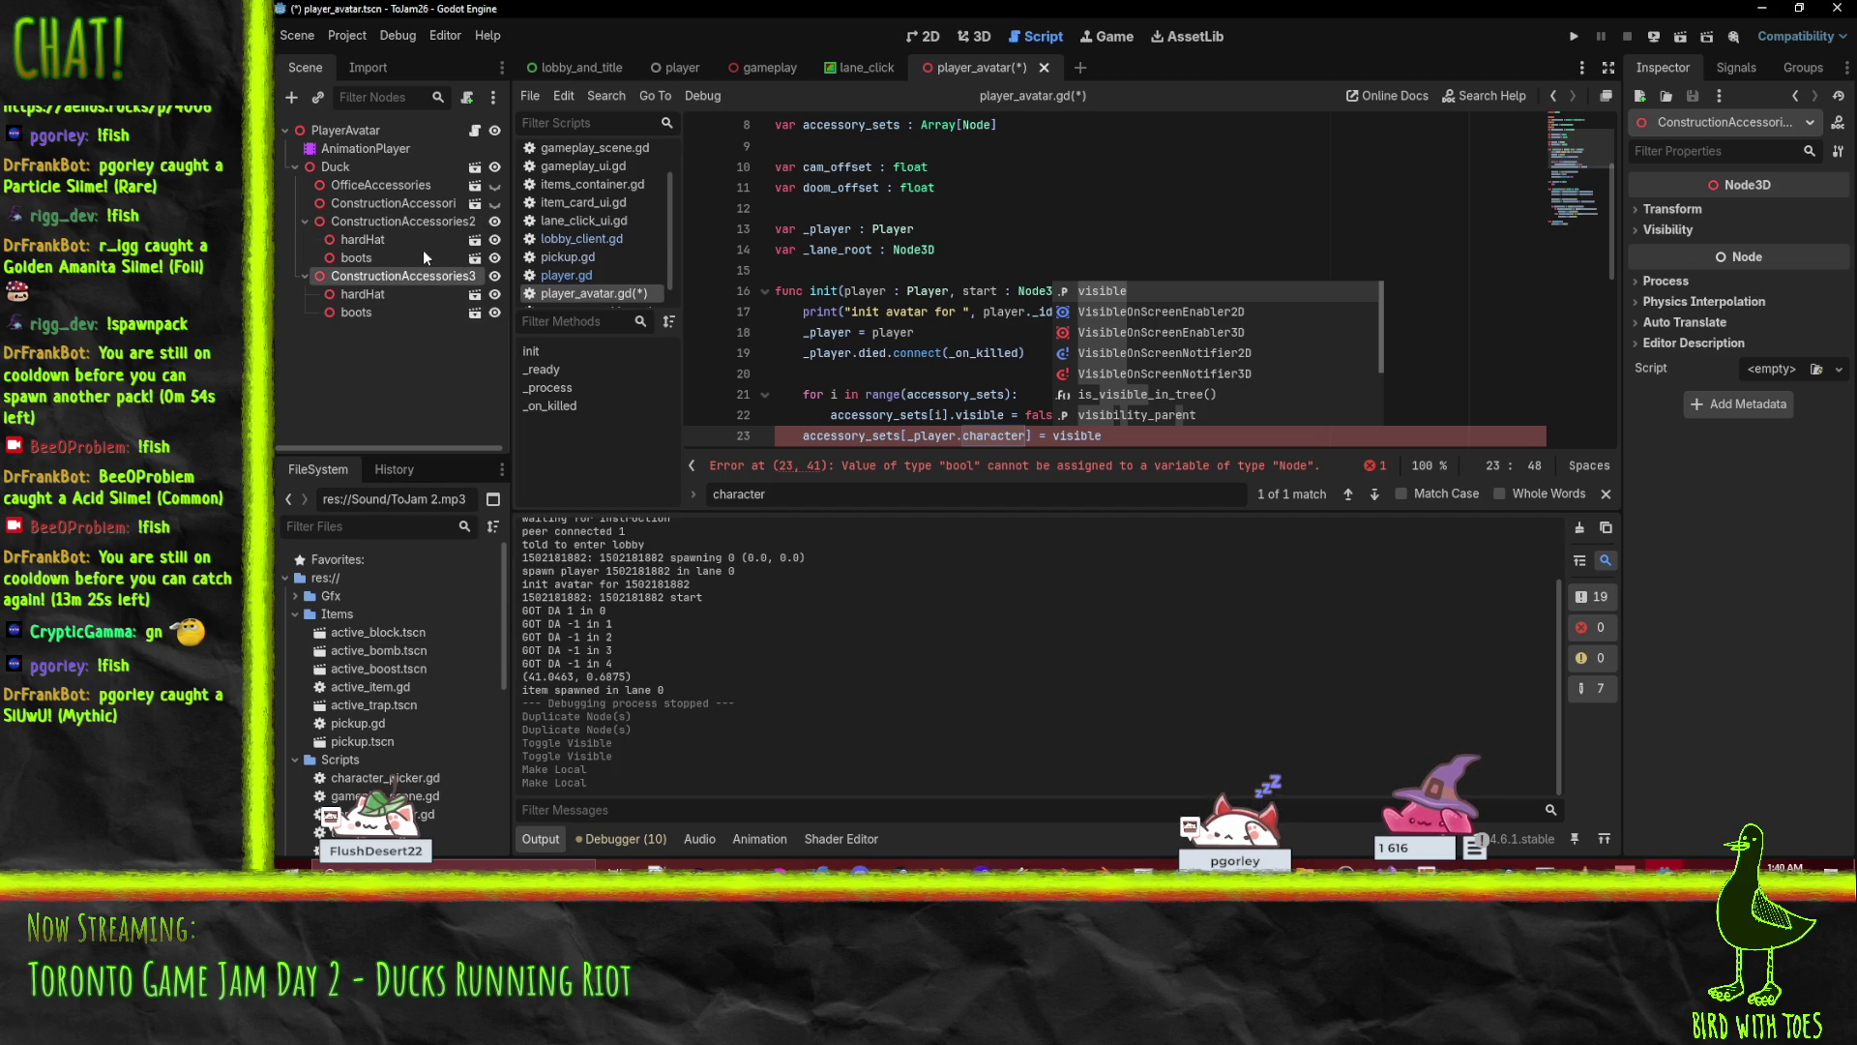
{"action": "left_click", "coordinate": [369, 296]}
{"action": "left_click", "coordinate": [374, 307], "text": "ctrl"}
{"action": "left_click", "coordinate": [376, 259], "text": "ctrl"}
{"action": "left_click", "coordinate": [374, 242], "text": "ctrl"}
{"action": "key", "text": "Delete"}
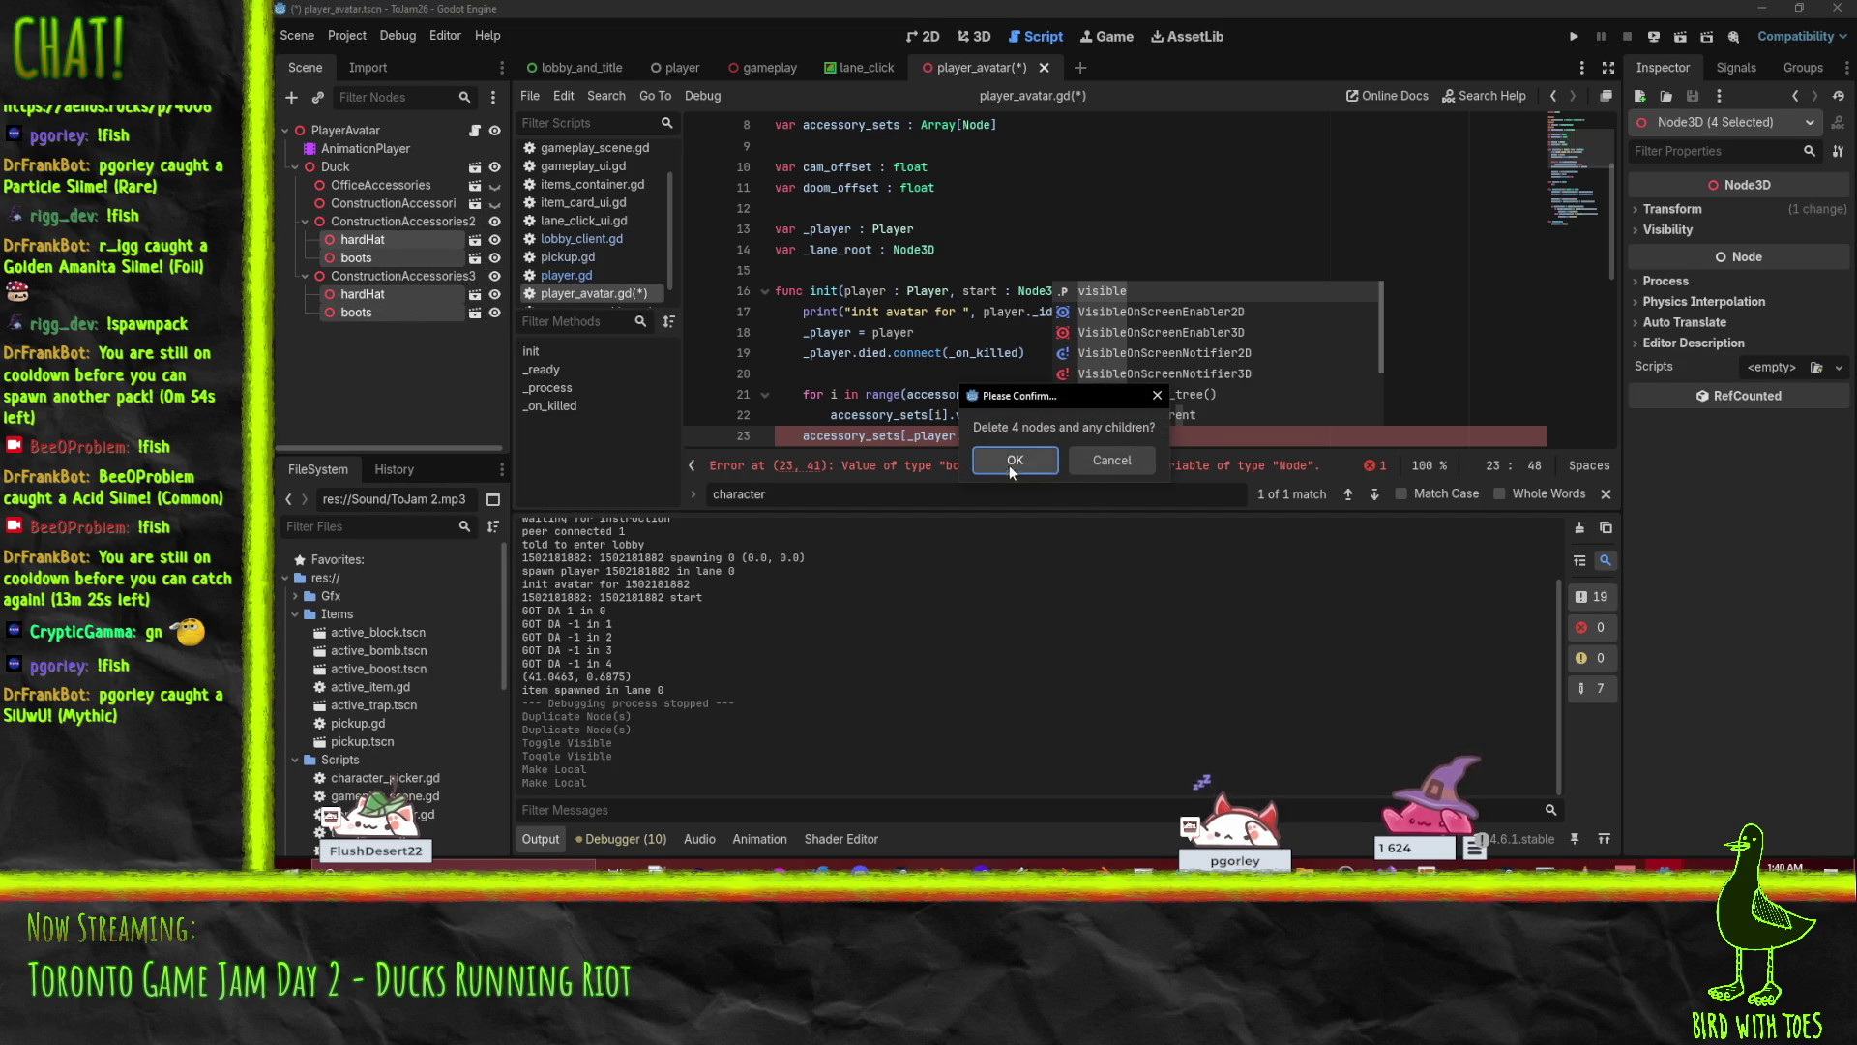
{"action": "left_click", "coordinate": [1011, 460]}
Rename the accessory nodes to Trapper, Builder and Bomber.
{"action": "left_click", "coordinate": [397, 221]}
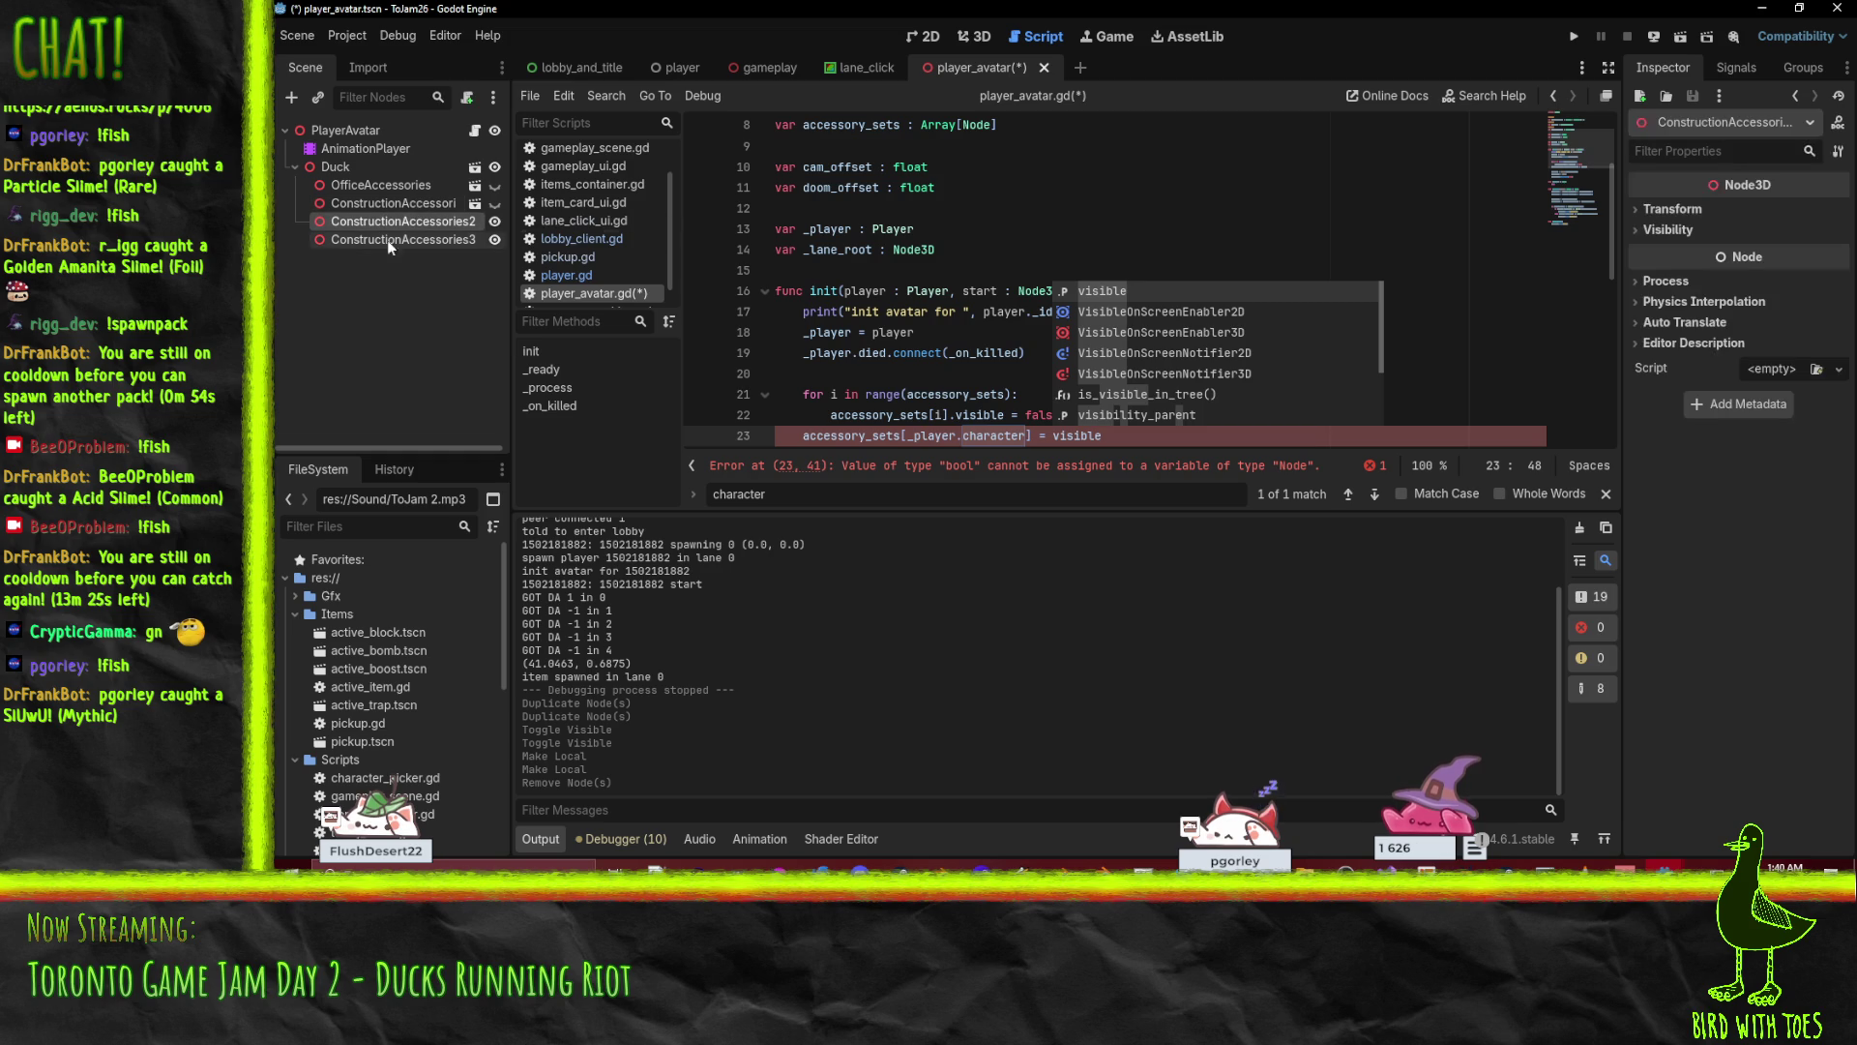
{"action": "key", "text": "F2"}
{"action": "type", "text": "TrapperAcce"}
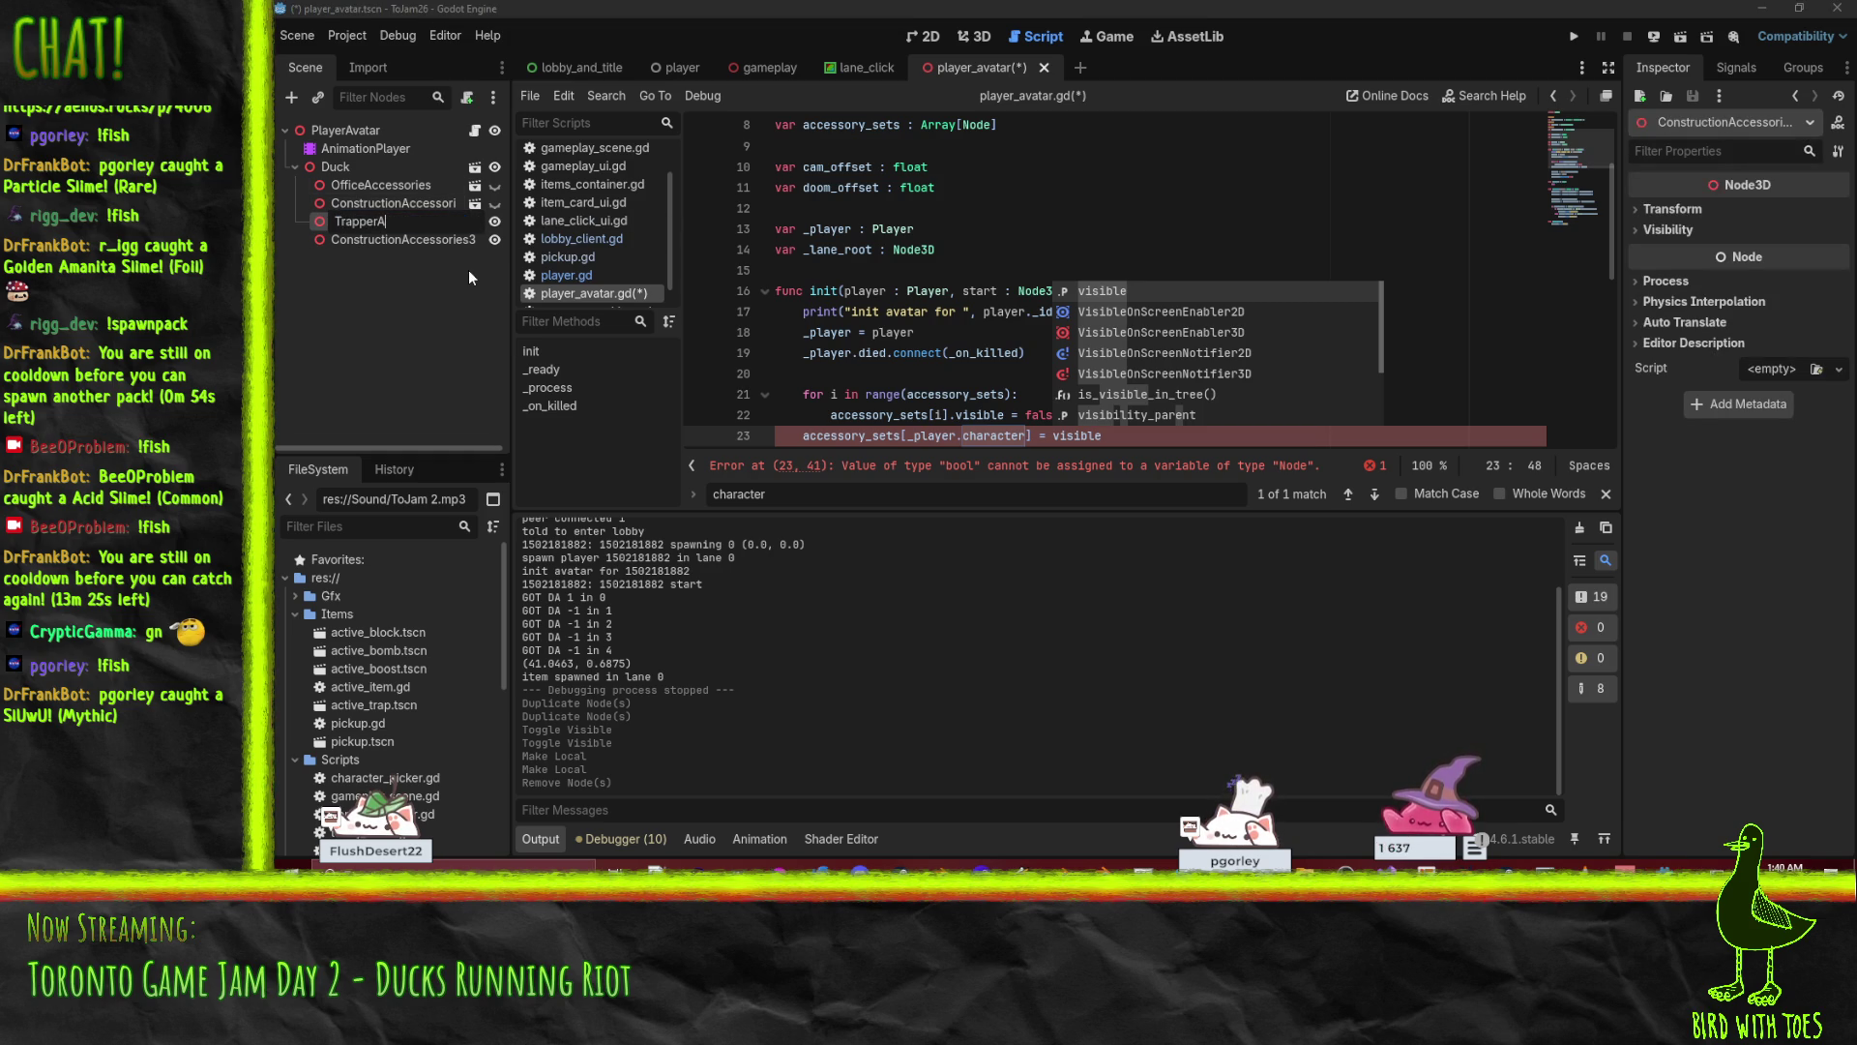
{"action": "key", "text": "BackSpace"}
{"action": "key", "text": "BackSpace"}
{"action": "key", "text": "BackSpace"}
{"action": "key", "text": "Return"}
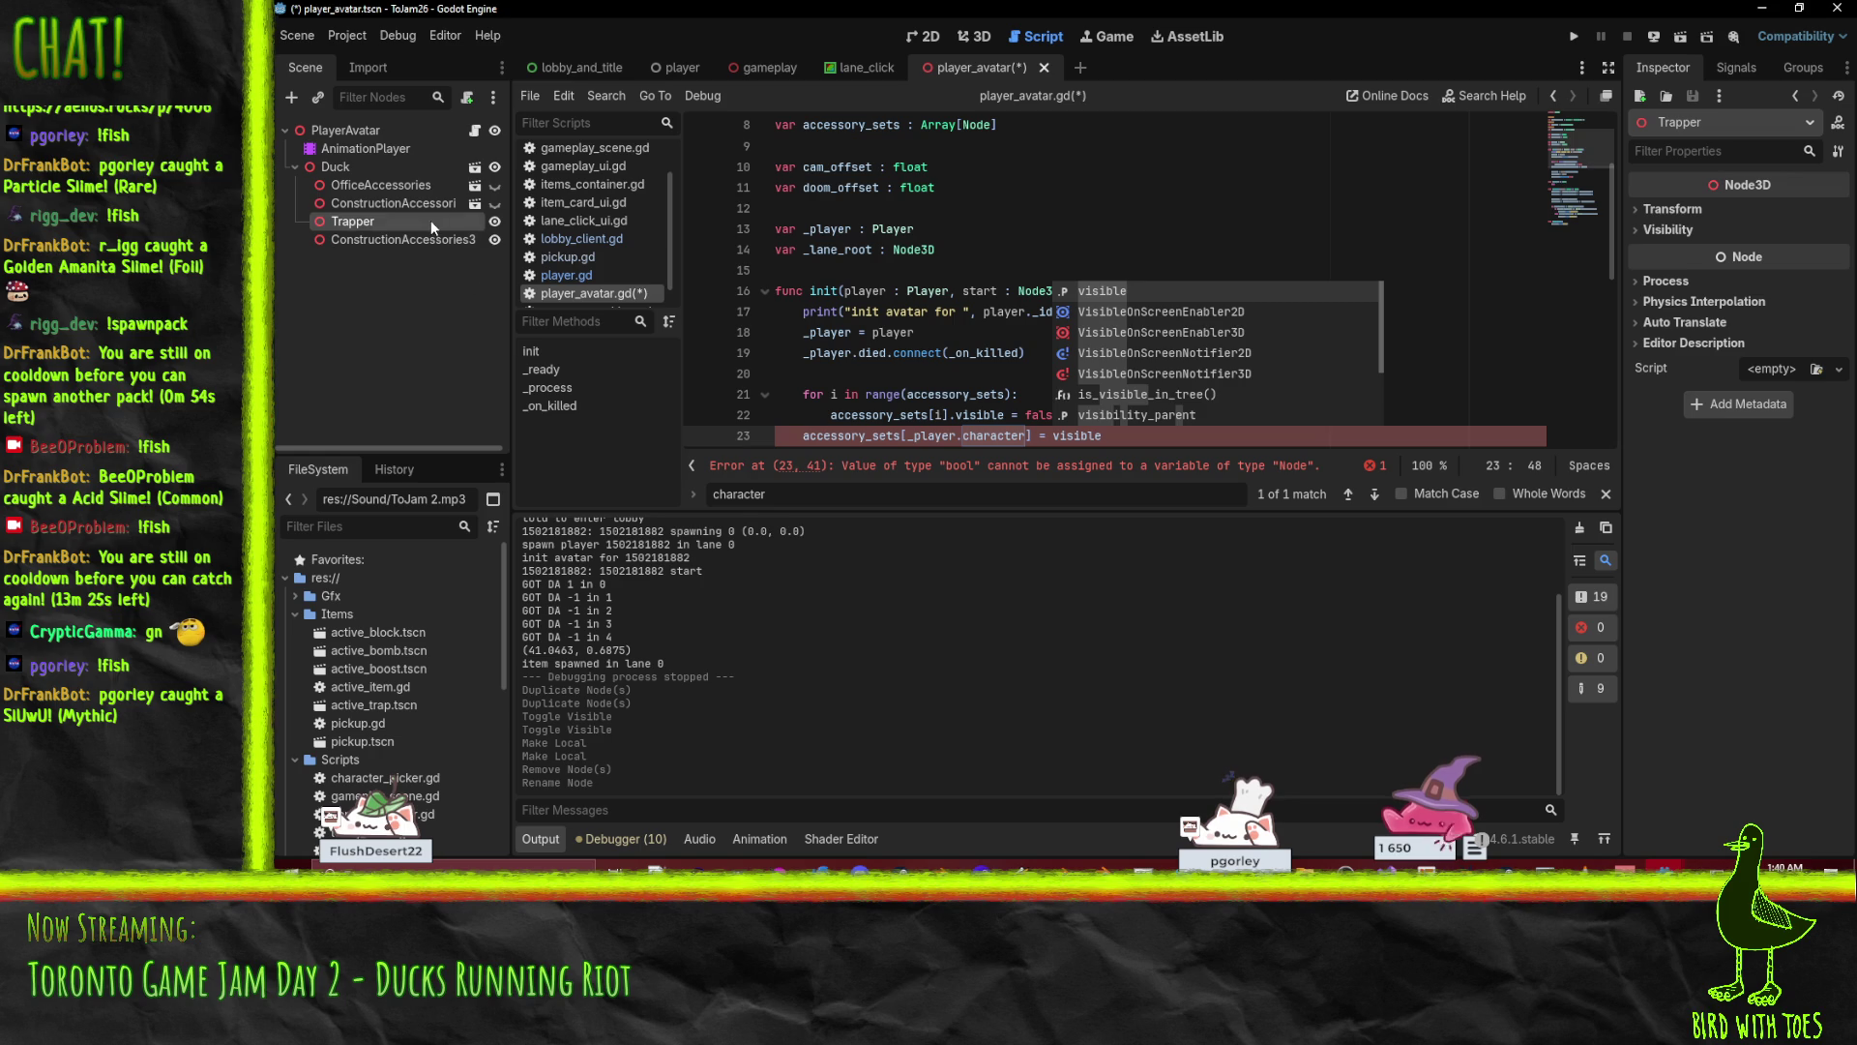
{"action": "double_click", "coordinate": [406, 205]}
{"action": "type", "text": "Bu"}
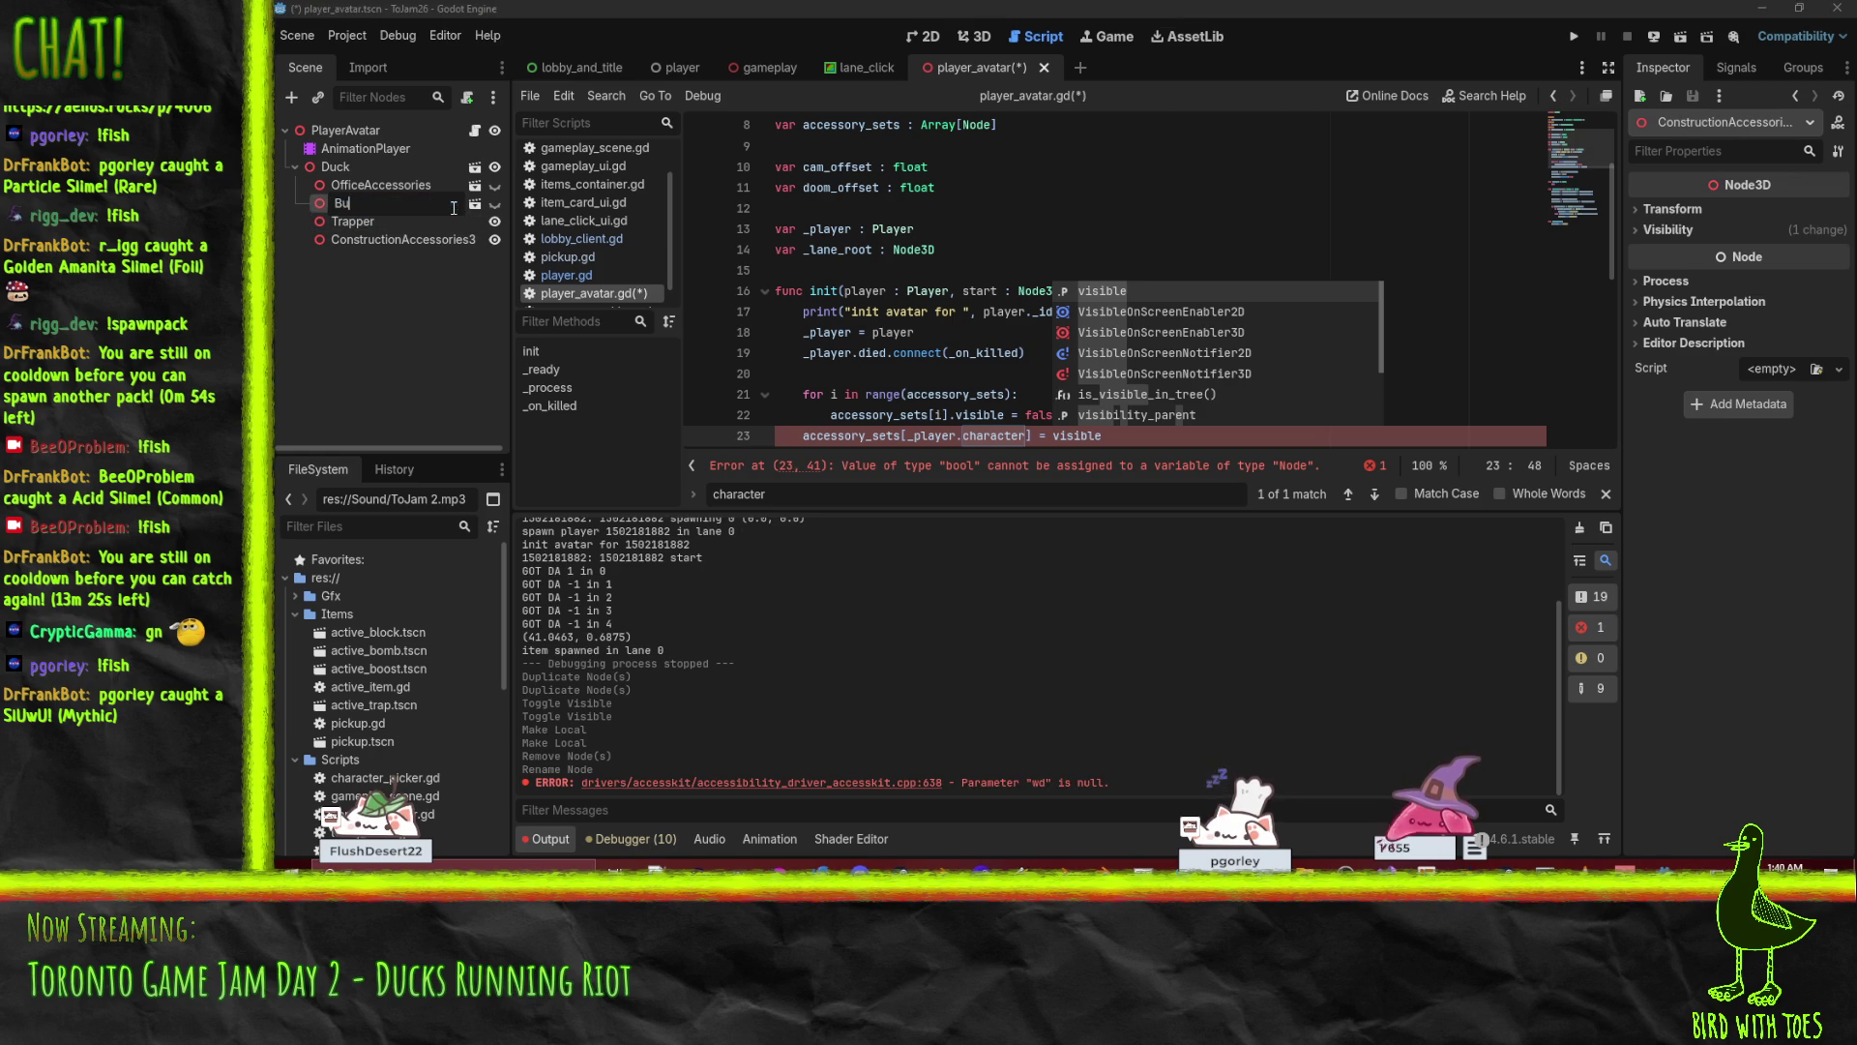
{"action": "key", "text": "Return"}
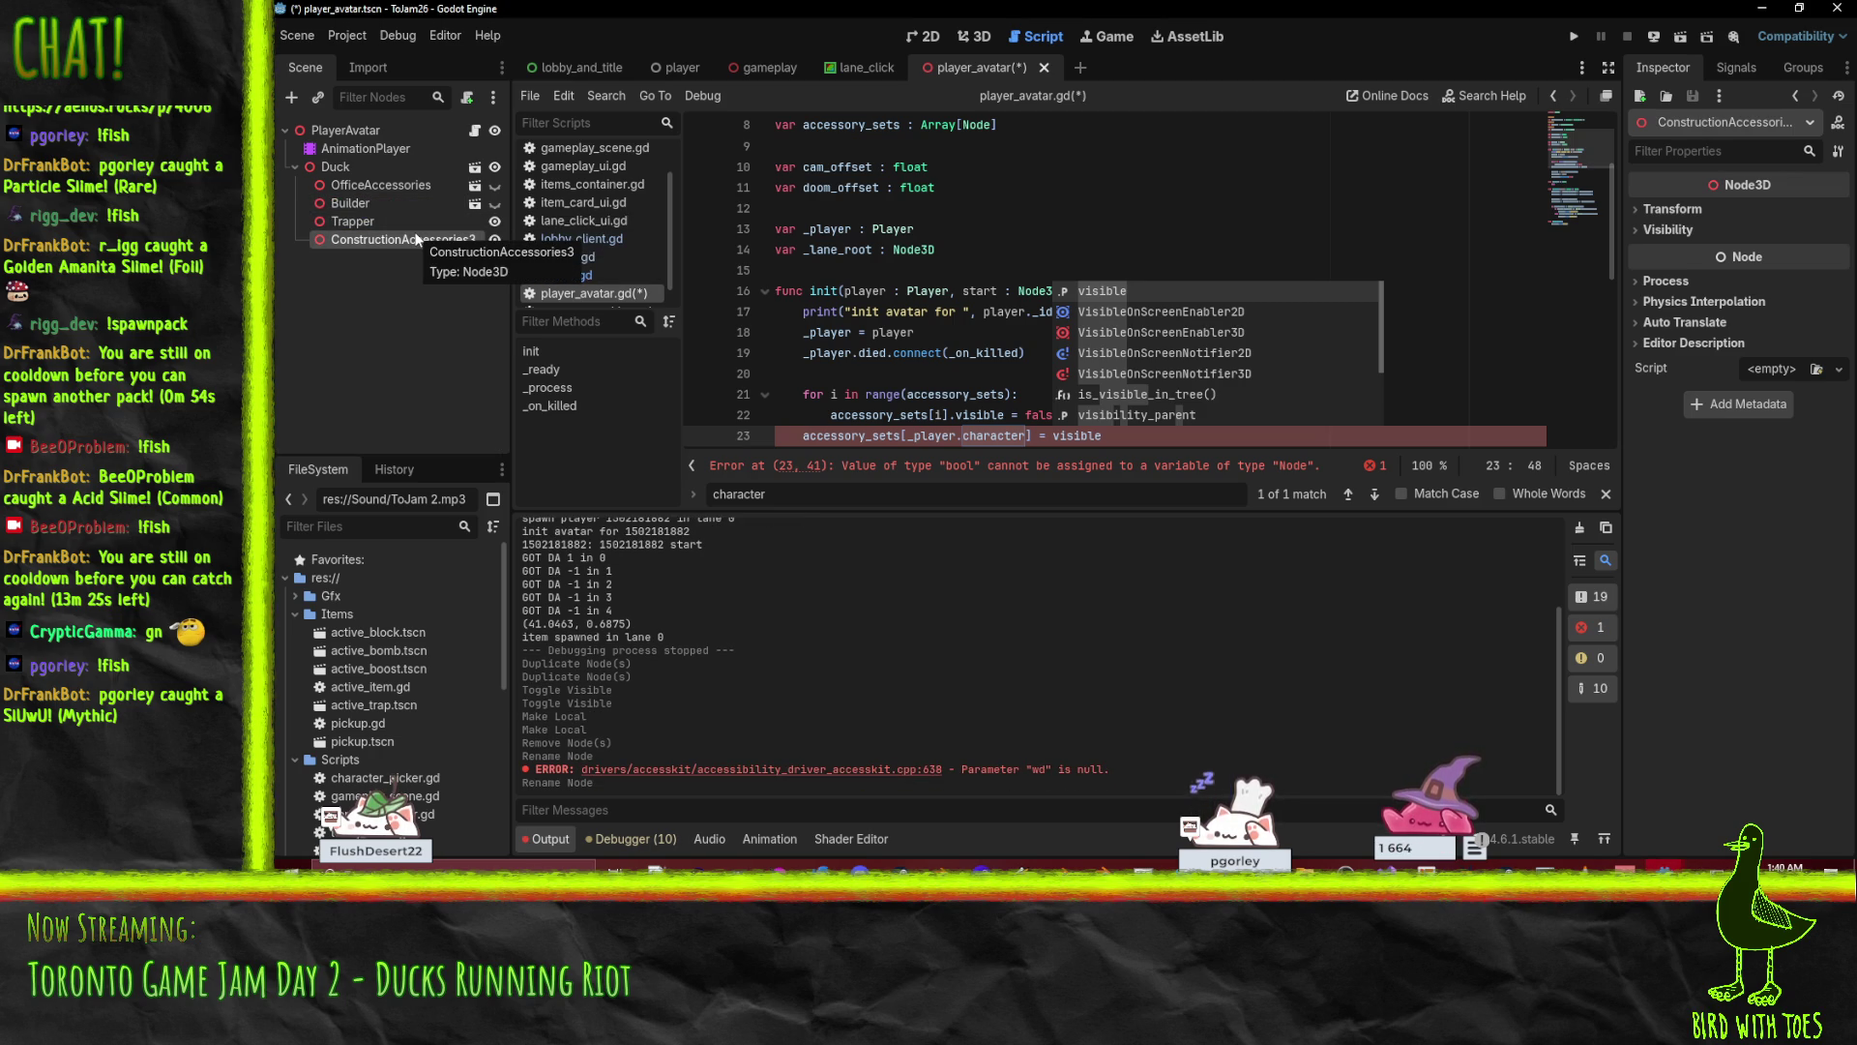
{"action": "double_click", "coordinate": [417, 239]}
{"action": "type", "text": "Bomber"}
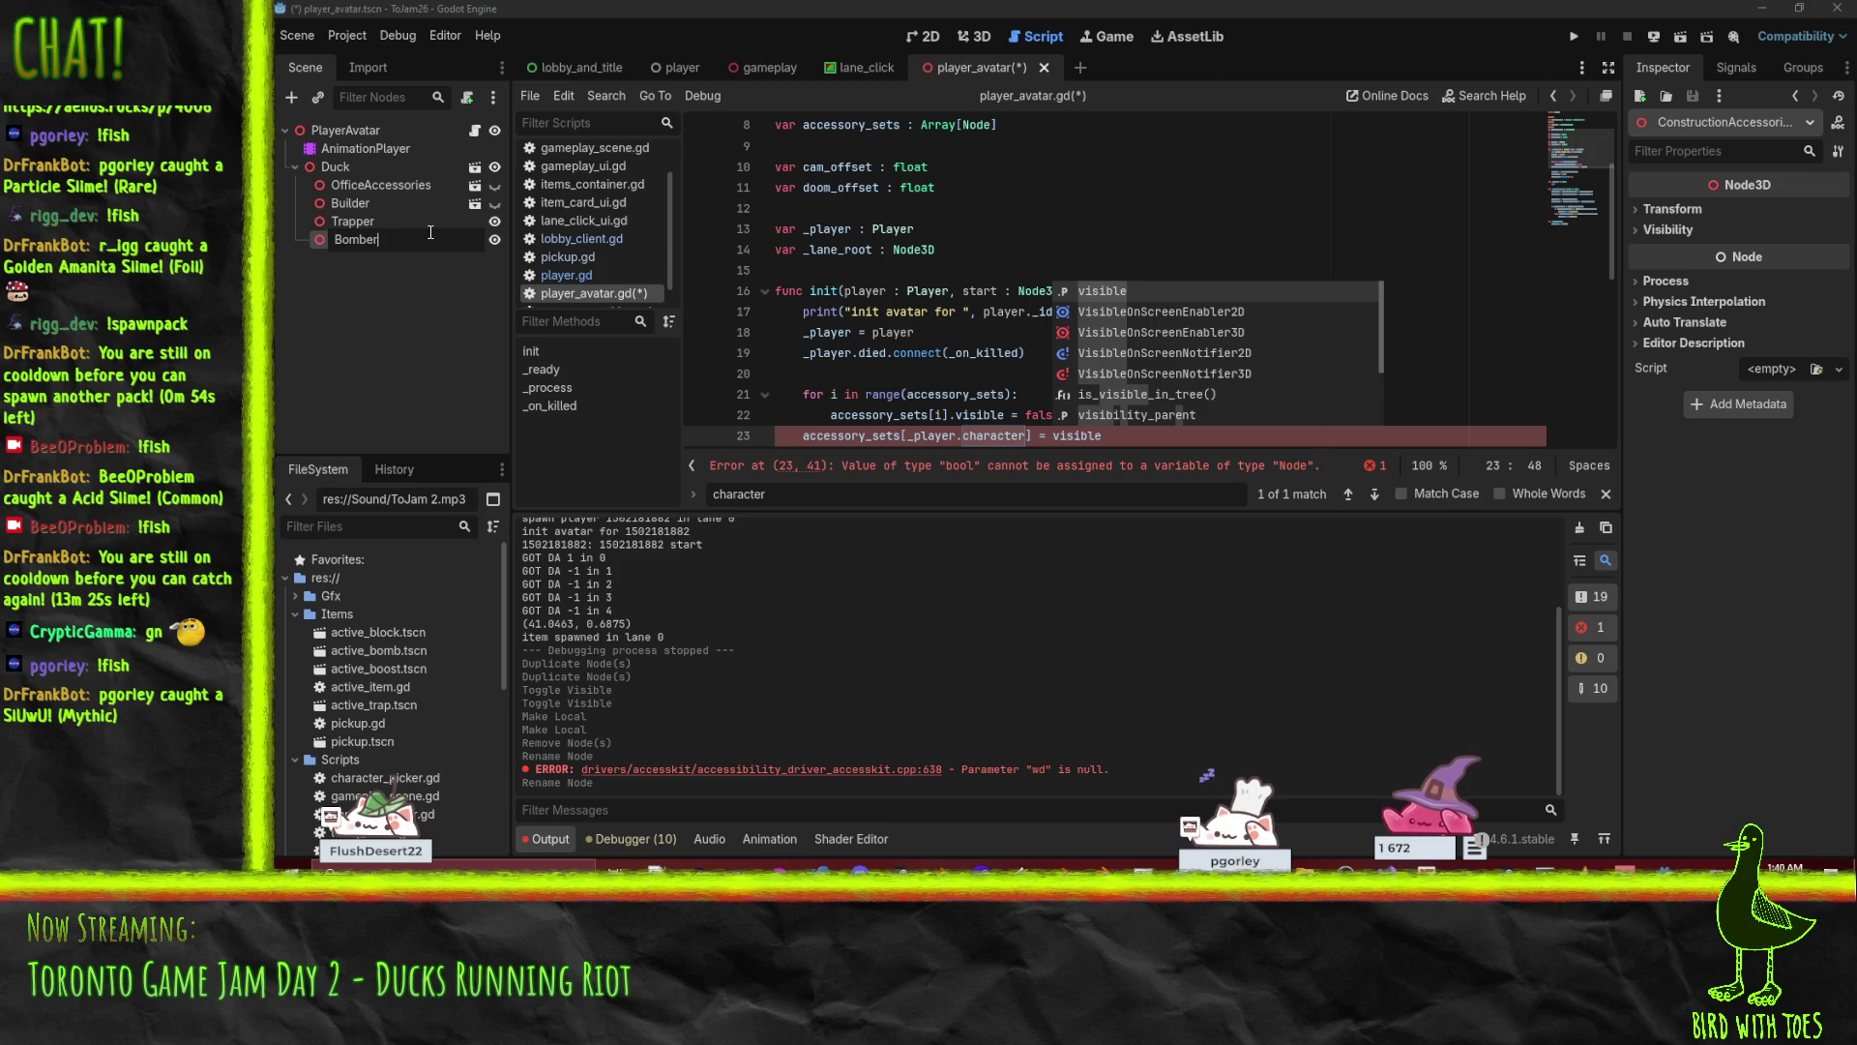
{"action": "key", "text": "Return"}
{"action": "left_click", "coordinate": [396, 184]}
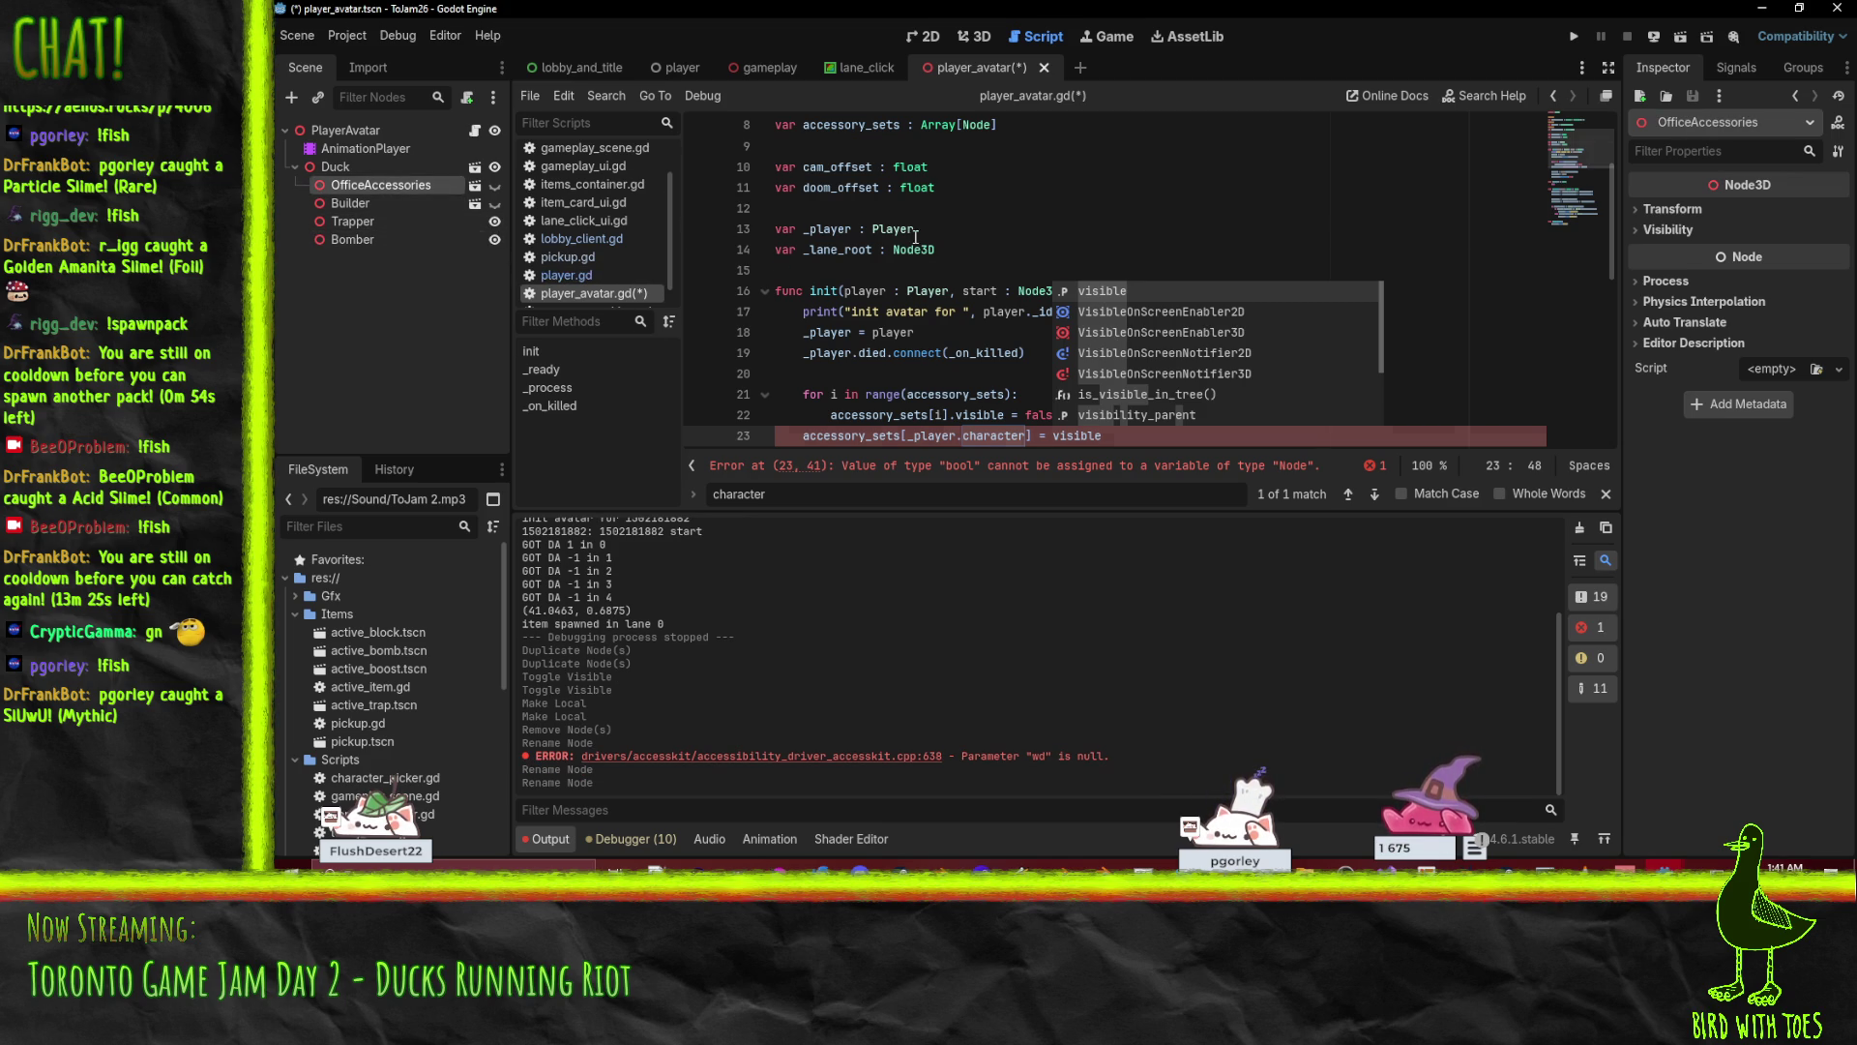
Change line 23 to 'accessory_sets[_player.character].visible = true' and save player_avatar.gd.
{"action": "left_click", "coordinate": [1113, 228]}
{"action": "scroll", "coordinate": [1178, 351], "scroll_direction": "down", "scroll_amount": 1}
{"action": "scroll", "coordinate": [1178, 351], "scroll_direction": "down", "scroll_amount": 3}
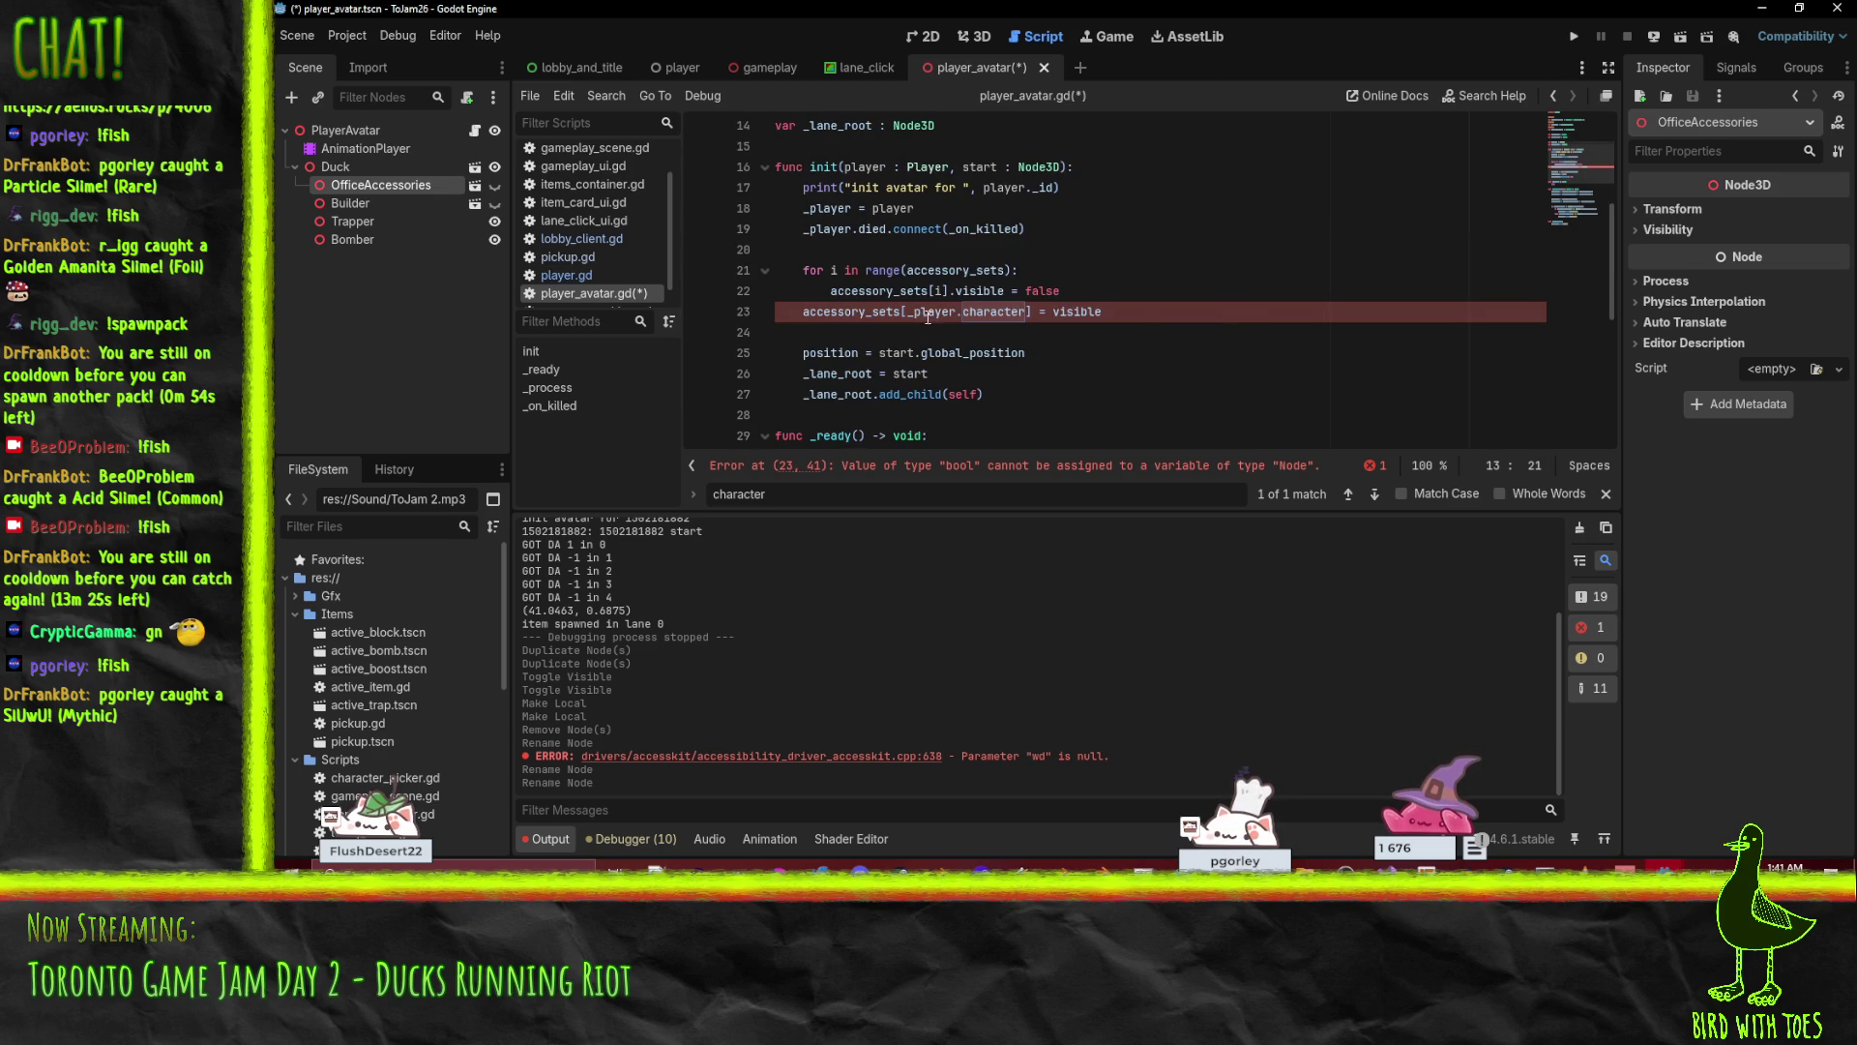
{"action": "left_click", "coordinate": [1053, 313]}
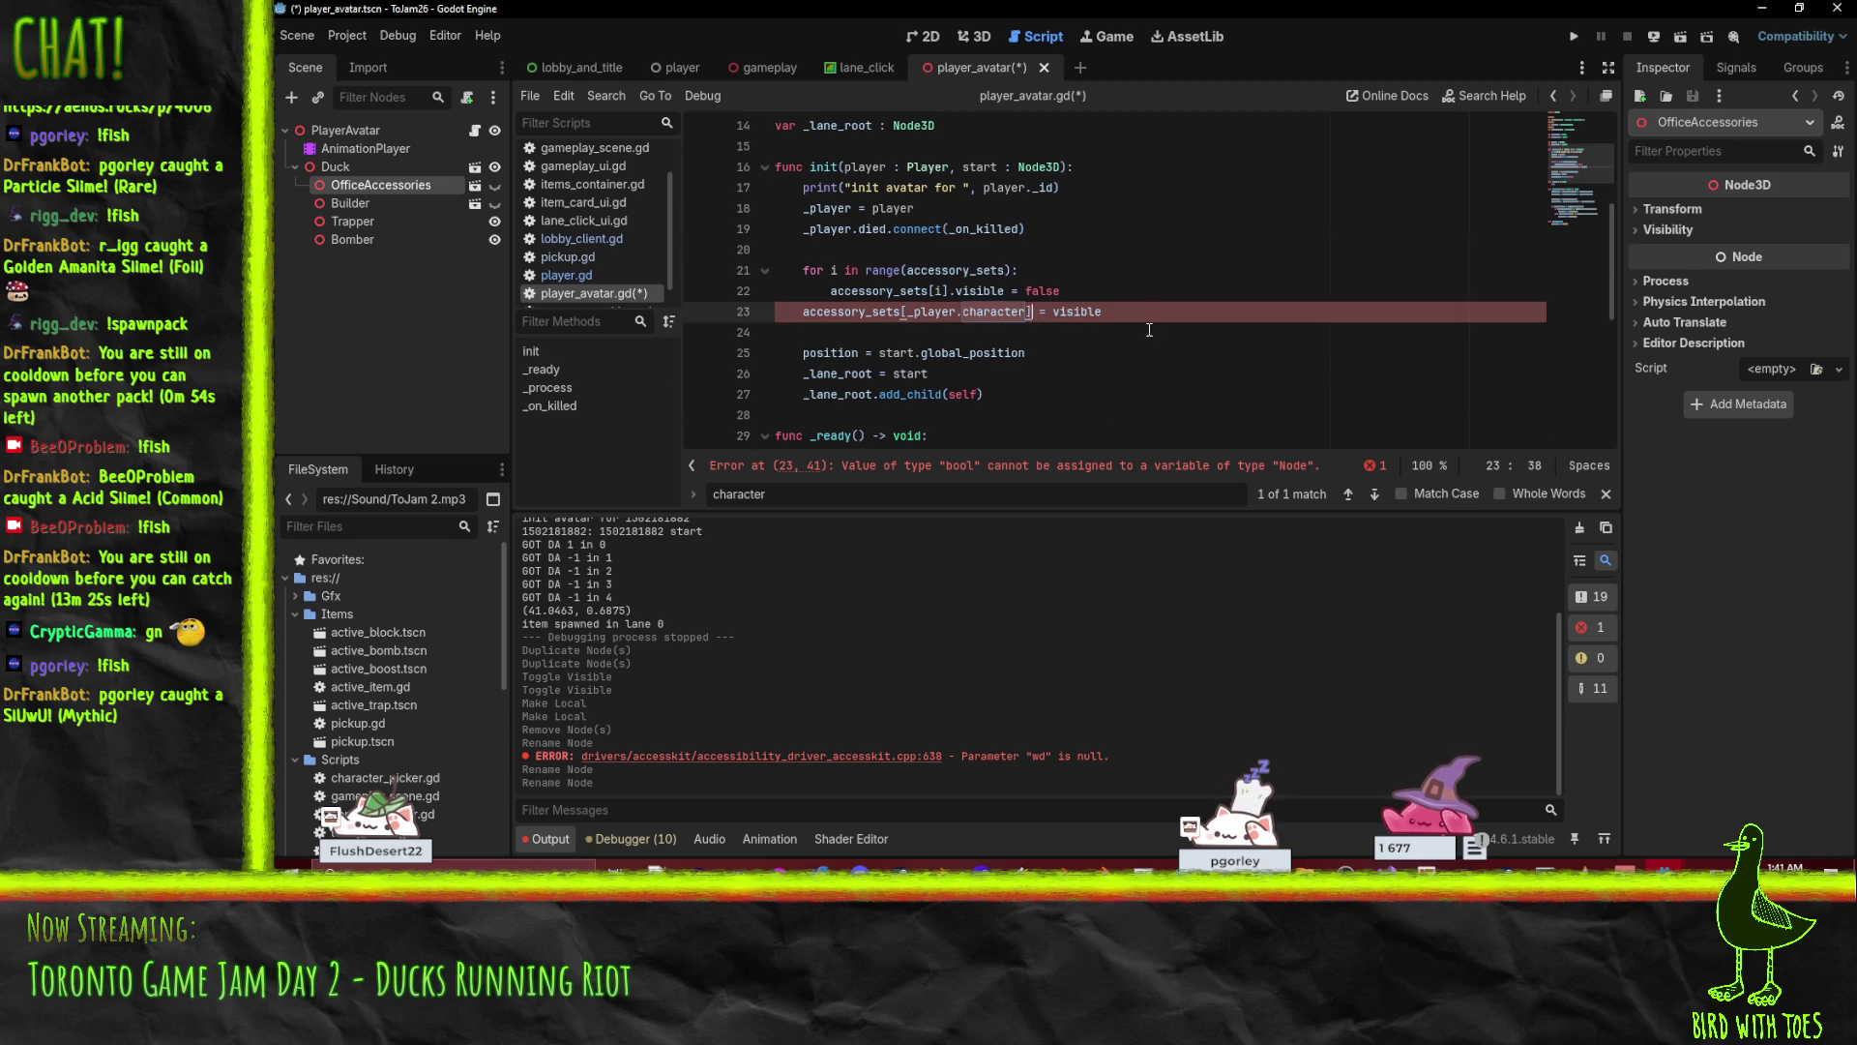
{"action": "type", "text": "."}
{"action": "key", "text": "End"}
{"action": "type", "text": "= true"}
{"action": "key", "text": "ctrl+s"}
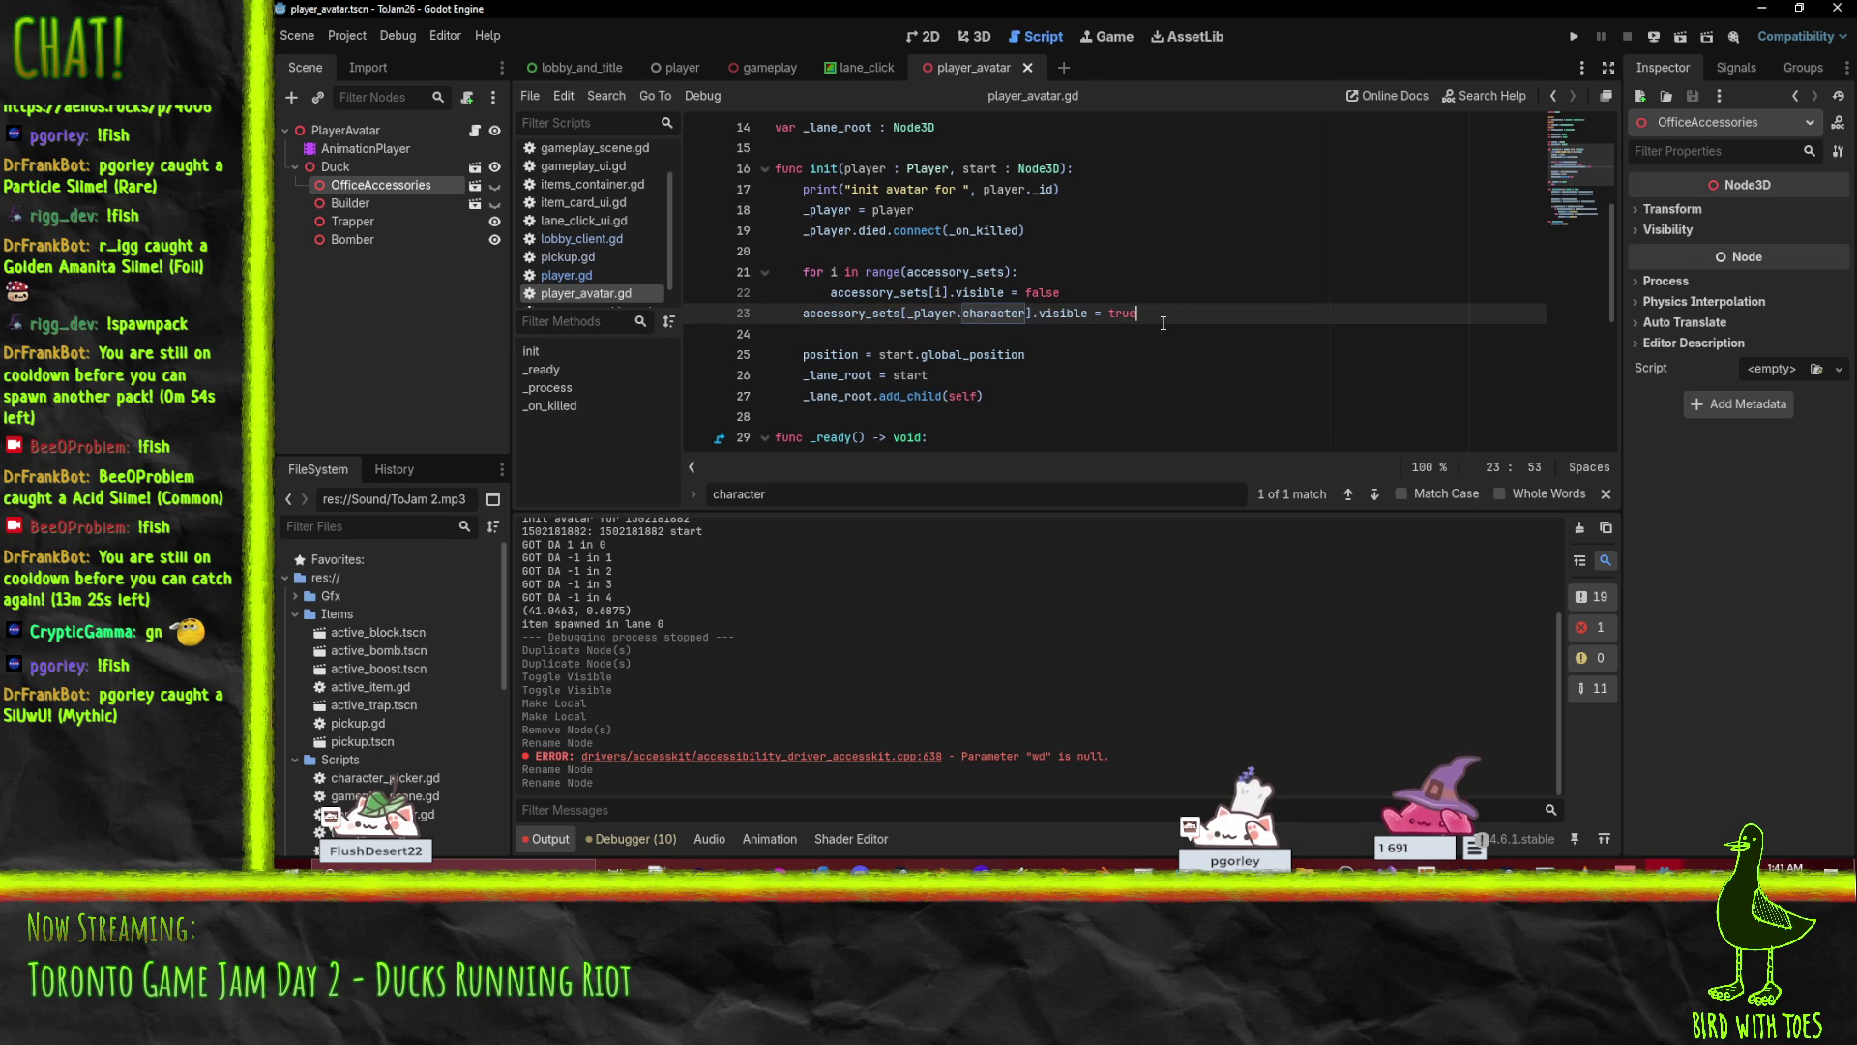
Set PlayerAvatar's Accessory Sets array size to 4 in the Inspector.
{"action": "scroll", "coordinate": [1209, 279], "scroll_direction": "up", "scroll_amount": 1}
{"action": "left_click", "coordinate": [345, 129]}
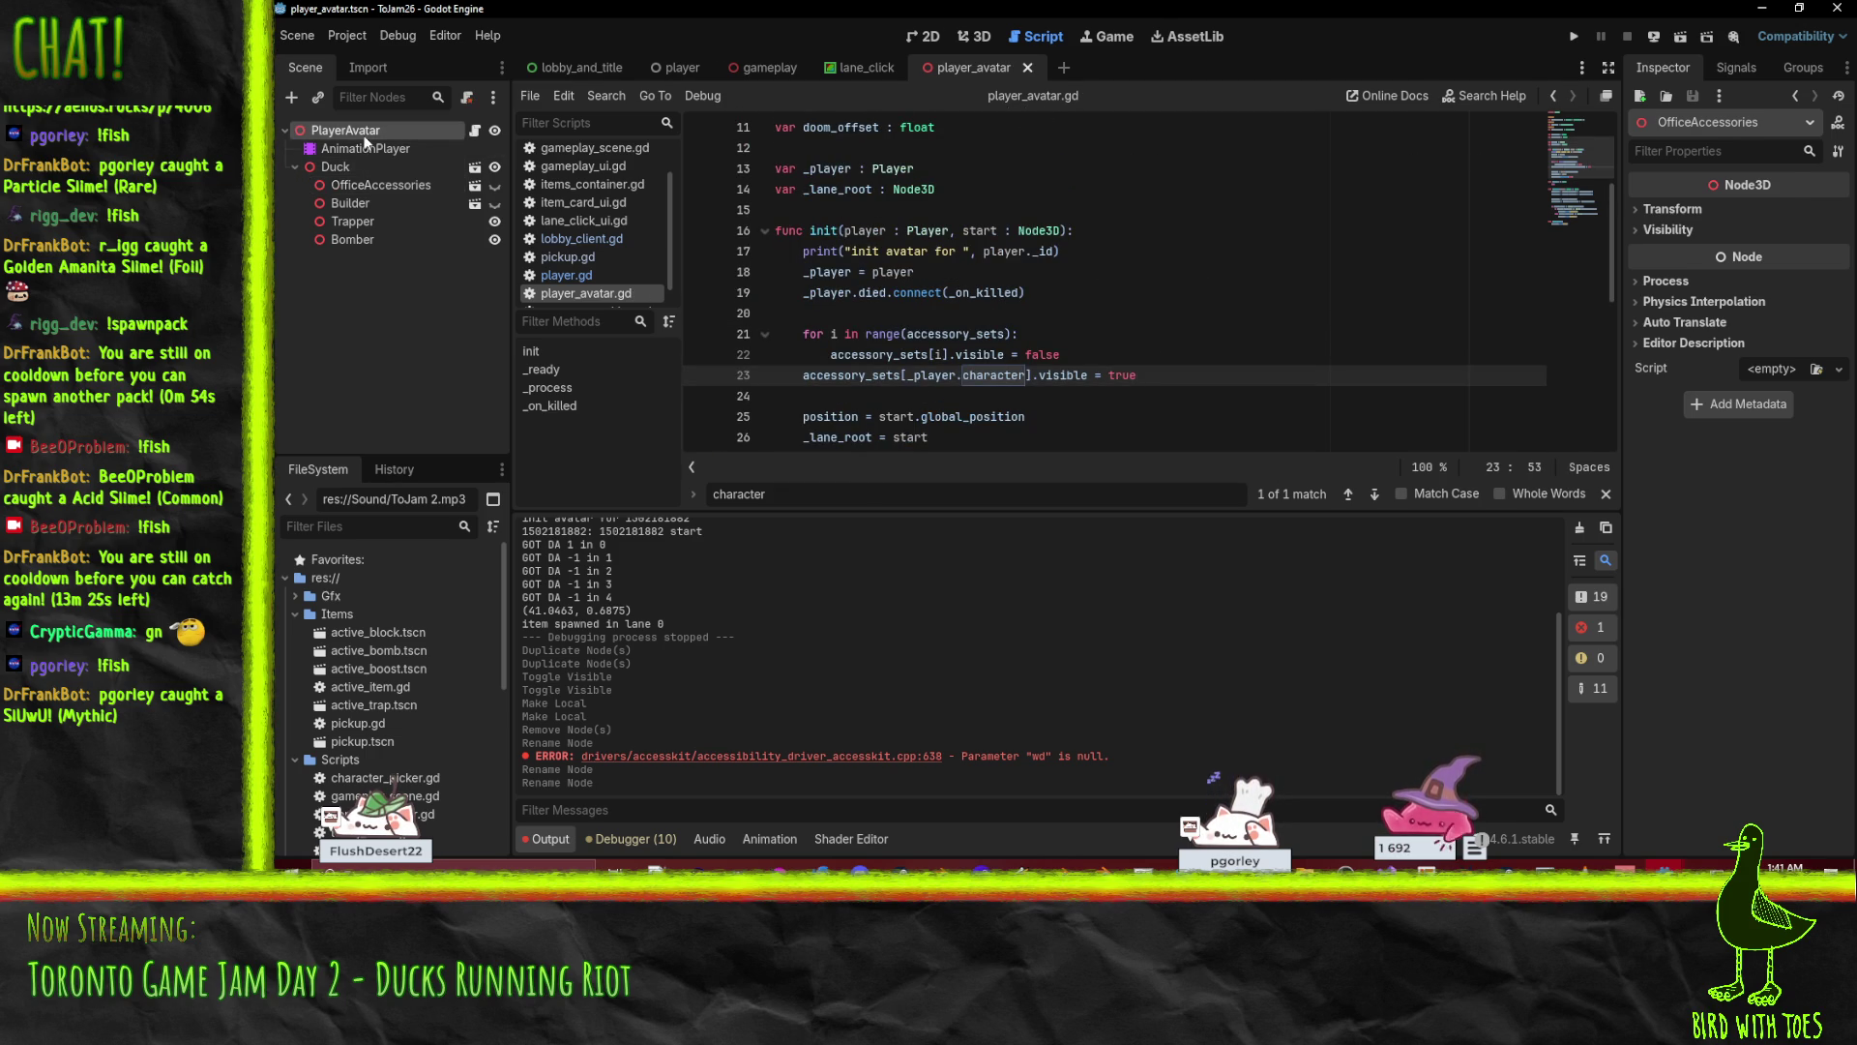
{"action": "left_click", "coordinate": [1792, 290]}
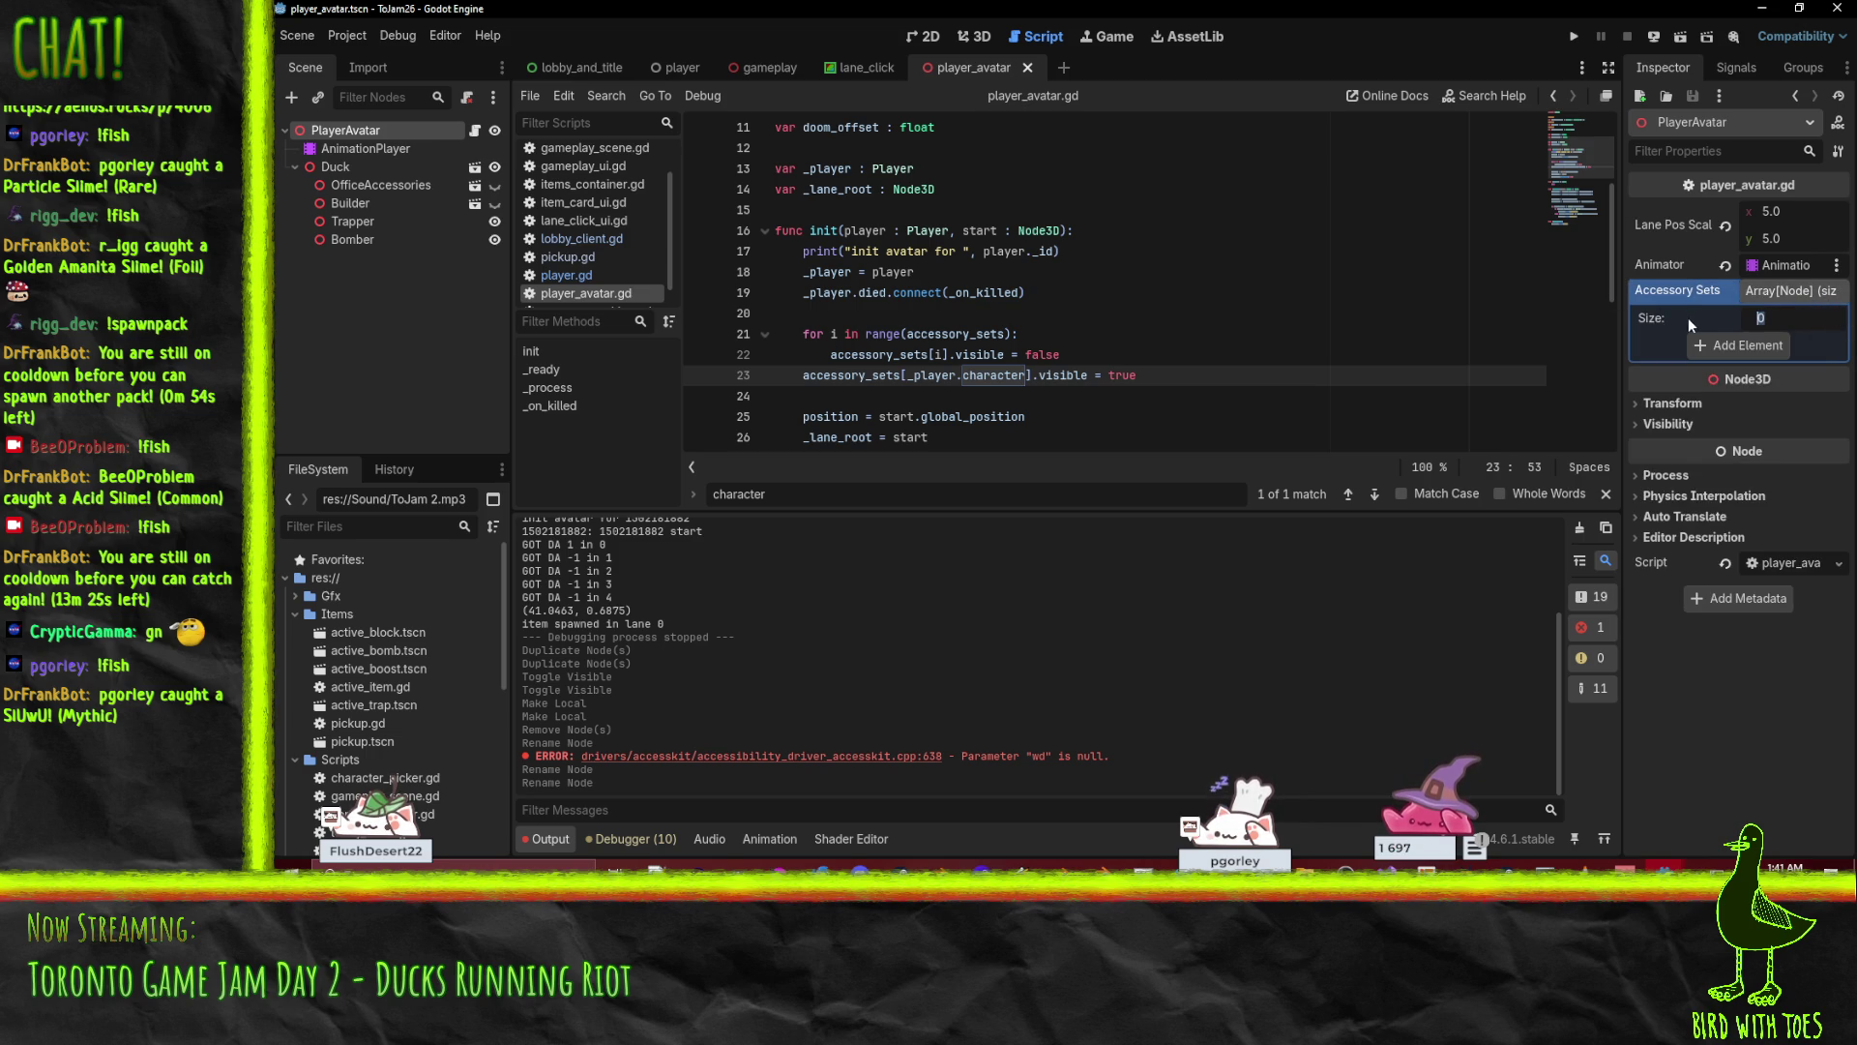
{"action": "key", "text": "Return"}
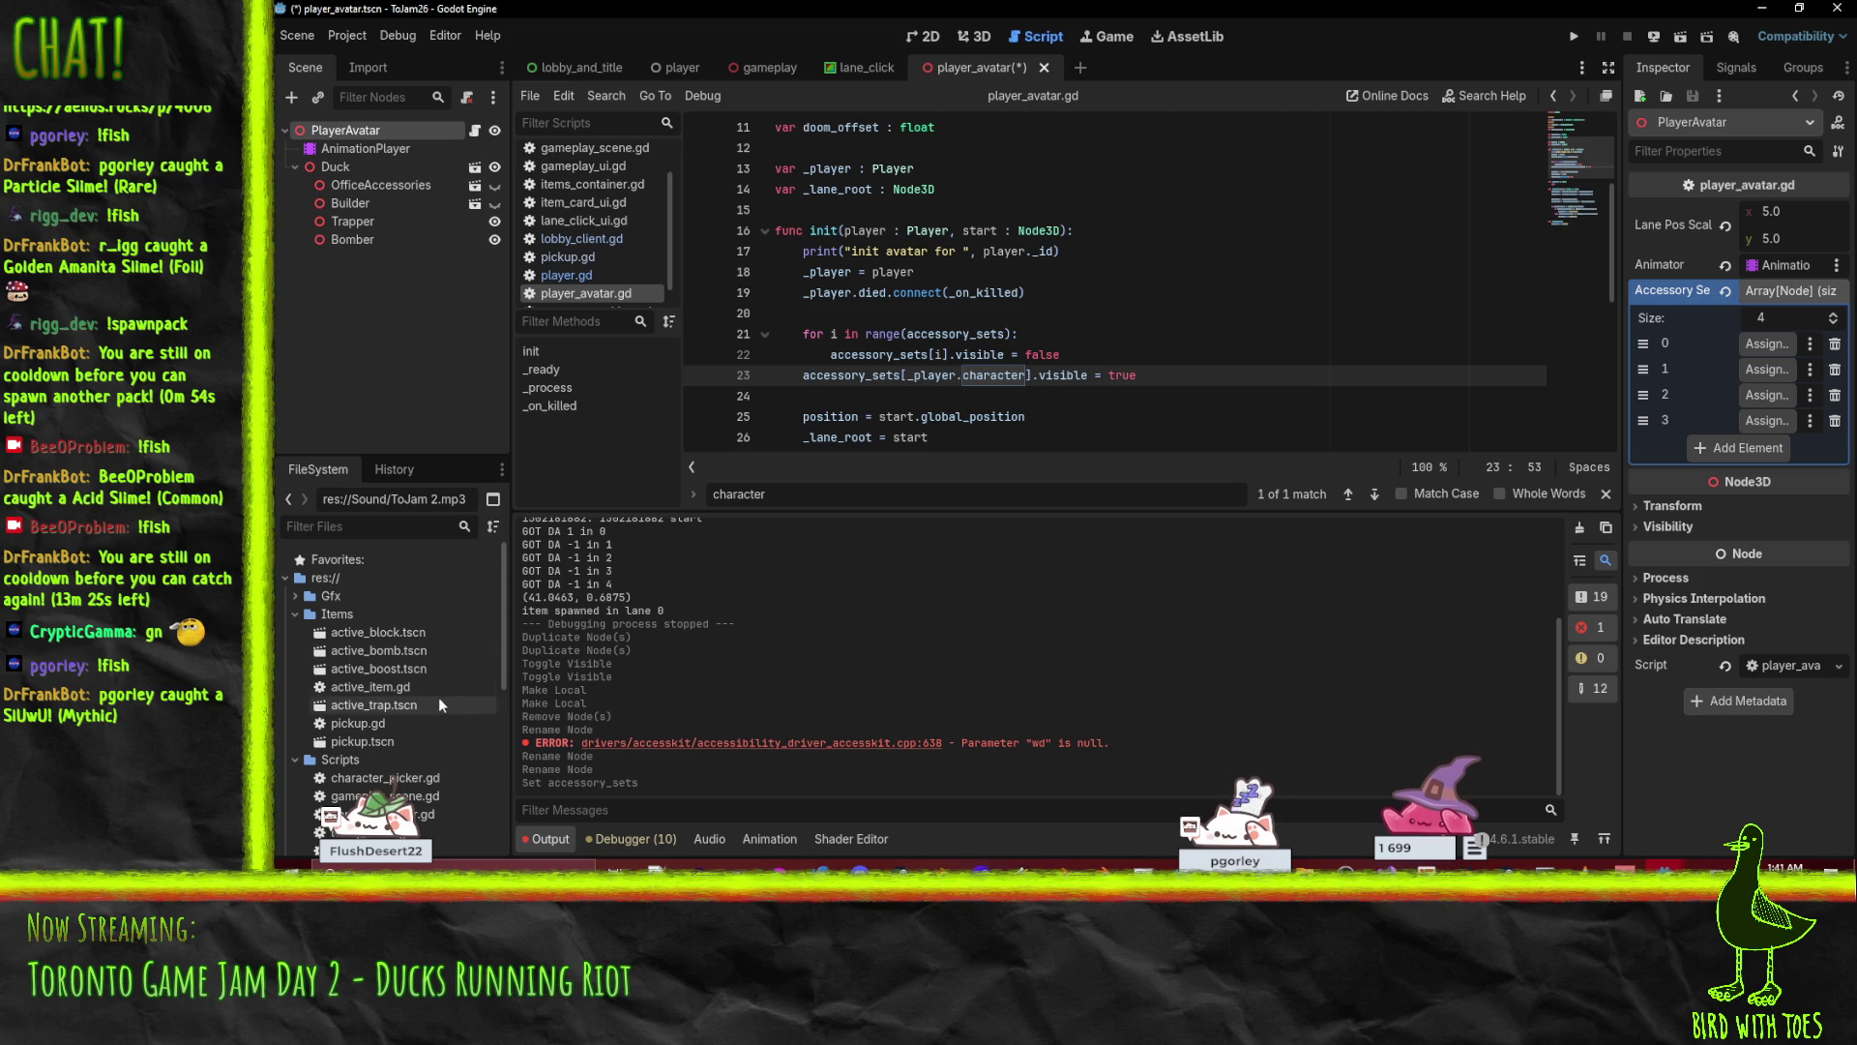
{"action": "left_click", "coordinate": [677, 68]}
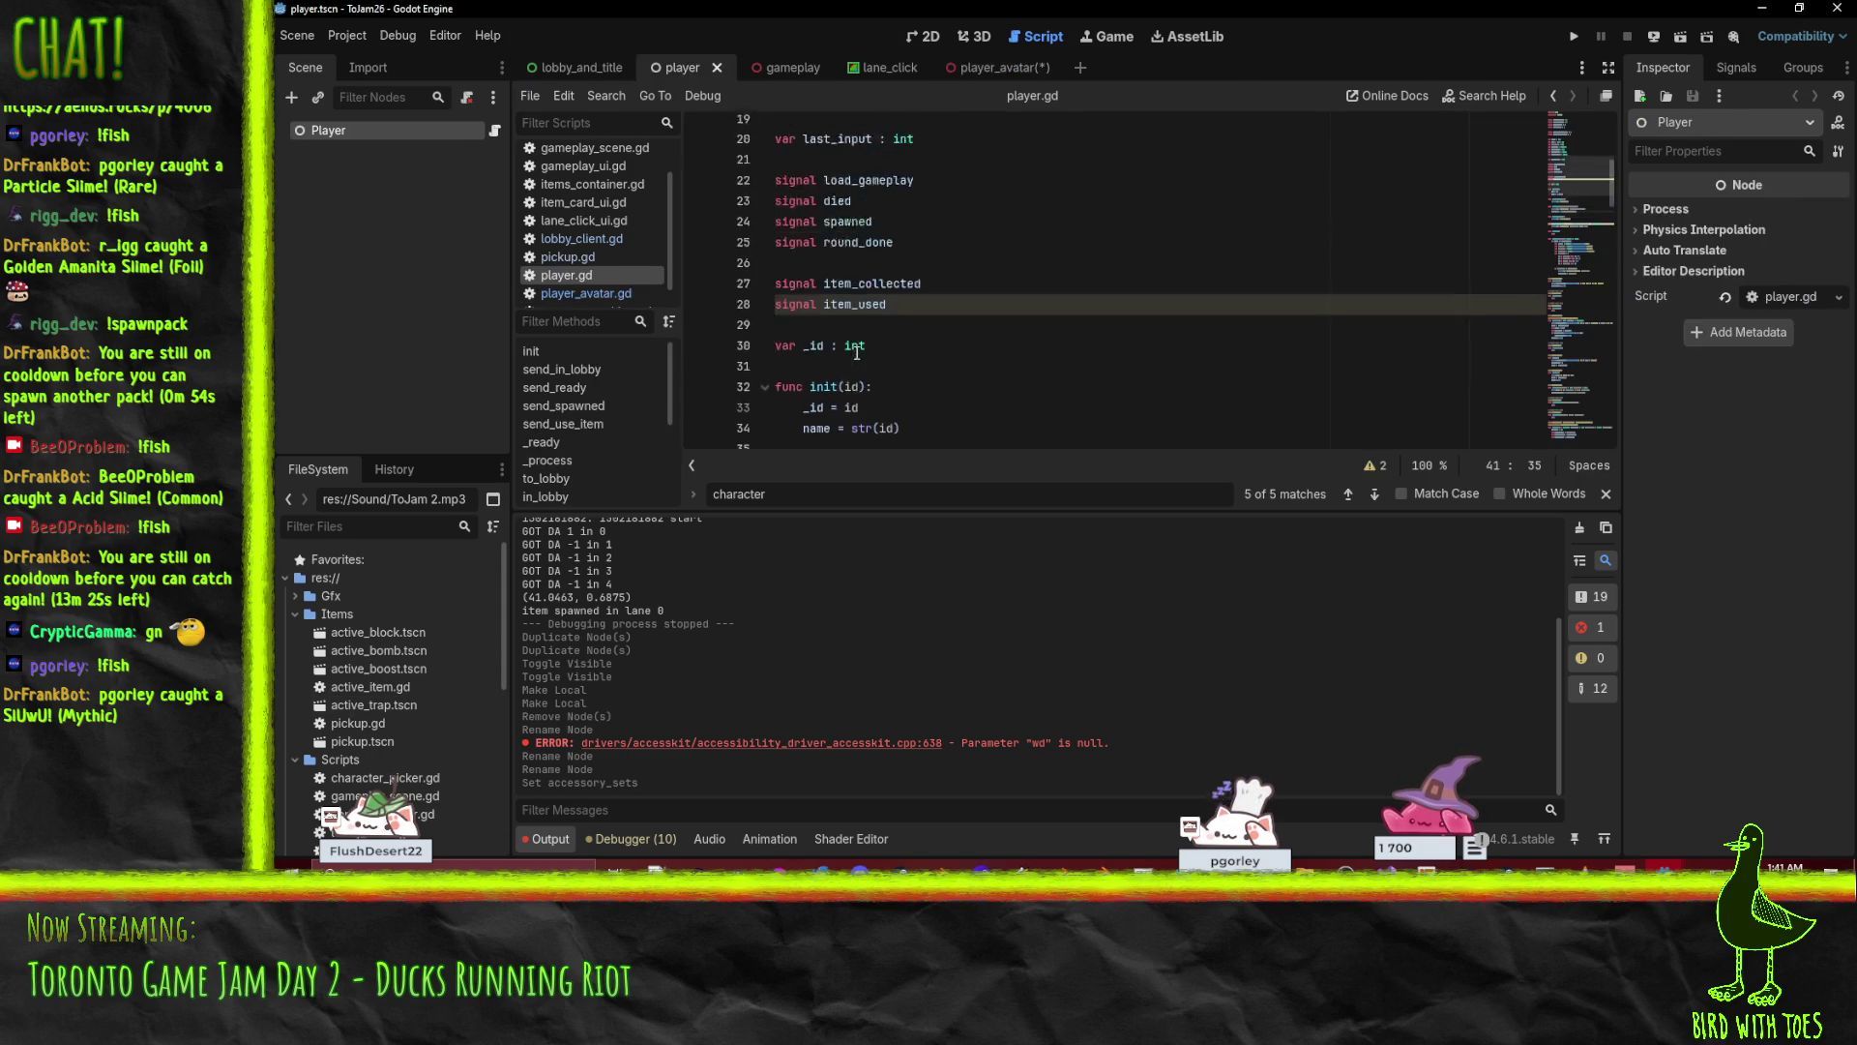
Search all project files for CHARACTER_ with Find in Files (Ctrl+Shift+F).
{"action": "scroll", "coordinate": [1011, 297], "scroll_direction": "down", "scroll_amount": 3}
{"action": "scroll", "coordinate": [1064, 276], "scroll_direction": "up", "scroll_amount": 2}
{"action": "left_click", "coordinate": [1088, 260]}
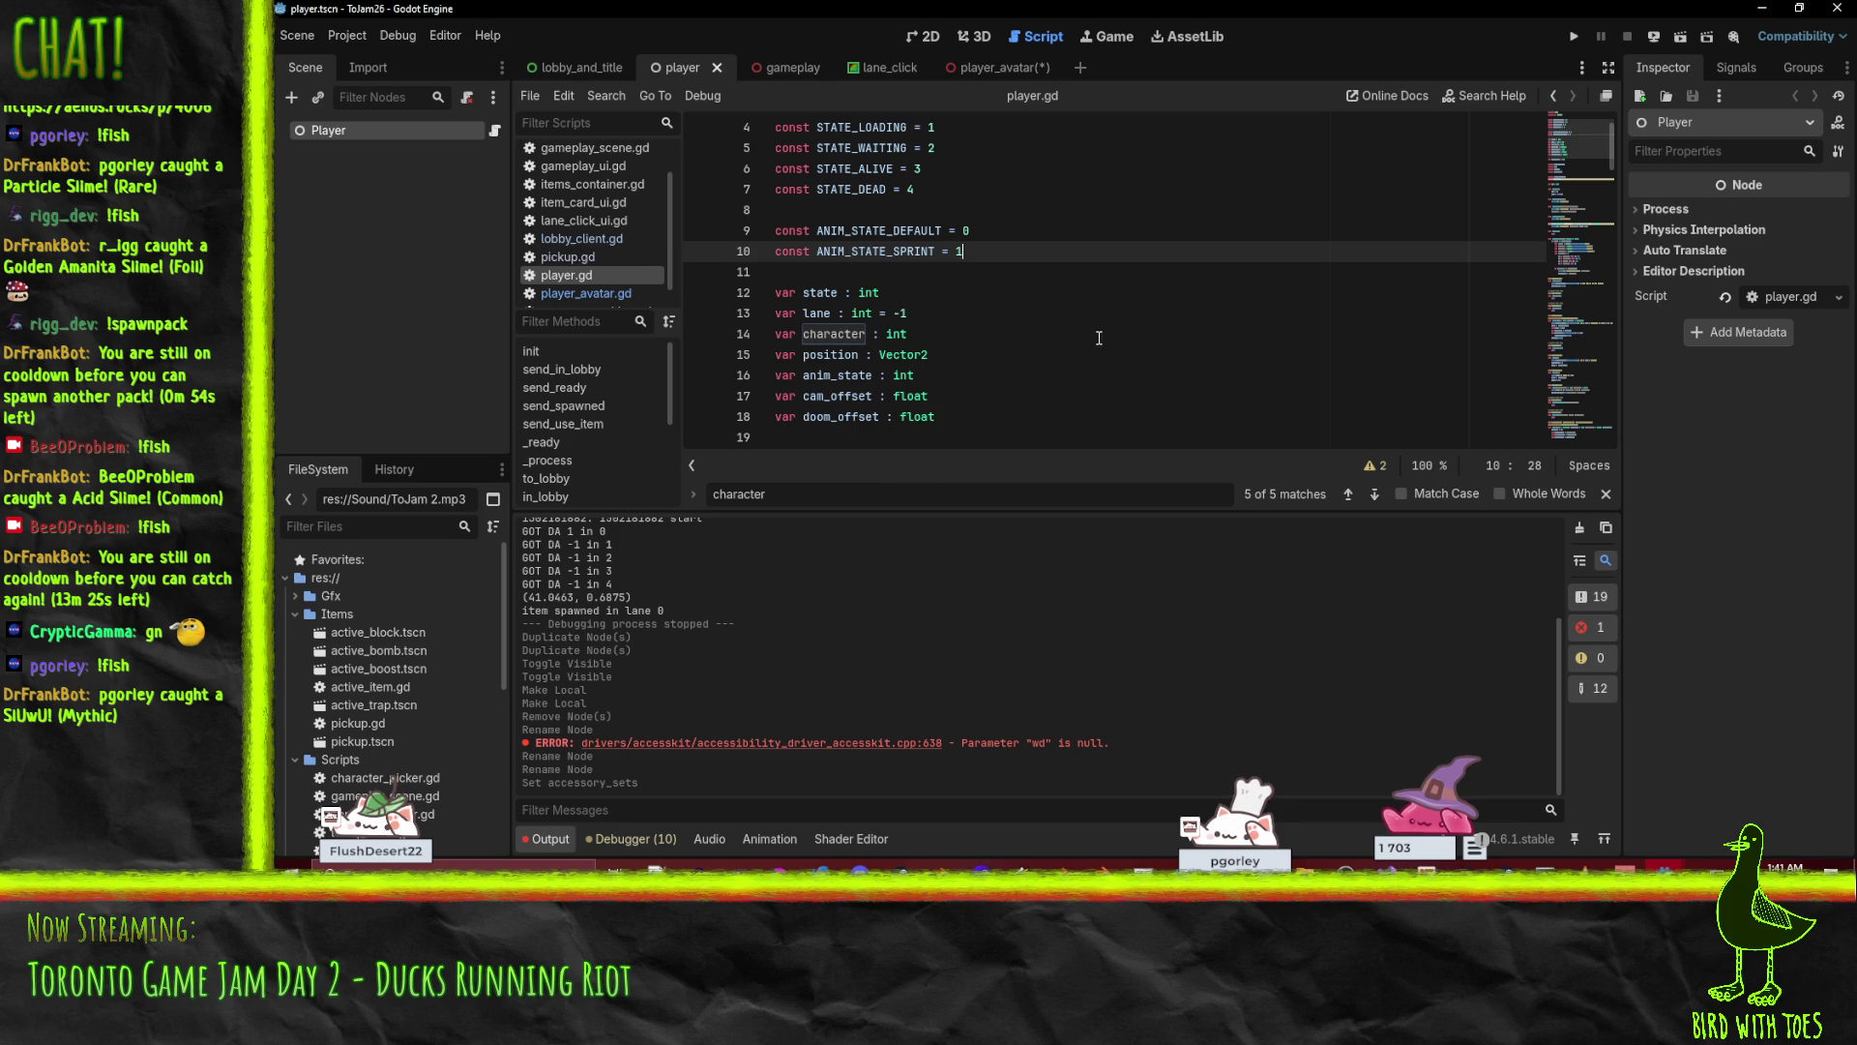
{"action": "key", "text": "ctrl+shift+f"}
{"action": "type", "text": "CHARACTER)"}
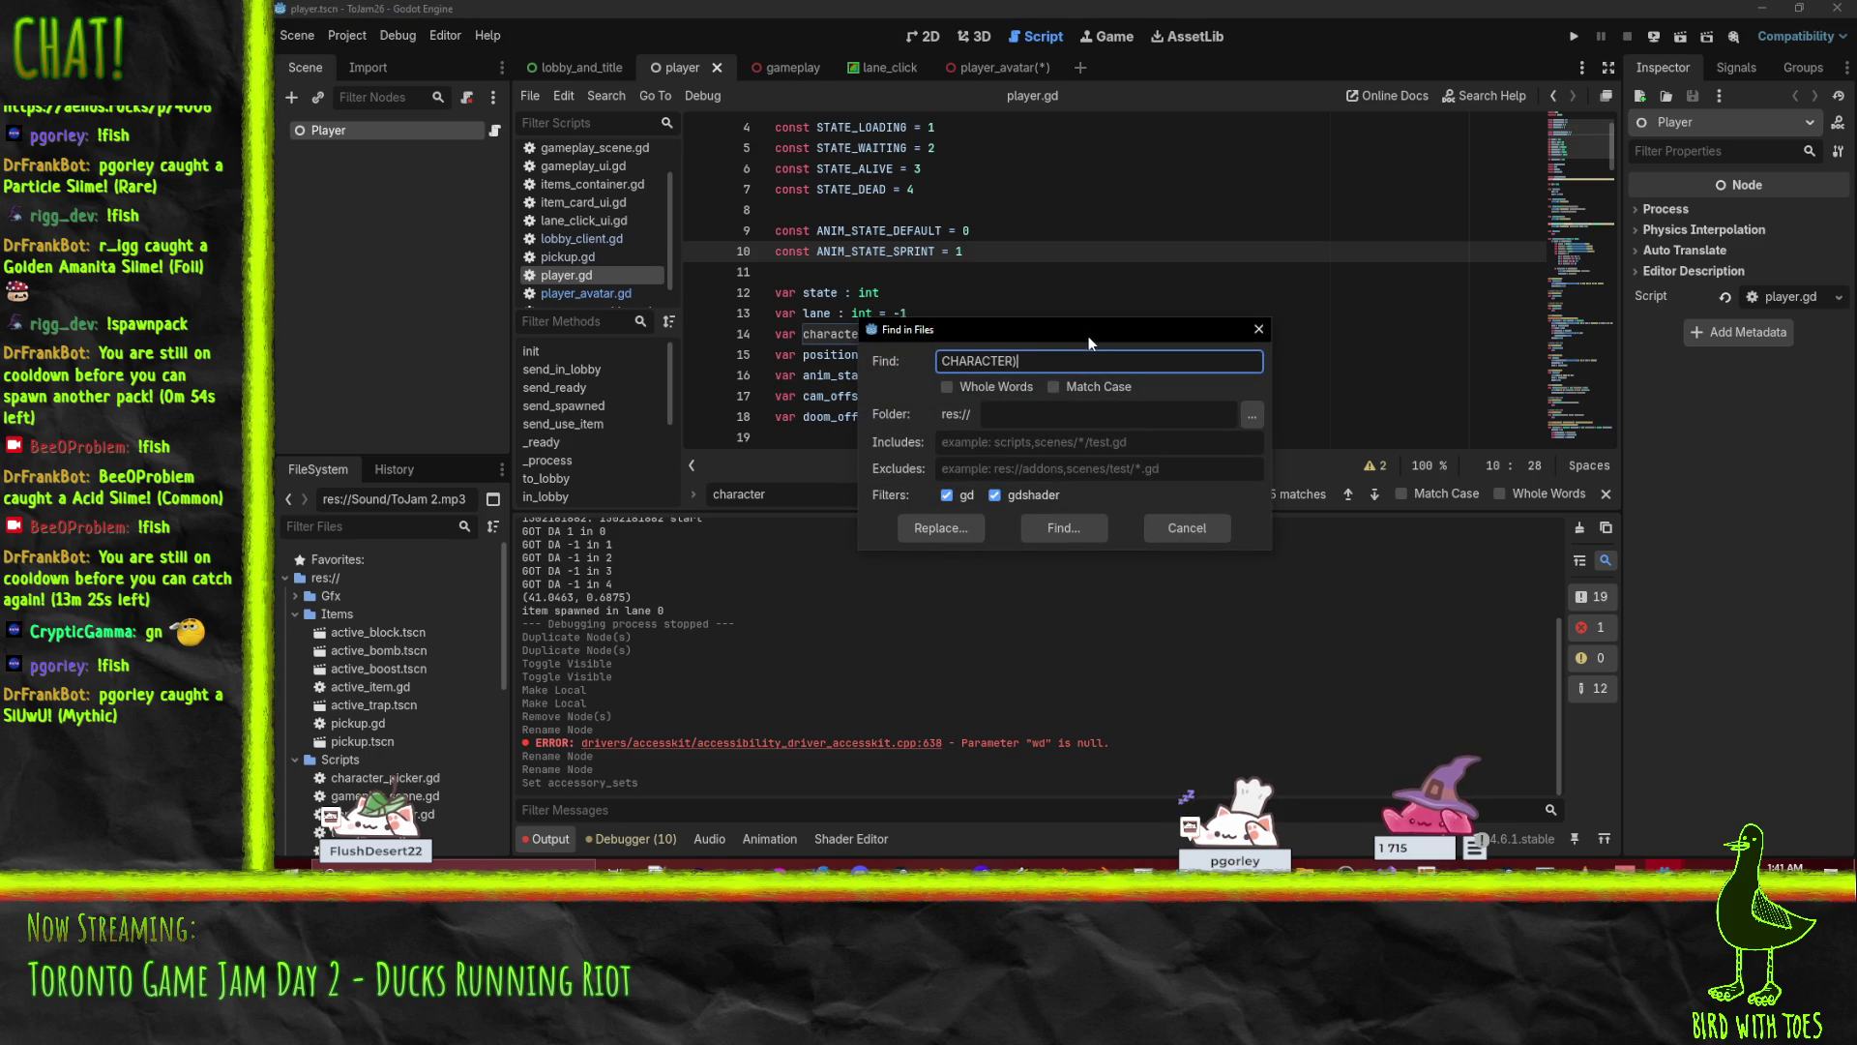
{"action": "key", "text": "BackSpace"}
{"action": "type", "text": "_"}
{"action": "key", "text": "Return"}
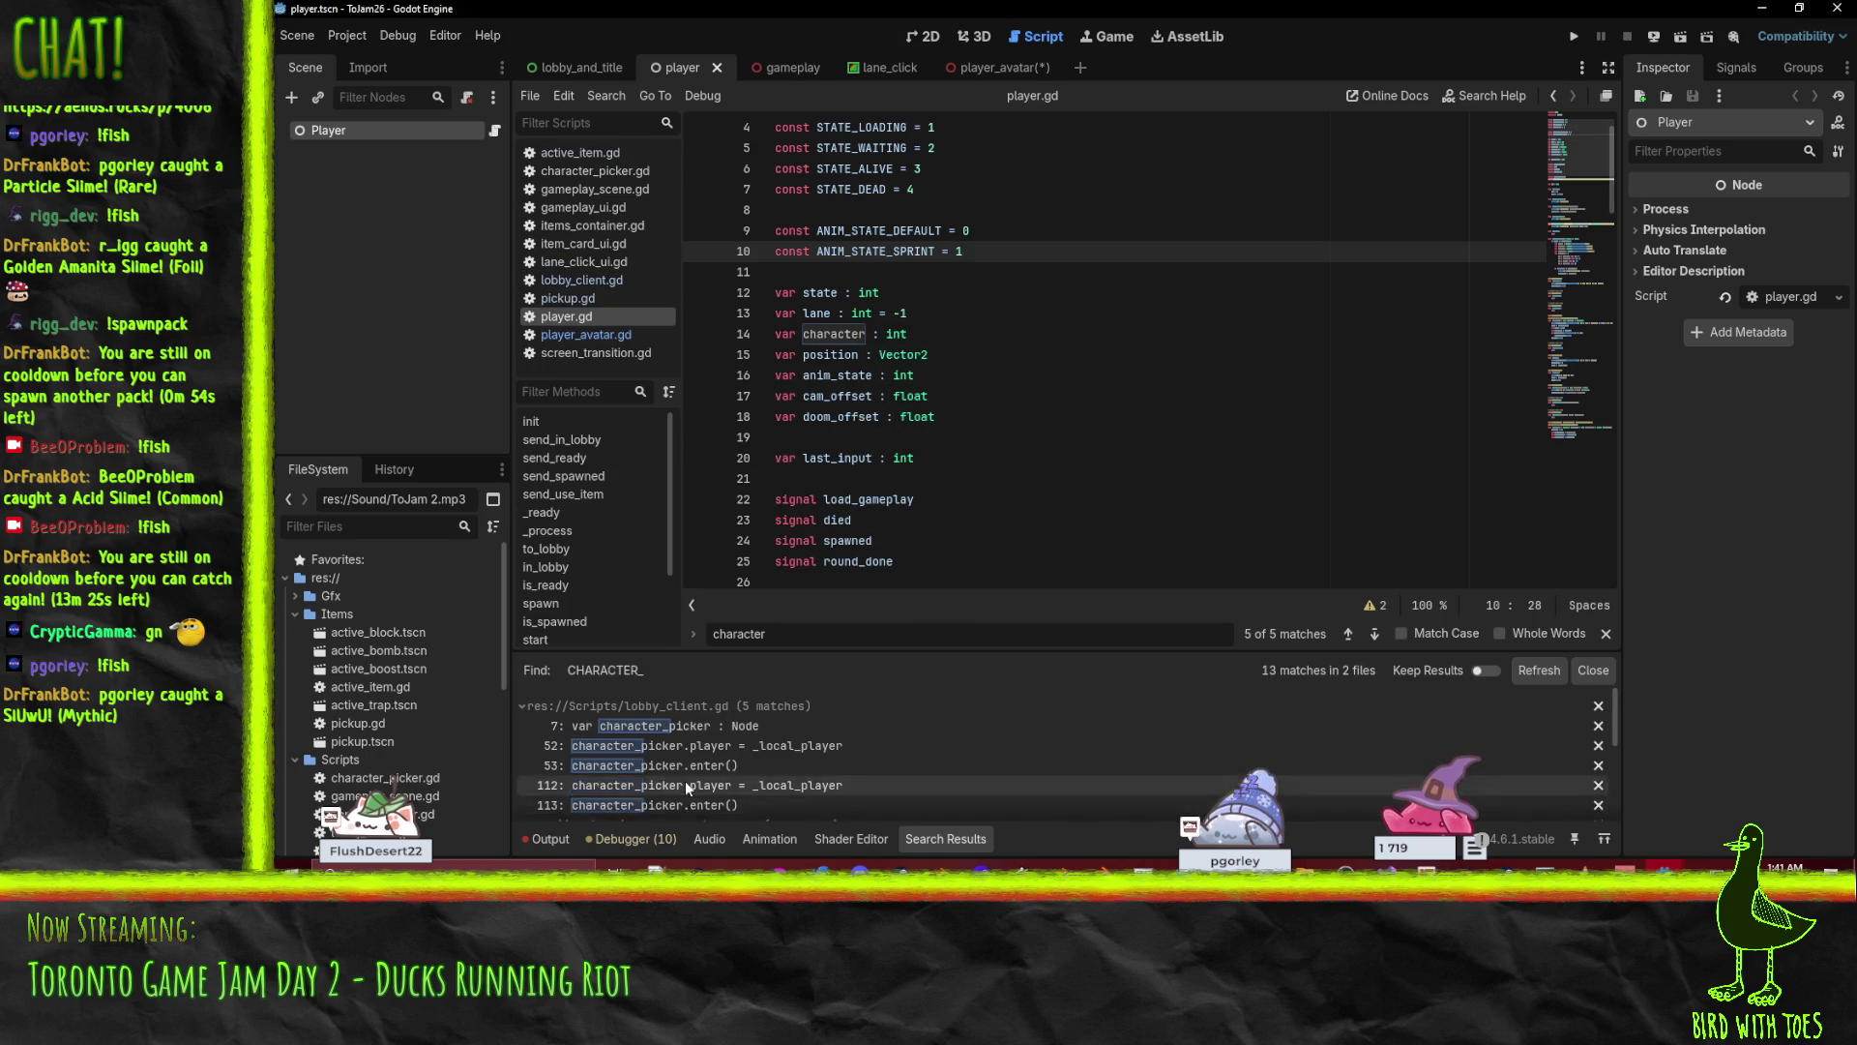
Snap the player project's editor to the left half beside the server project's editor.
{"action": "scroll", "coordinate": [685, 798], "scroll_direction": "down", "scroll_amount": 5}
{"action": "scroll", "coordinate": [718, 787], "scroll_direction": "up", "scroll_amount": 4}
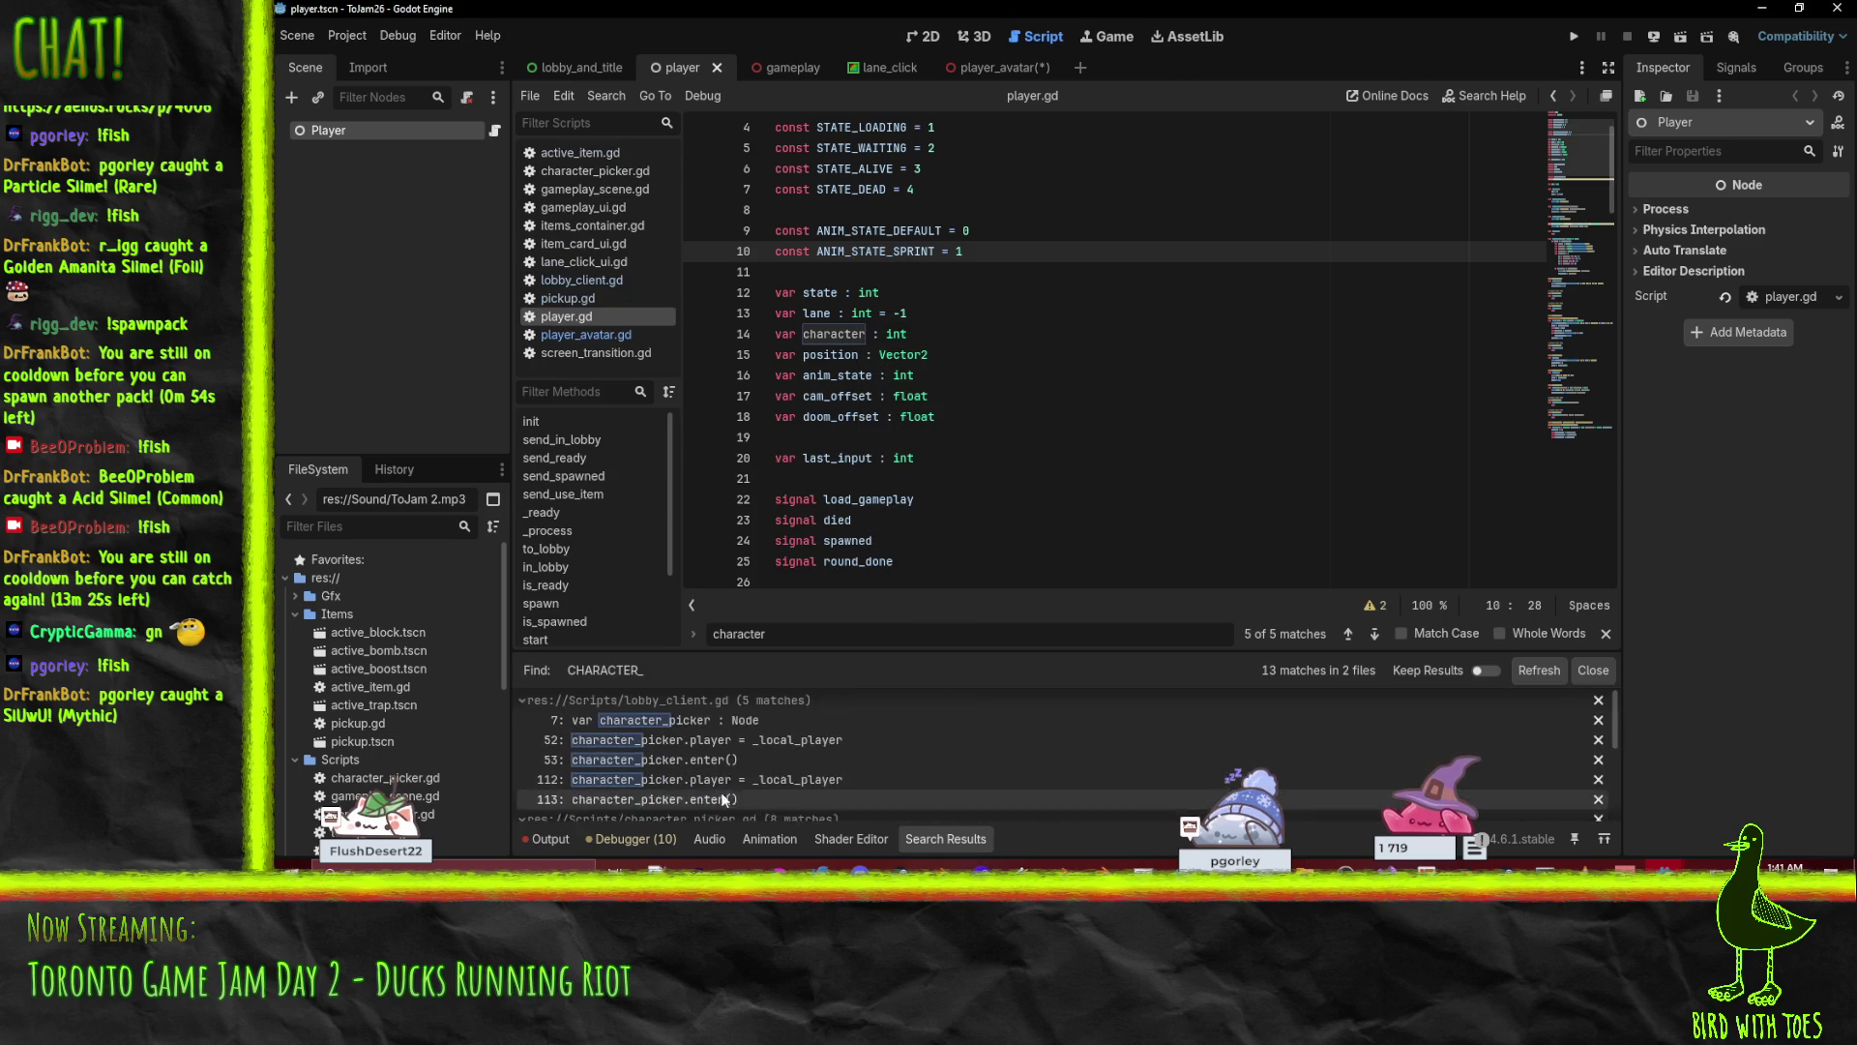
{"action": "mouse_move", "coordinate": [1296, 9]}
{"action": "left_mouse_down"}
{"action": "mouse_move", "coordinate": [584, 244]}
{"action": "mouse_move", "coordinate": [271, 267]}
{"action": "left_mouse_up"}
{"action": "left_click", "coordinate": [1645, 244]}
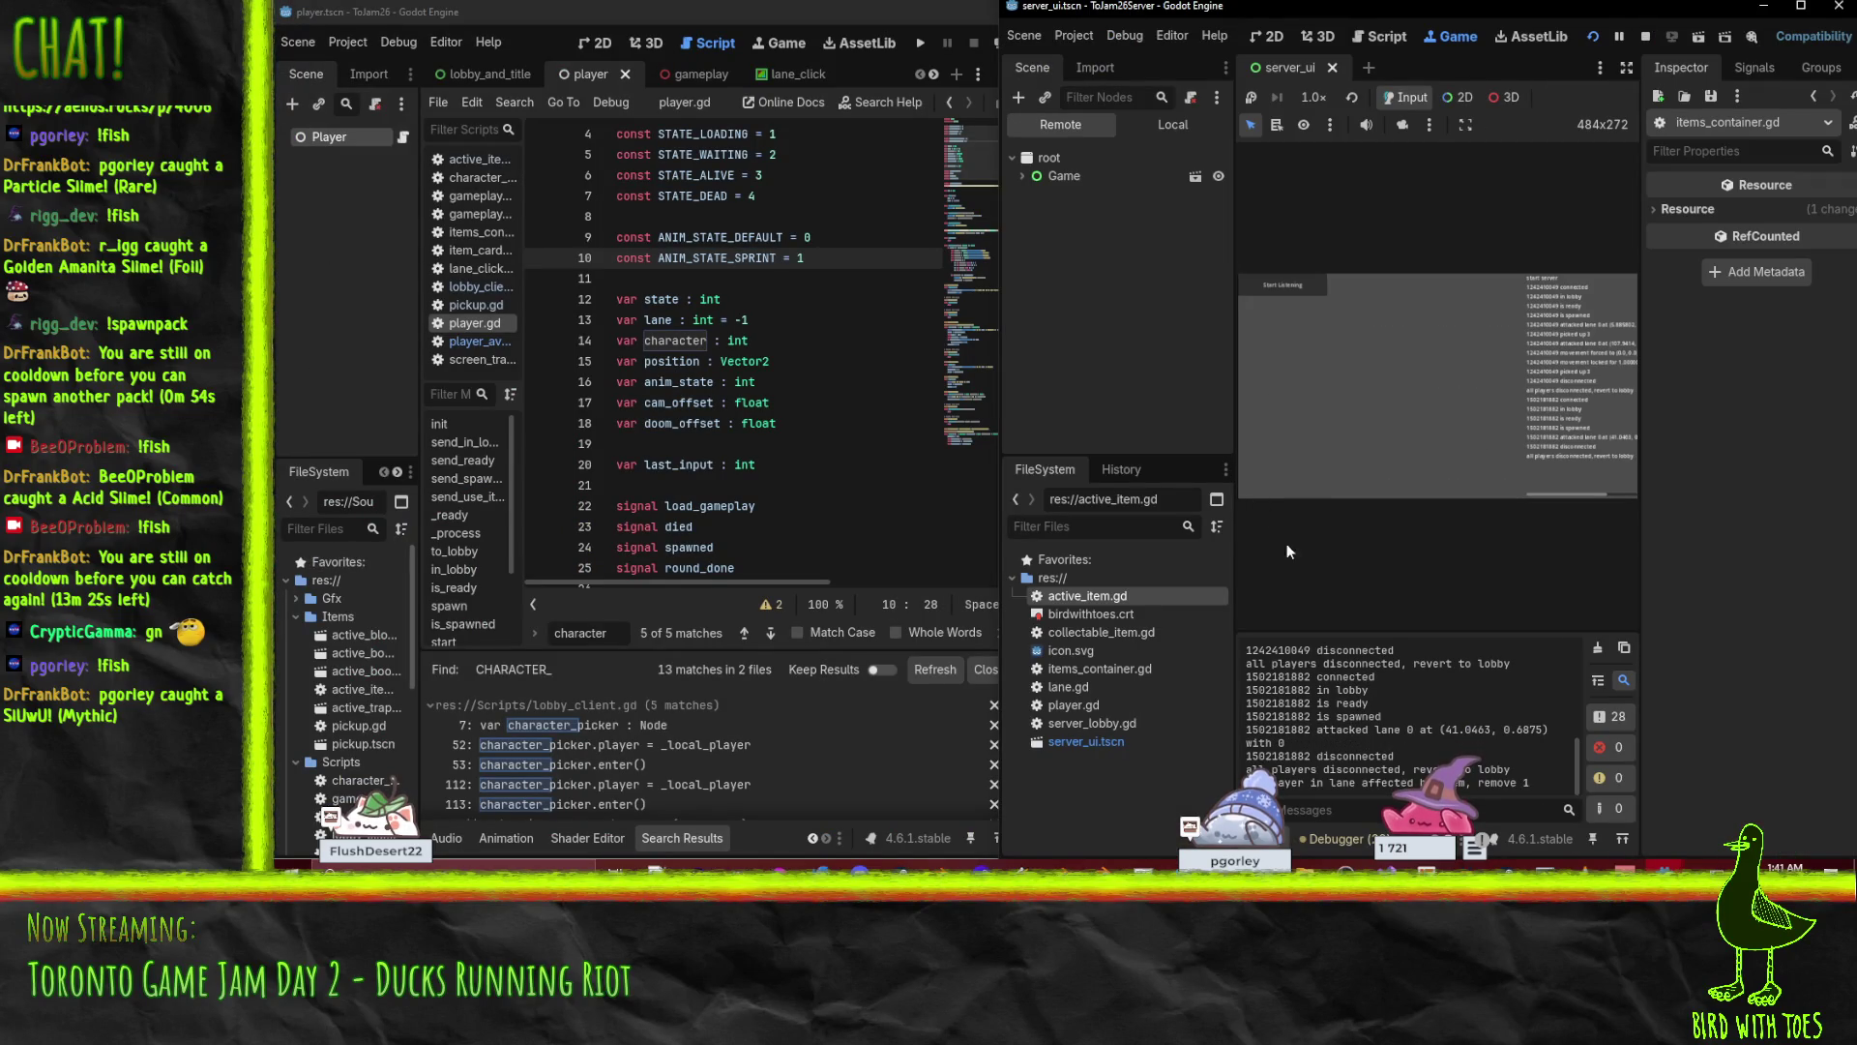
Search the server project for CHARACTER_ and open the line 155 match in player.gd.
{"action": "left_click", "coordinate": [1358, 39]}
{"action": "key", "text": "ctrl+shift+f"}
{"action": "type", "text": "CHARACTER_"}
{"action": "key", "text": "Return"}
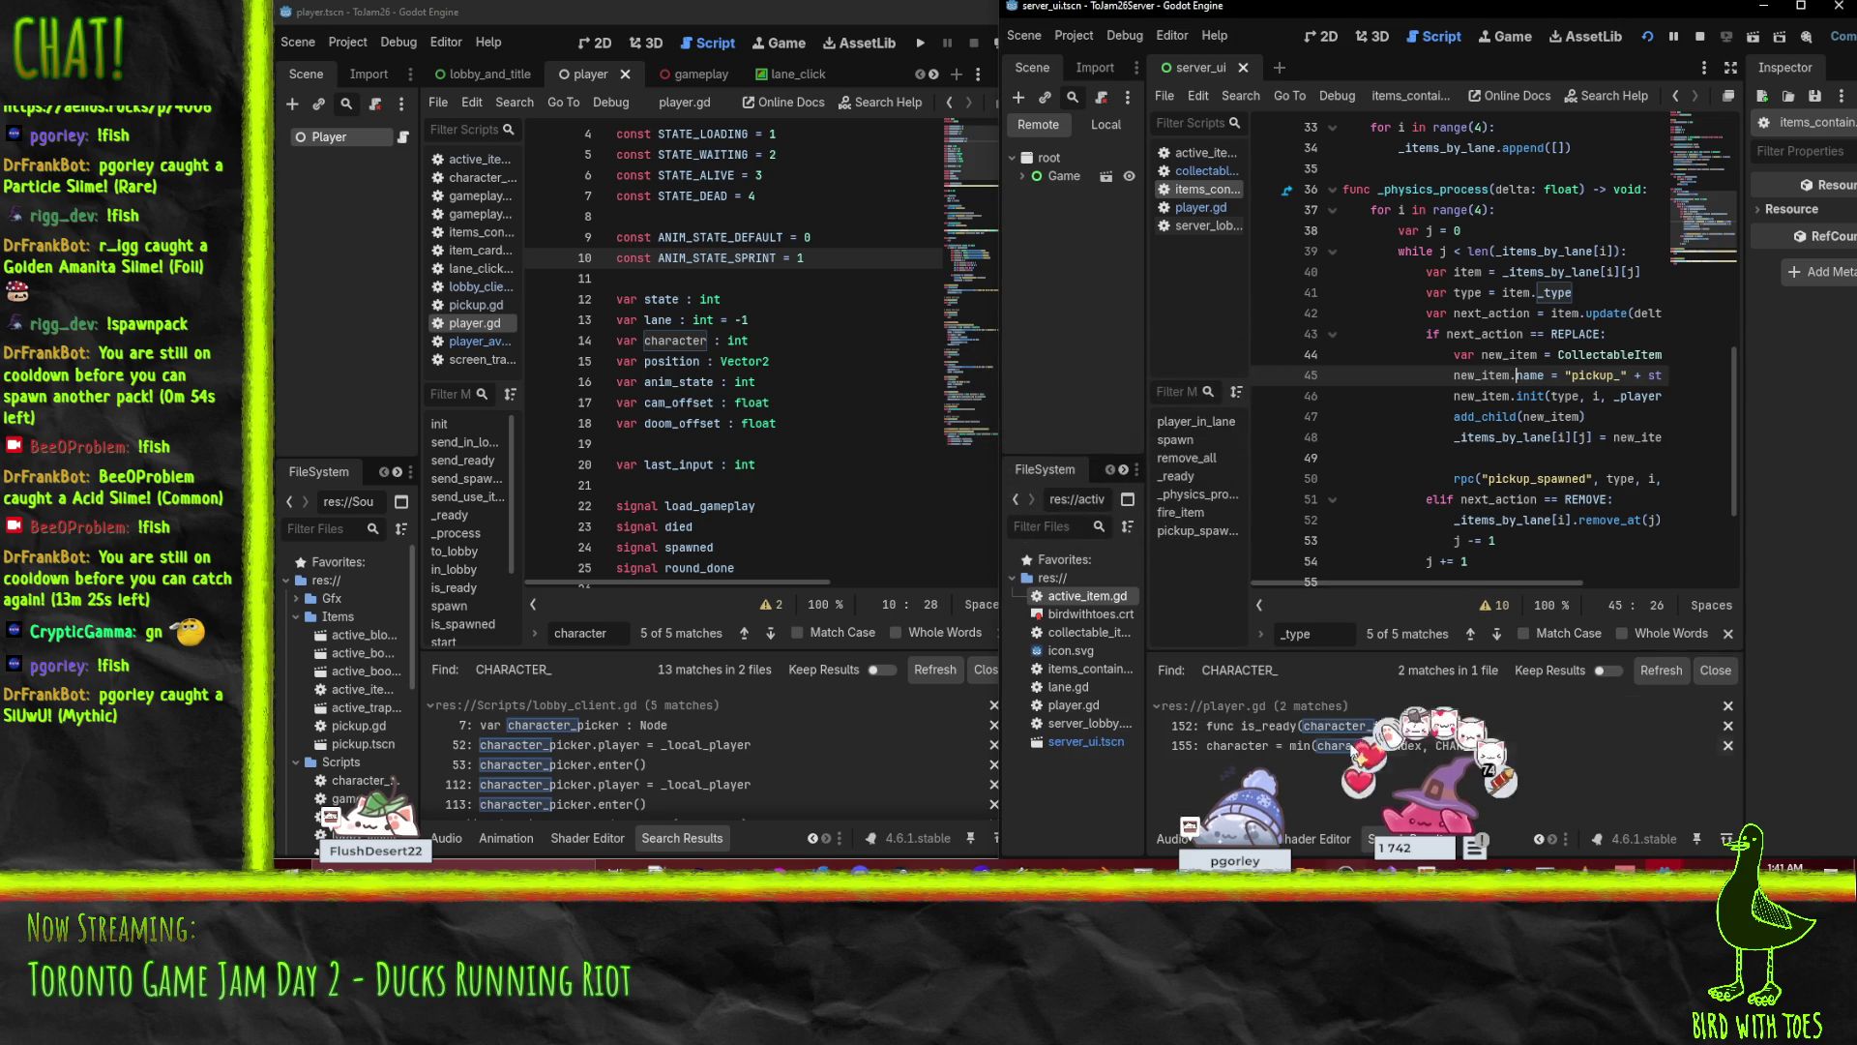
{"action": "left_click", "coordinate": [1280, 745]}
Search the server project for CHAR_ and jump to the CHAR_BOMBER constant definition.
{"action": "left_click", "coordinate": [1480, 313]}
{"action": "key", "text": "ctrl+shift+f"}
{"action": "type", "text": "CHAR_"}
{"action": "key", "text": "Return"}
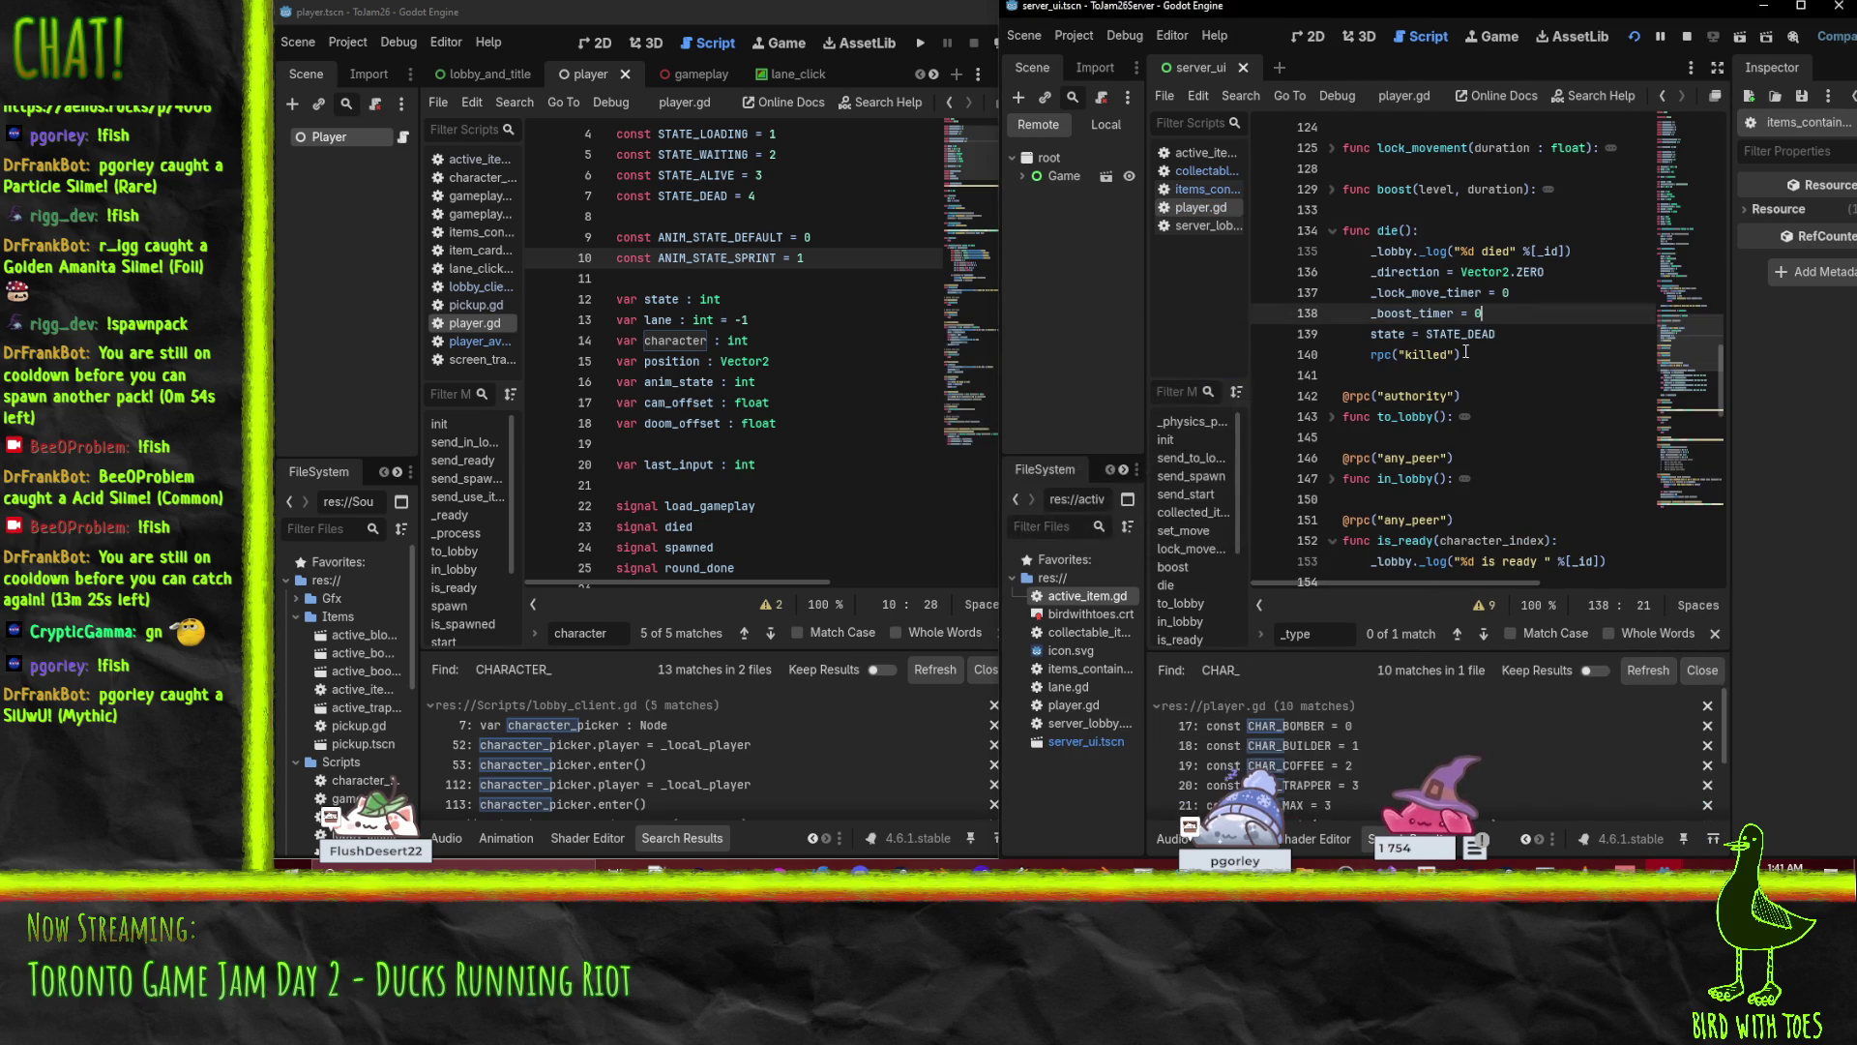
{"action": "left_click", "coordinate": [1290, 728]}
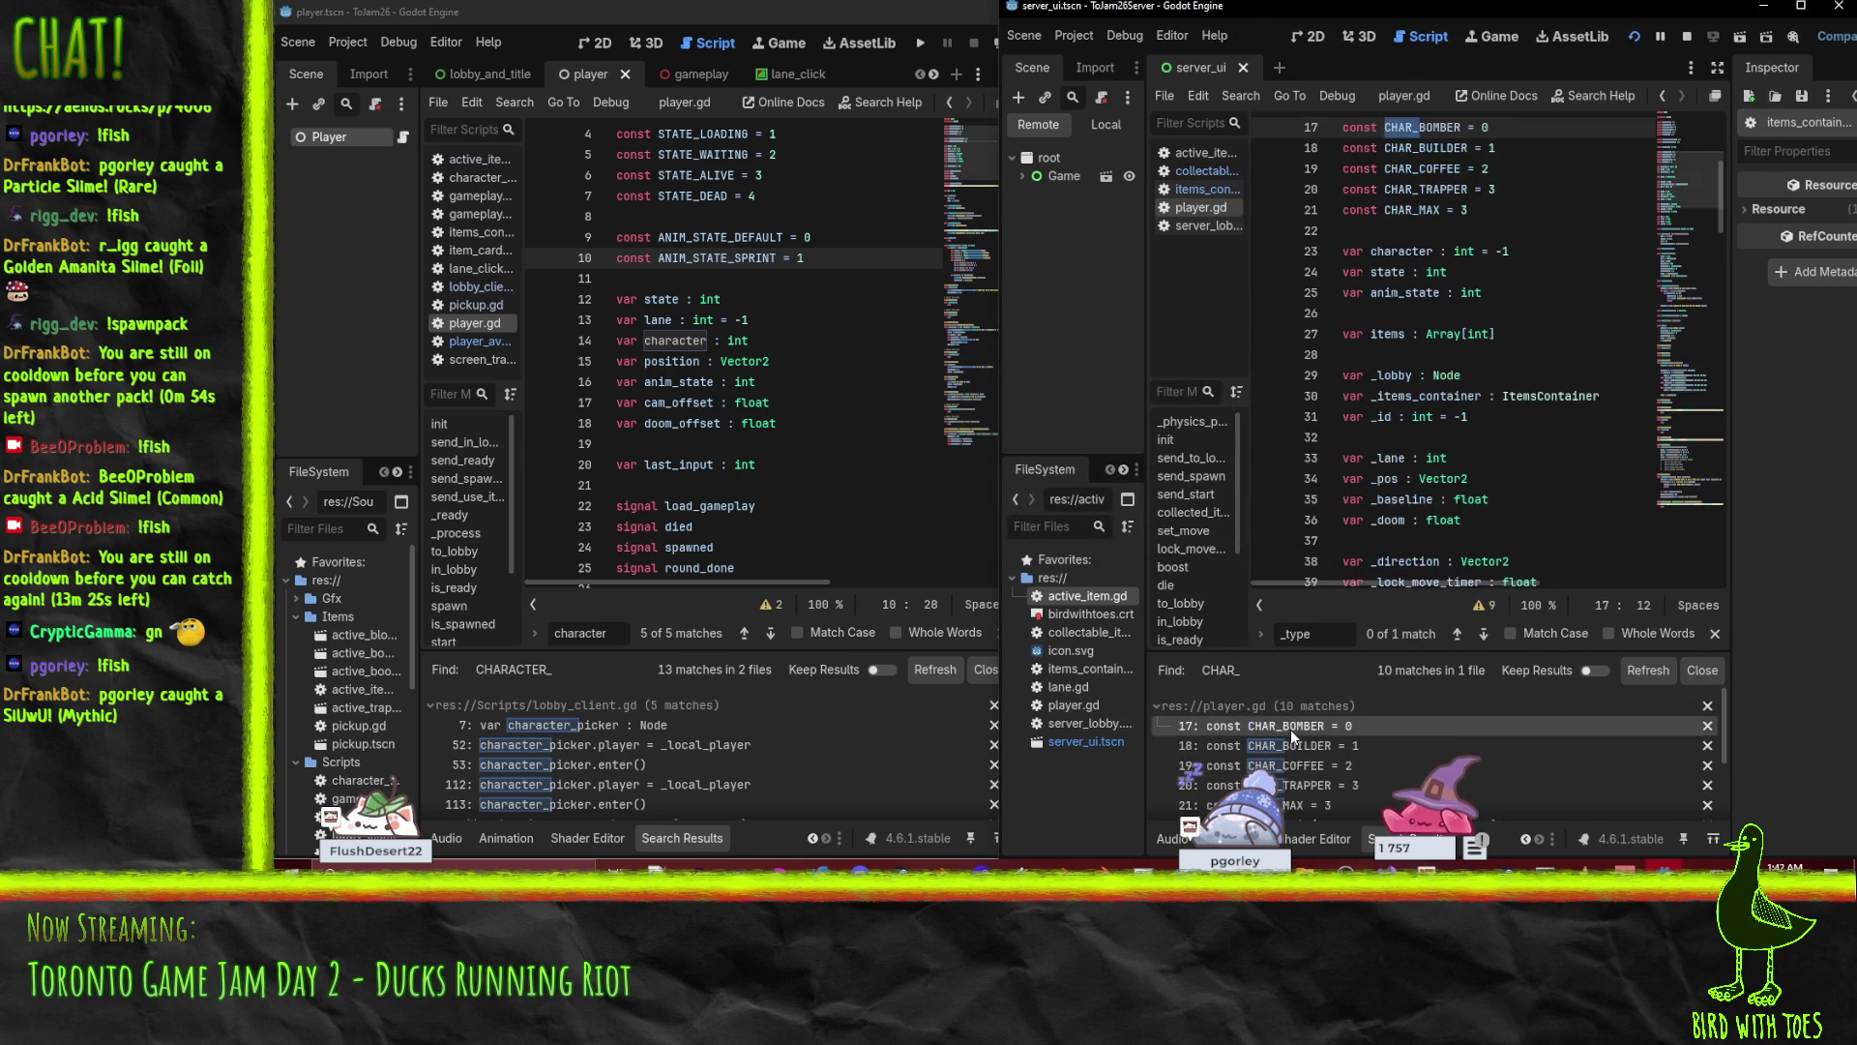
Run the same CHAR_ search in the client project, which finds no matches.
{"action": "left_click", "coordinate": [679, 299]}
{"action": "key", "text": "ctrl+shift+f"}
{"action": "type", "text": "CHA"}
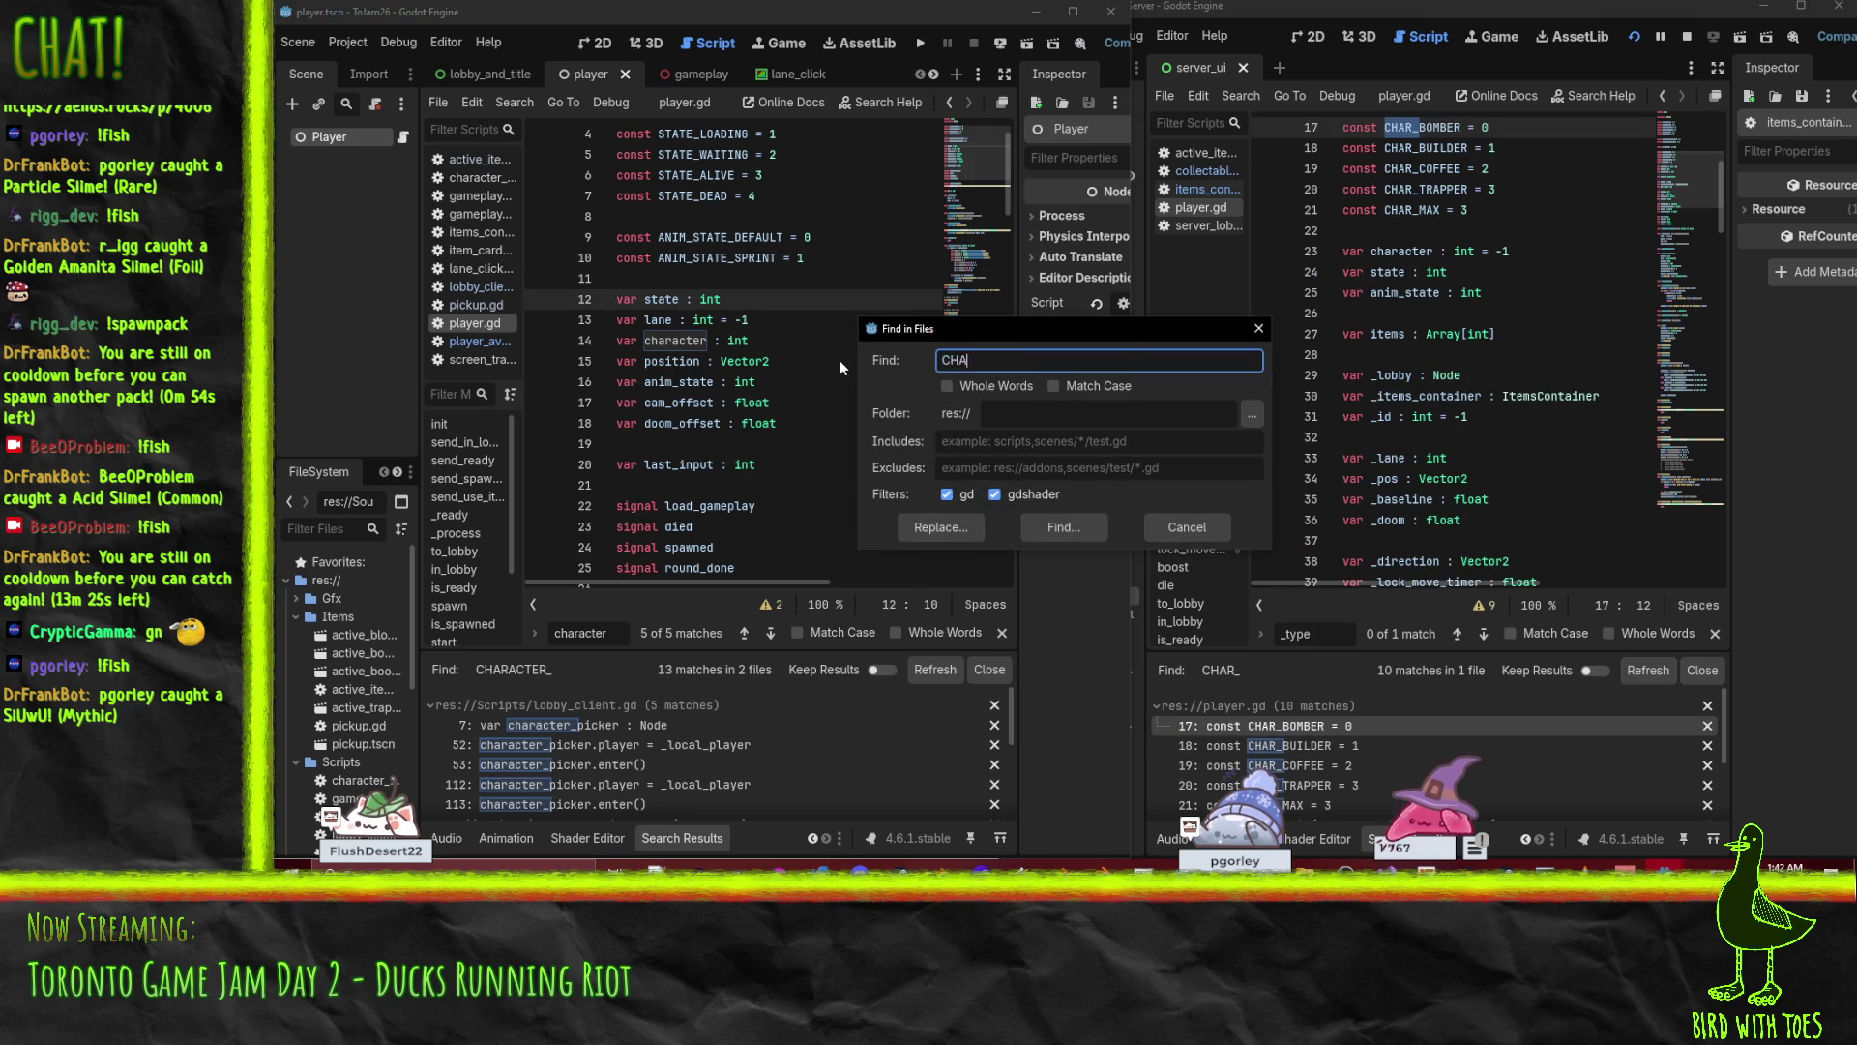
{"action": "type", "text": "R_"}
{"action": "key", "text": "Return"}
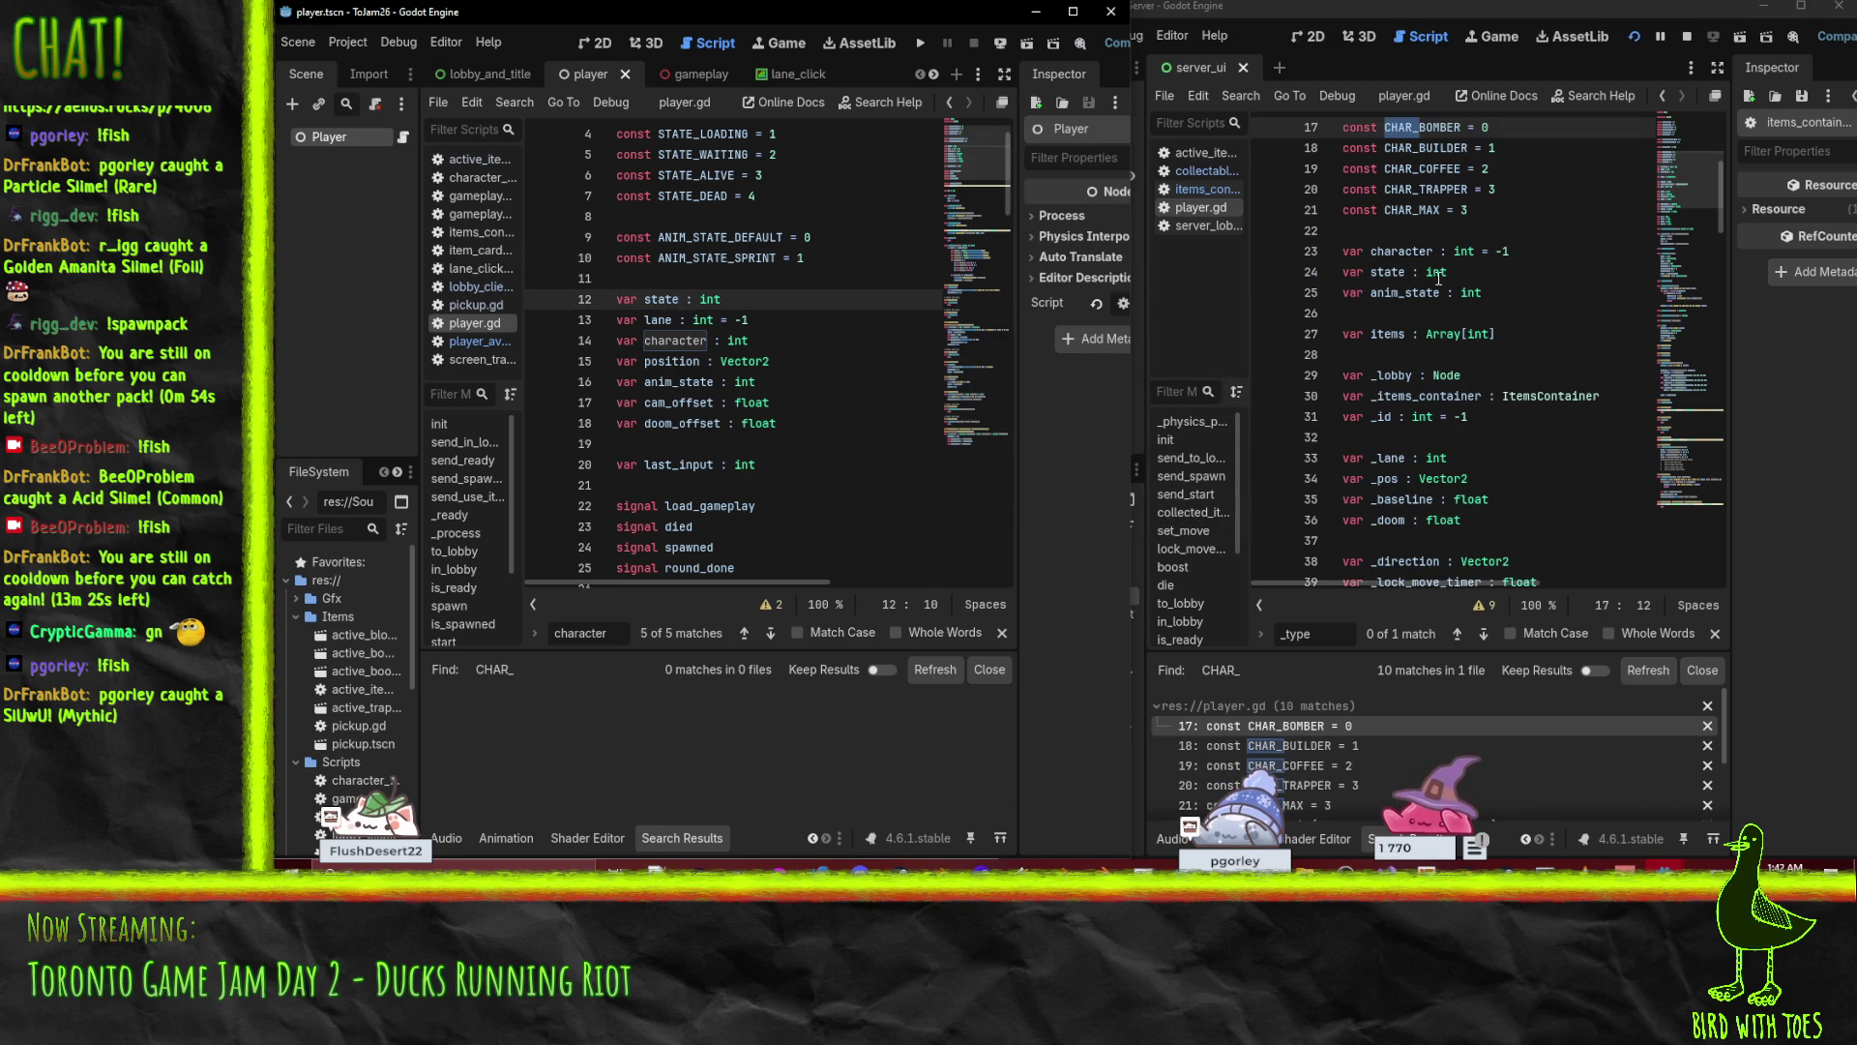
Compare the server's character constants with line 12 of the client player script, then switch to lane_click.
{"action": "left_click", "coordinate": [1441, 148]}
{"action": "left_click", "coordinate": [657, 237]}
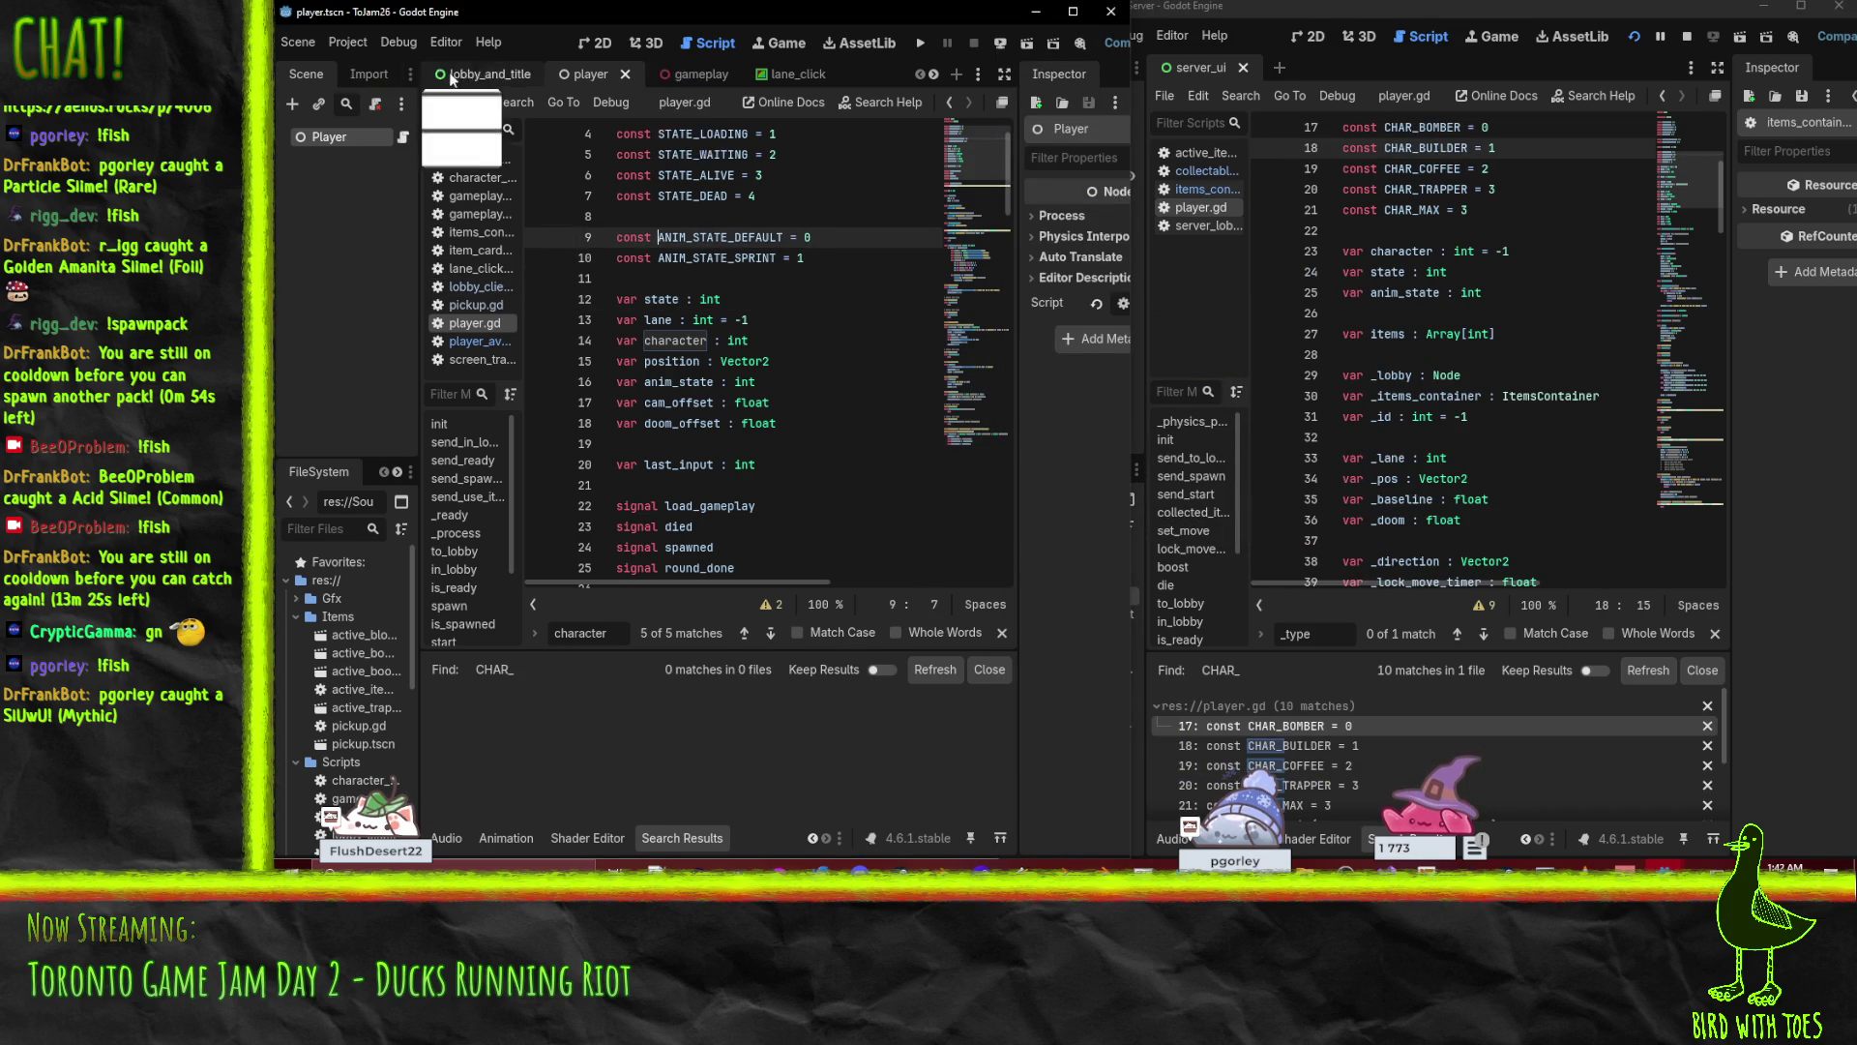
{"action": "left_click", "coordinate": [732, 291]}
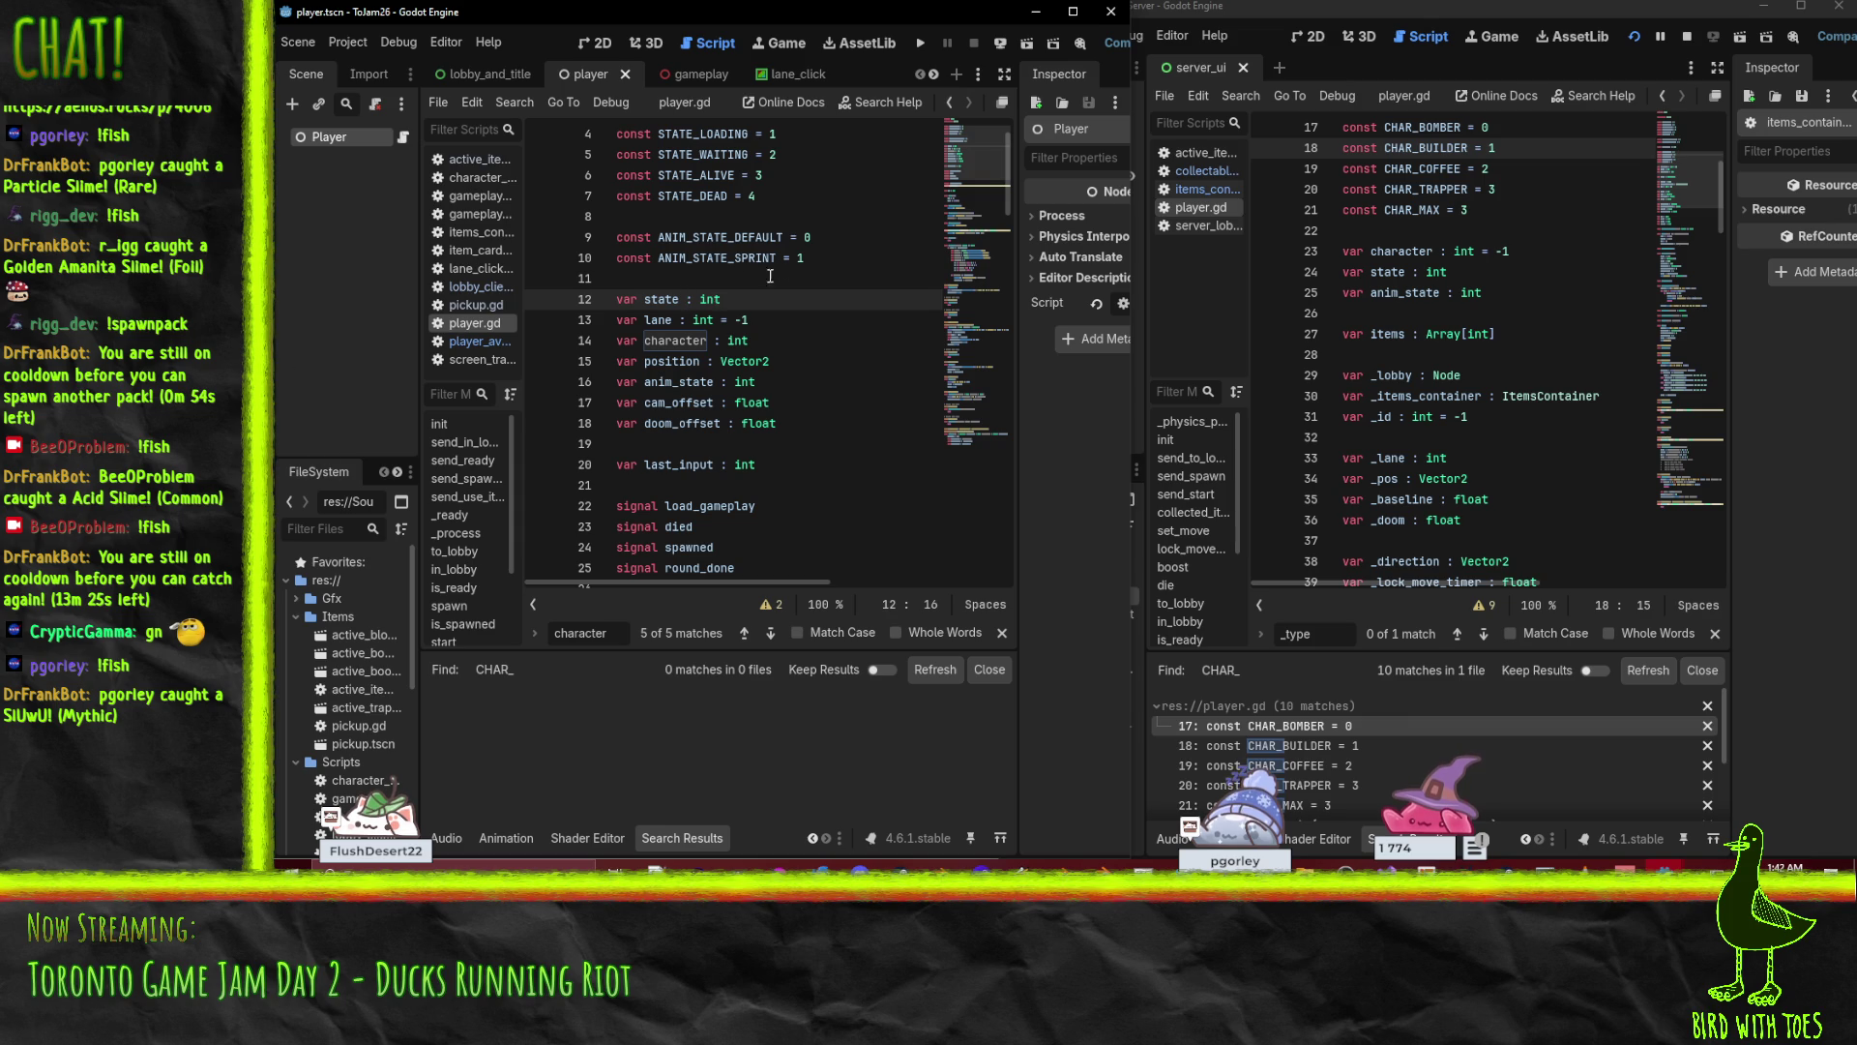
{"action": "scroll", "coordinate": [725, 278], "scroll_direction": "up", "scroll_amount": 1}
{"action": "left_click", "coordinate": [783, 74]}
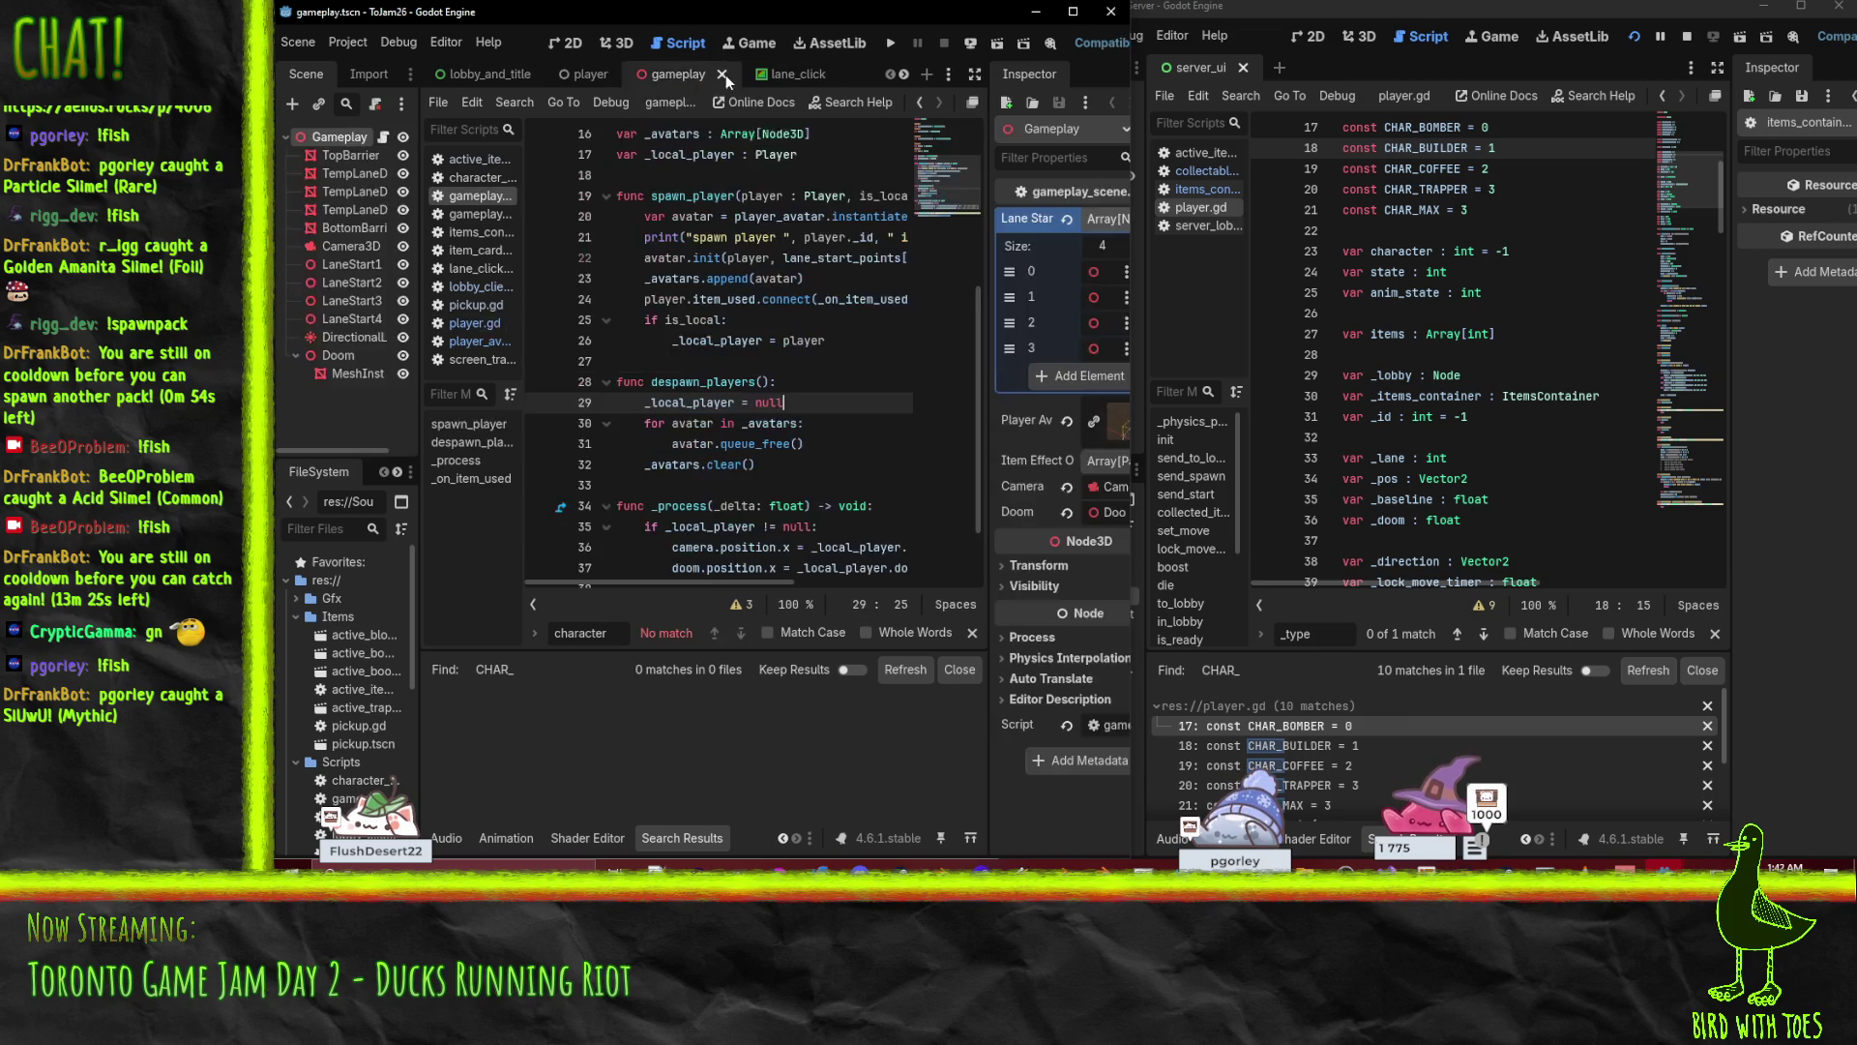
Put Bomber, Builder, OfficeAccessories and Trapper into Accessory Sets 0–3, save player_avatar, and run the game.
{"action": "left_click", "coordinate": [820, 74]}
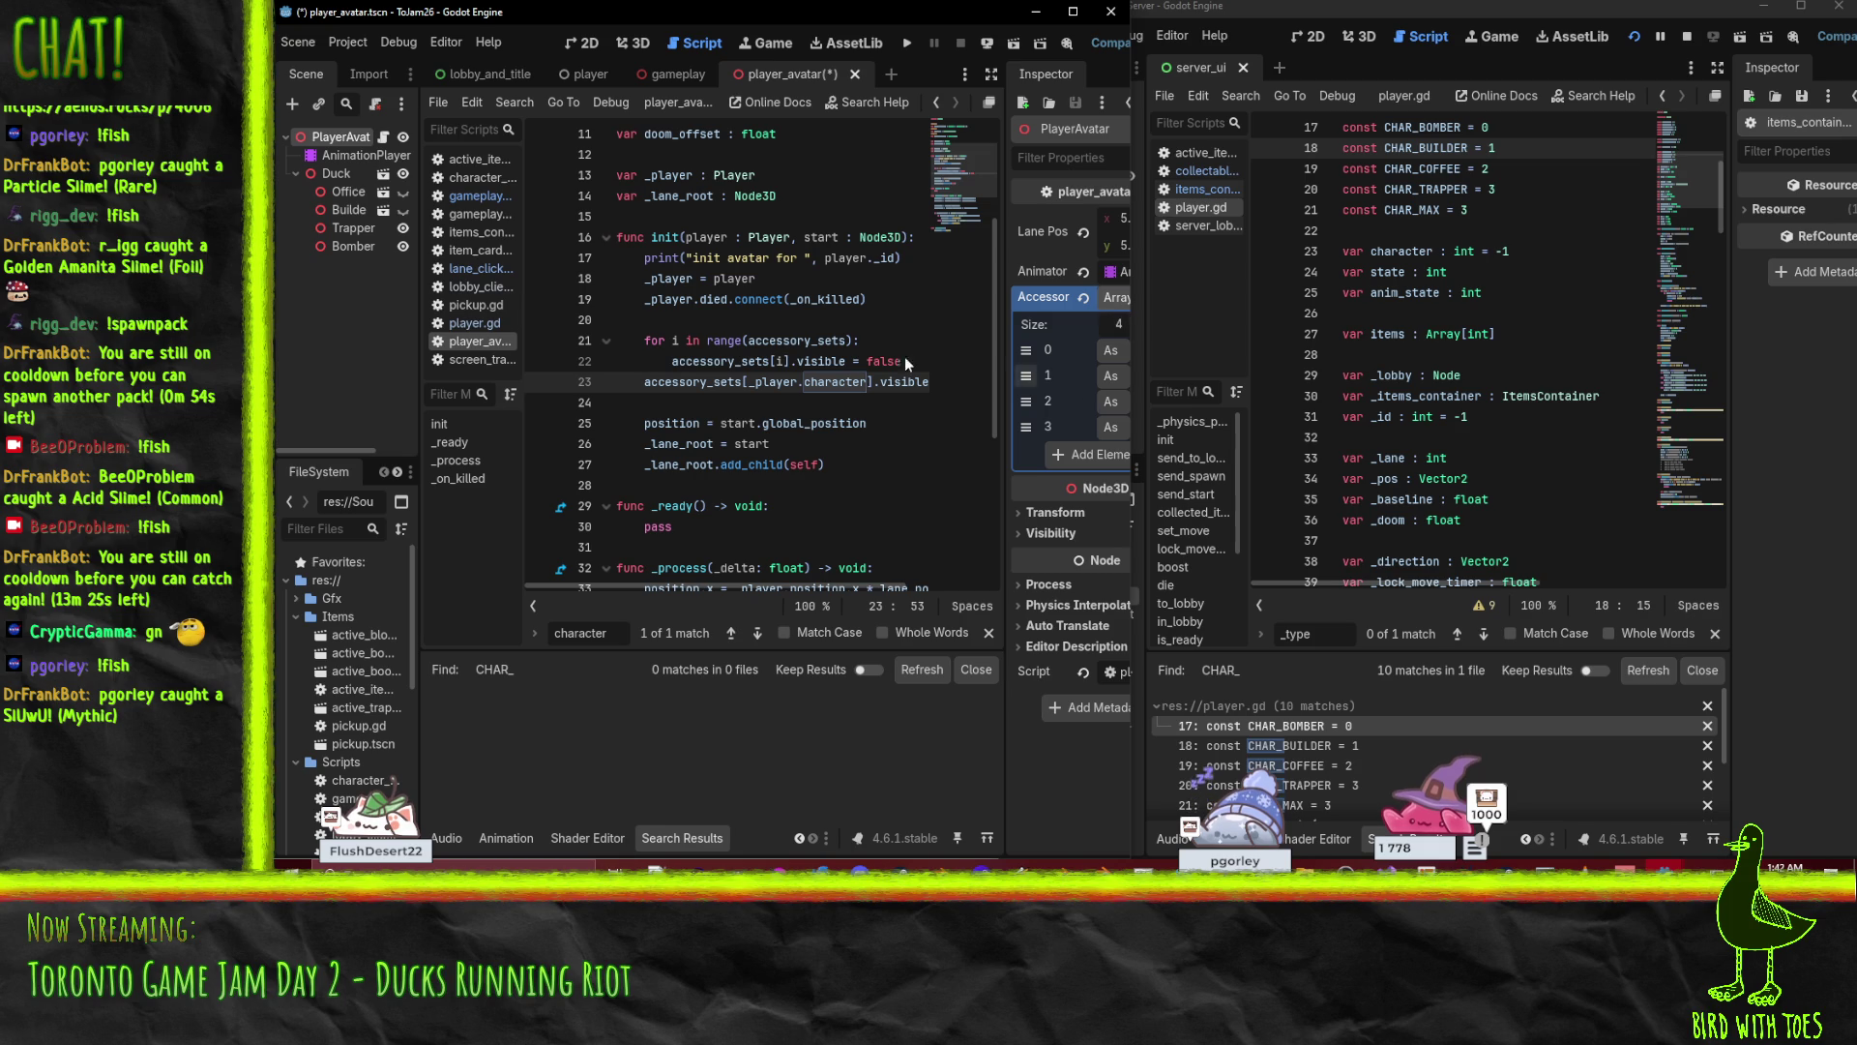
{"action": "mouse_move", "coordinate": [348, 246]}
{"action": "left_mouse_down"}
{"action": "mouse_move", "coordinate": [1147, 316]}
{"action": "mouse_move", "coordinate": [1113, 352]}
{"action": "left_mouse_up"}
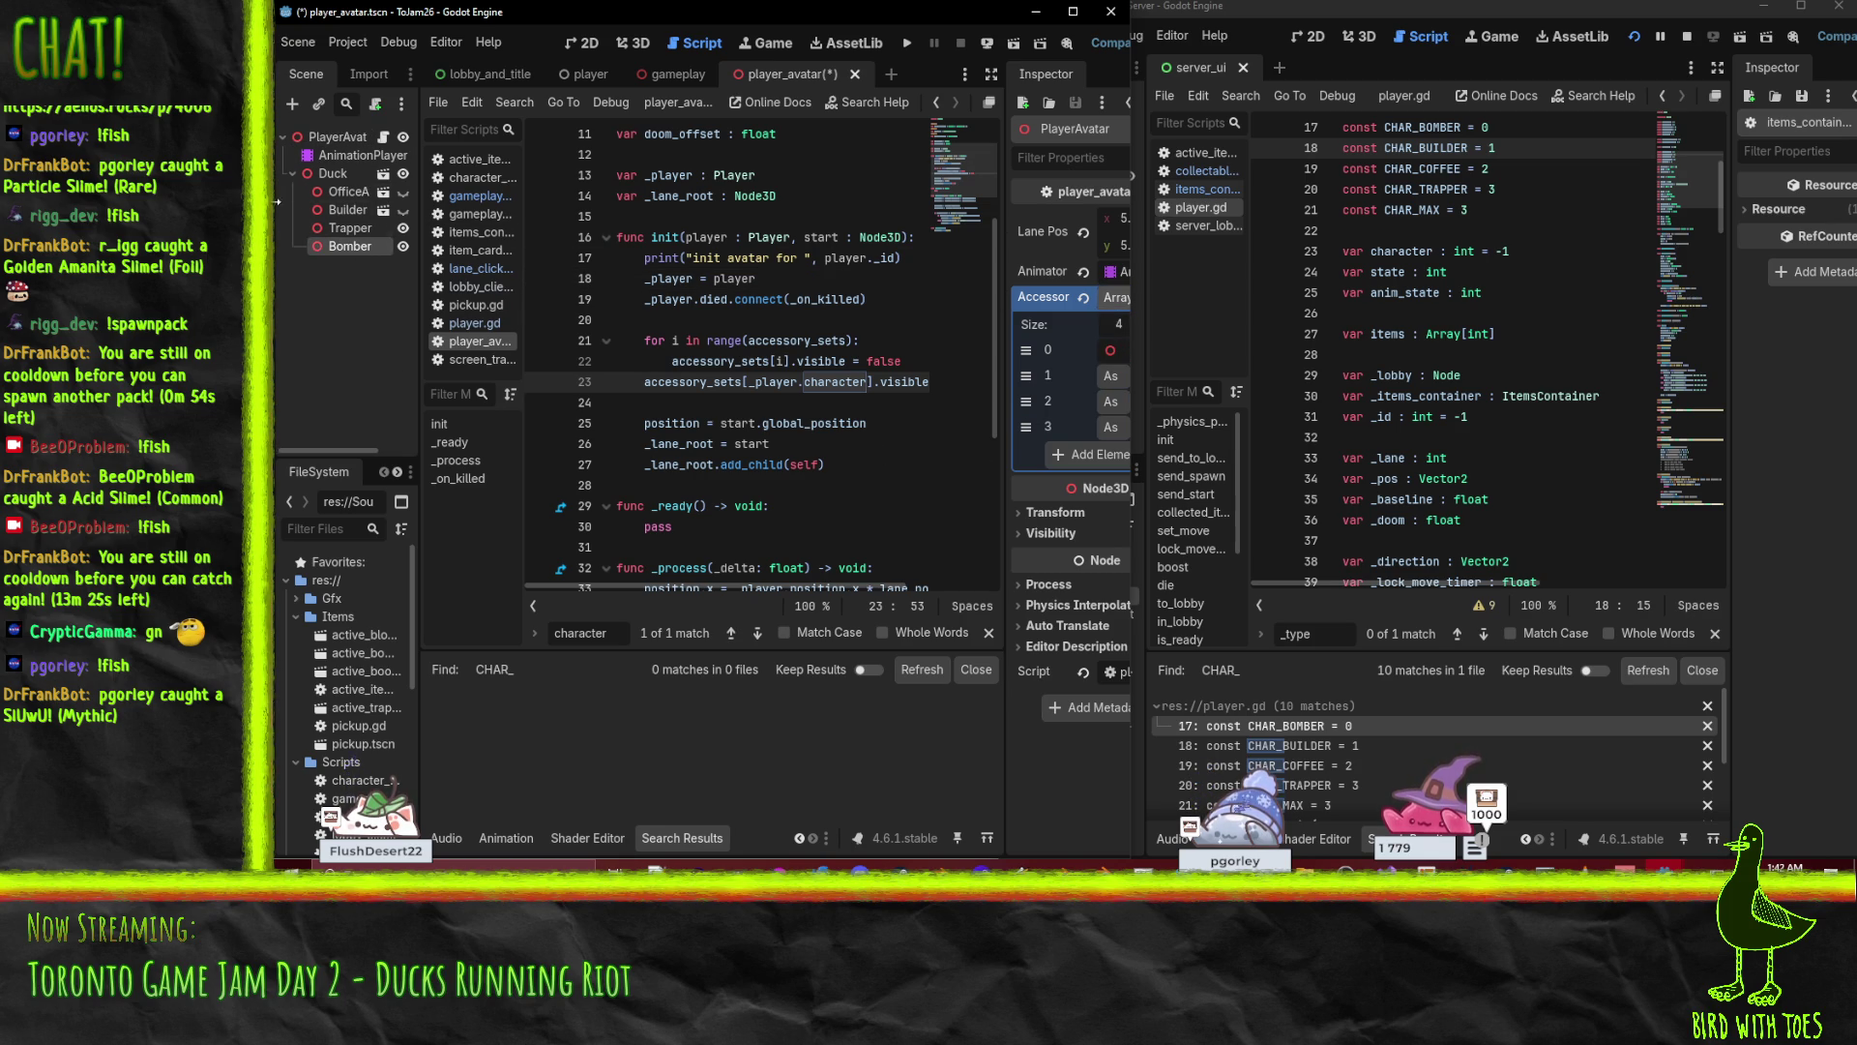
{"action": "mouse_move", "coordinate": [338, 213]}
{"action": "left_mouse_down"}
{"action": "mouse_move", "coordinate": [1133, 373]}
{"action": "mouse_move", "coordinate": [1118, 378]}
{"action": "left_mouse_up"}
{"action": "mouse_move", "coordinate": [339, 192]}
{"action": "left_mouse_down"}
{"action": "mouse_move", "coordinate": [1115, 426]}
{"action": "mouse_move", "coordinate": [1115, 410]}
{"action": "left_mouse_up"}
{"action": "left_click_drag", "start_coordinate": [333, 232], "coordinate": [1110, 426]}
{"action": "left_click", "coordinate": [748, 423]}
{"action": "key", "text": "ctrl+s"}
{"action": "left_click", "coordinate": [1070, 13]}
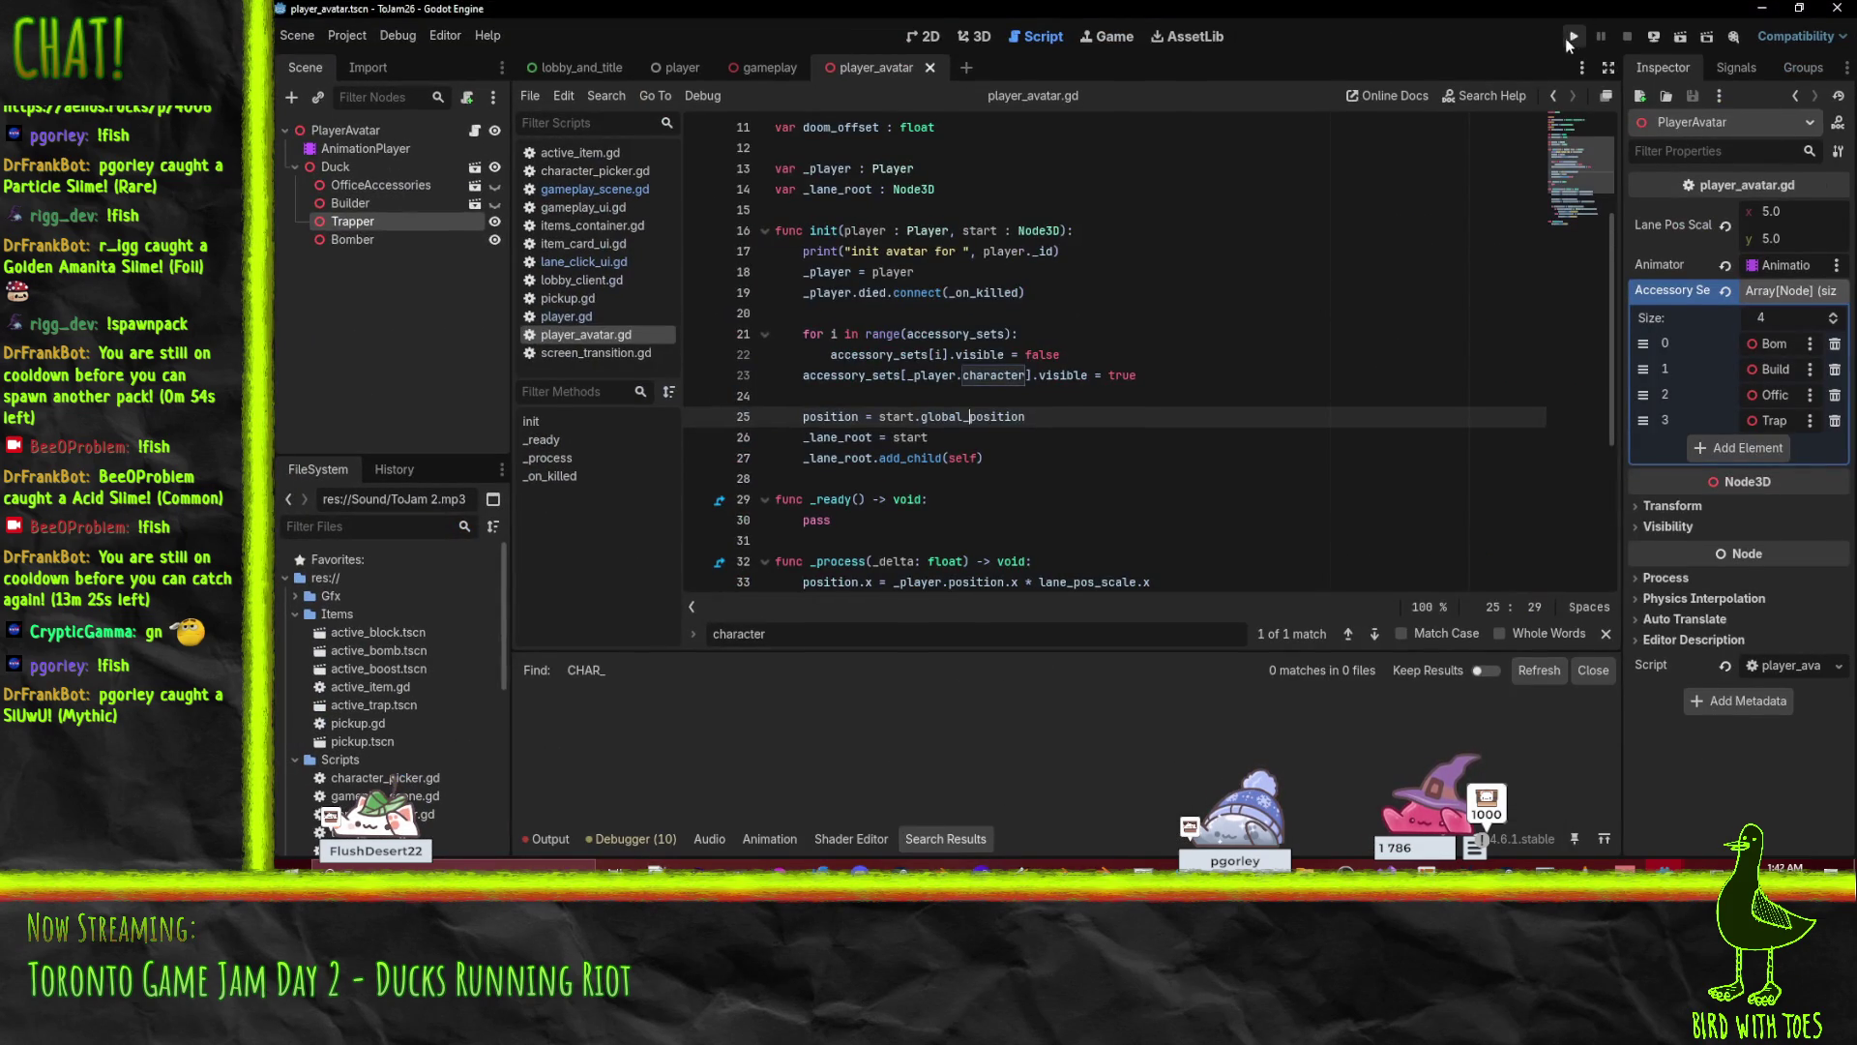
{"action": "left_click", "coordinate": [1572, 37]}
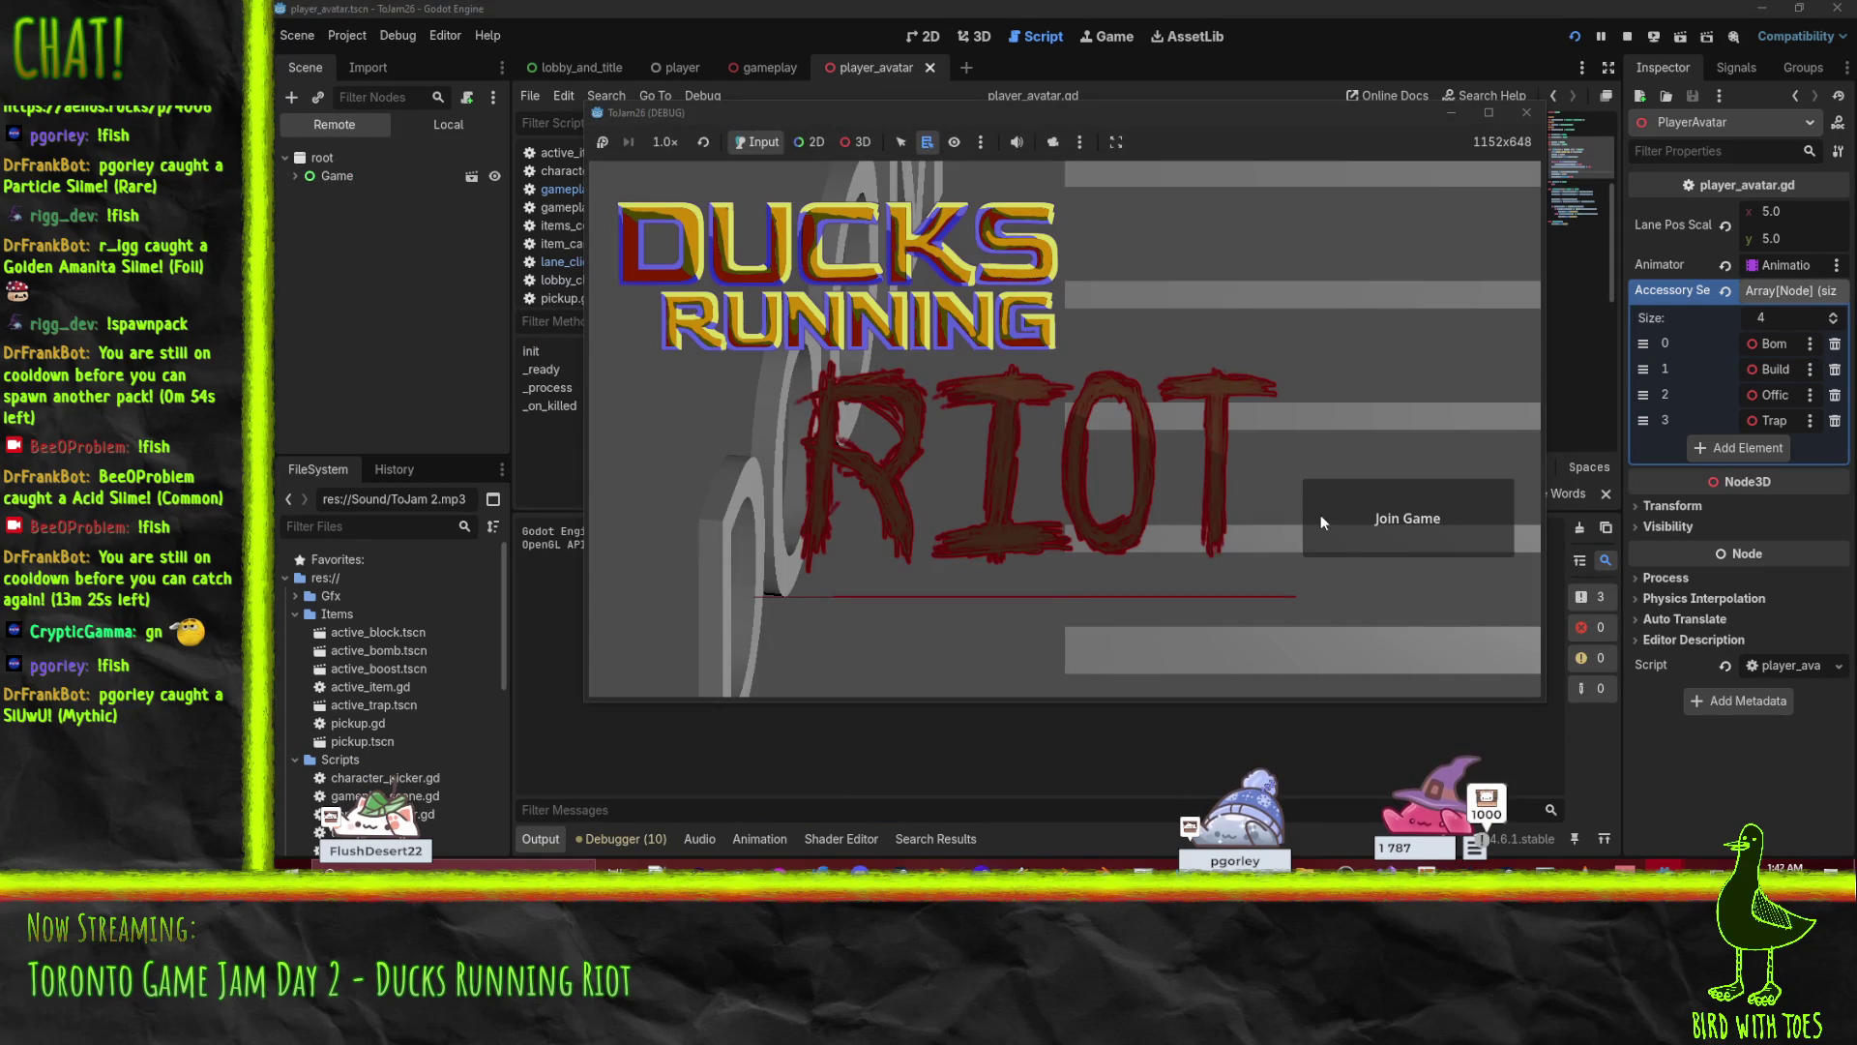
Join the game, pick the next character and ready up, triggering the line 21 error.
{"action": "left_click", "coordinate": [1374, 531]}
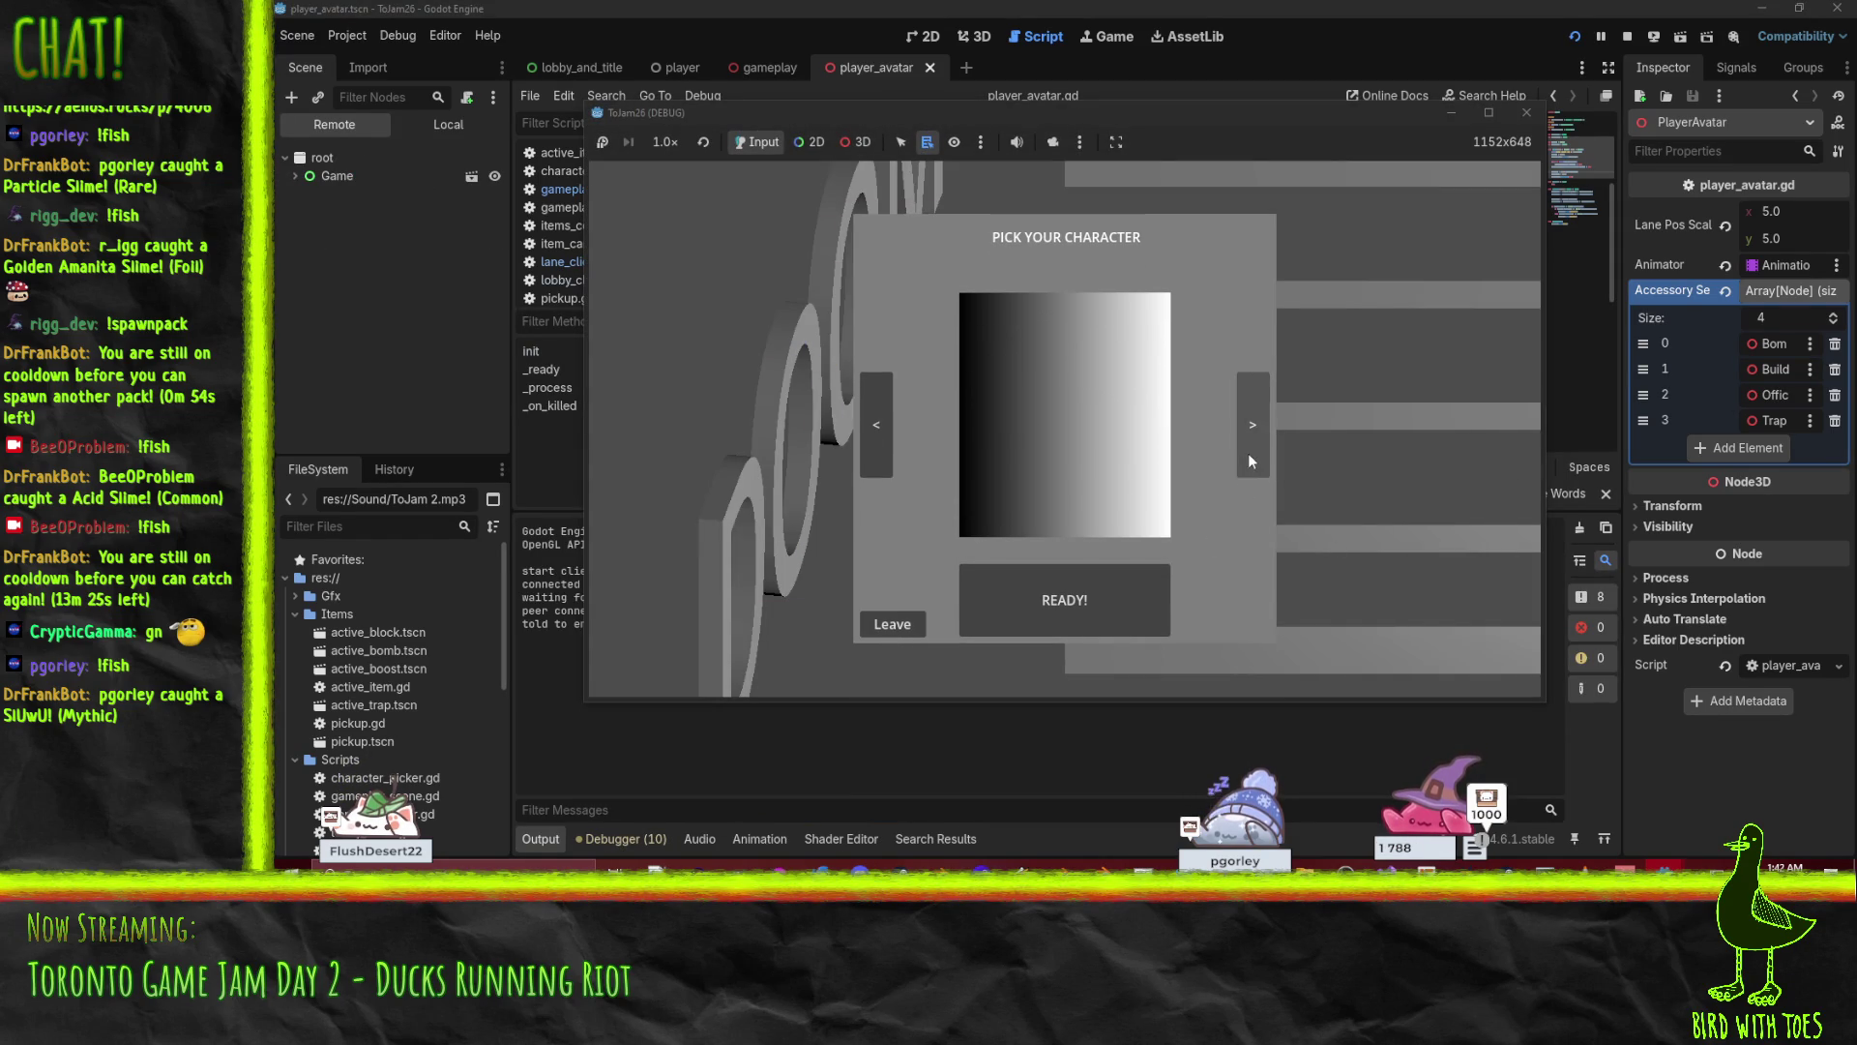
{"action": "left_click", "coordinate": [1248, 453]}
{"action": "left_click", "coordinate": [1099, 592]}
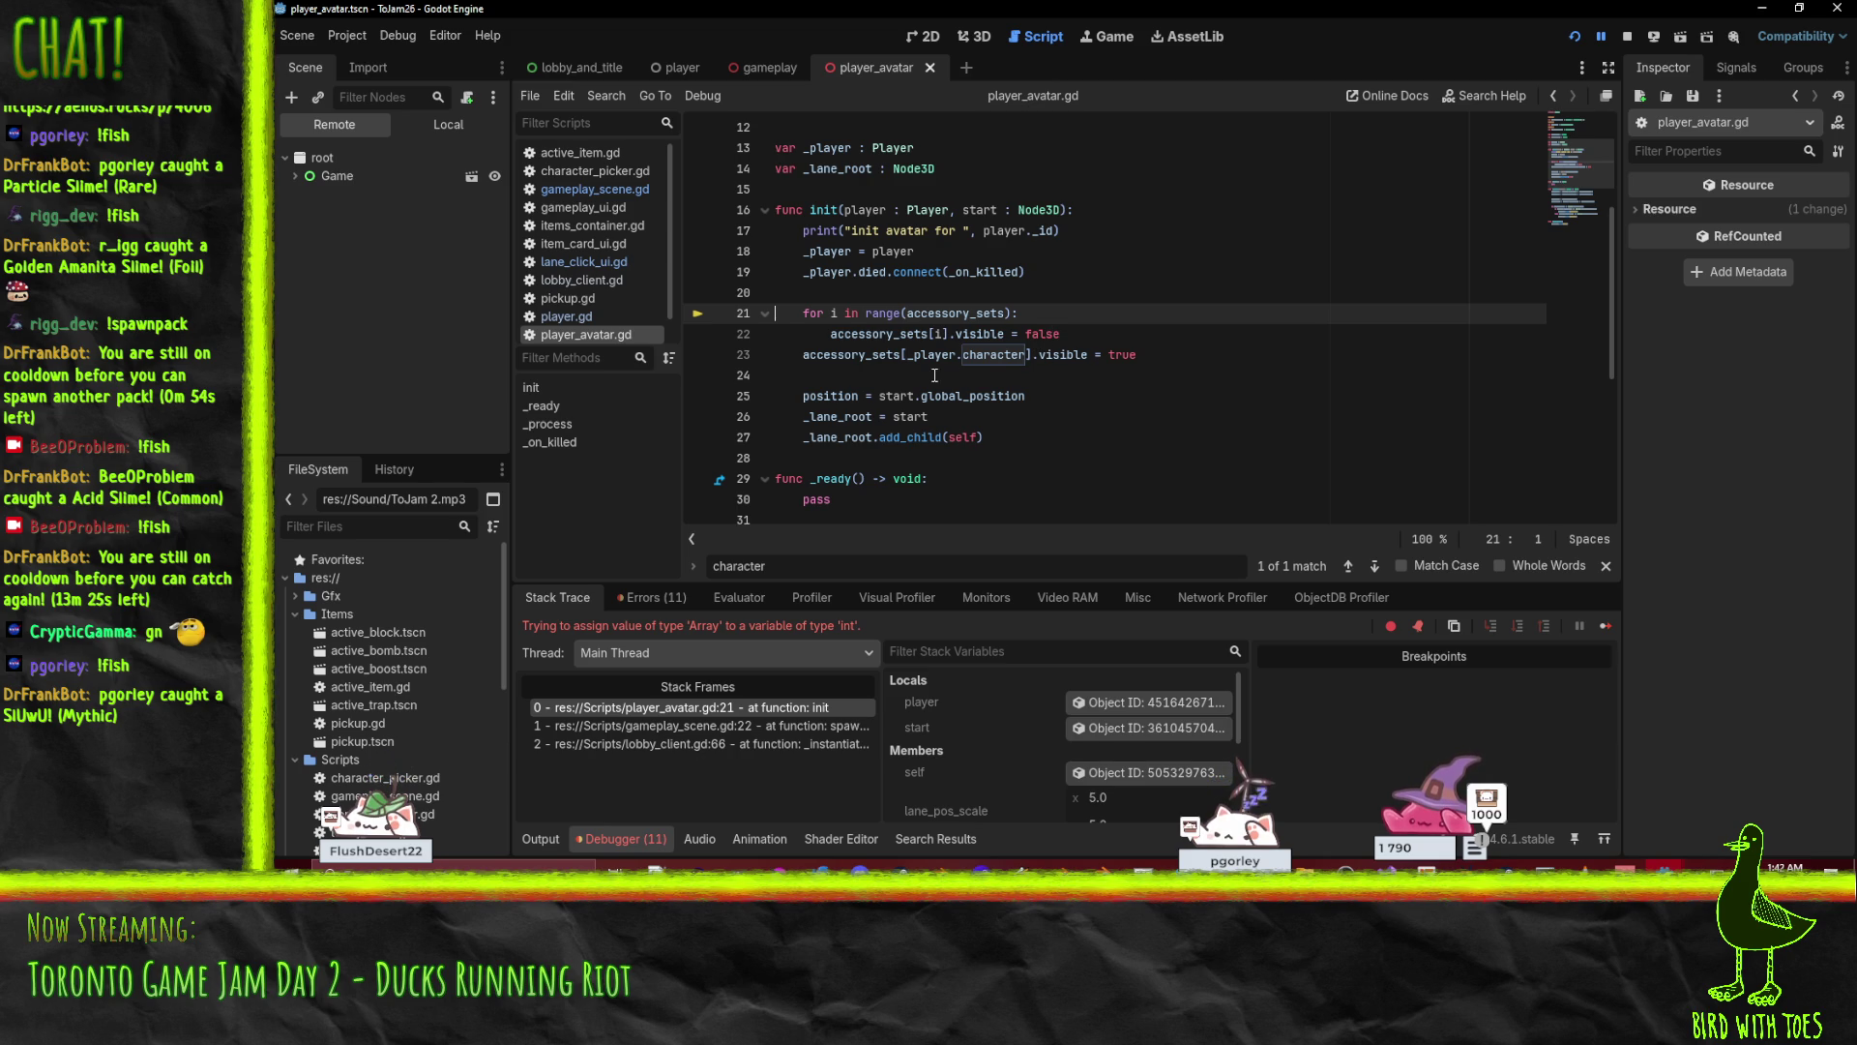
Change line 21 to range(len(accessory_sets)), save the script and rerun the game.
{"action": "left_click", "coordinate": [909, 312]}
{"action": "type", "text": "len("}
{"action": "key", "text": "ctrl+Right"}
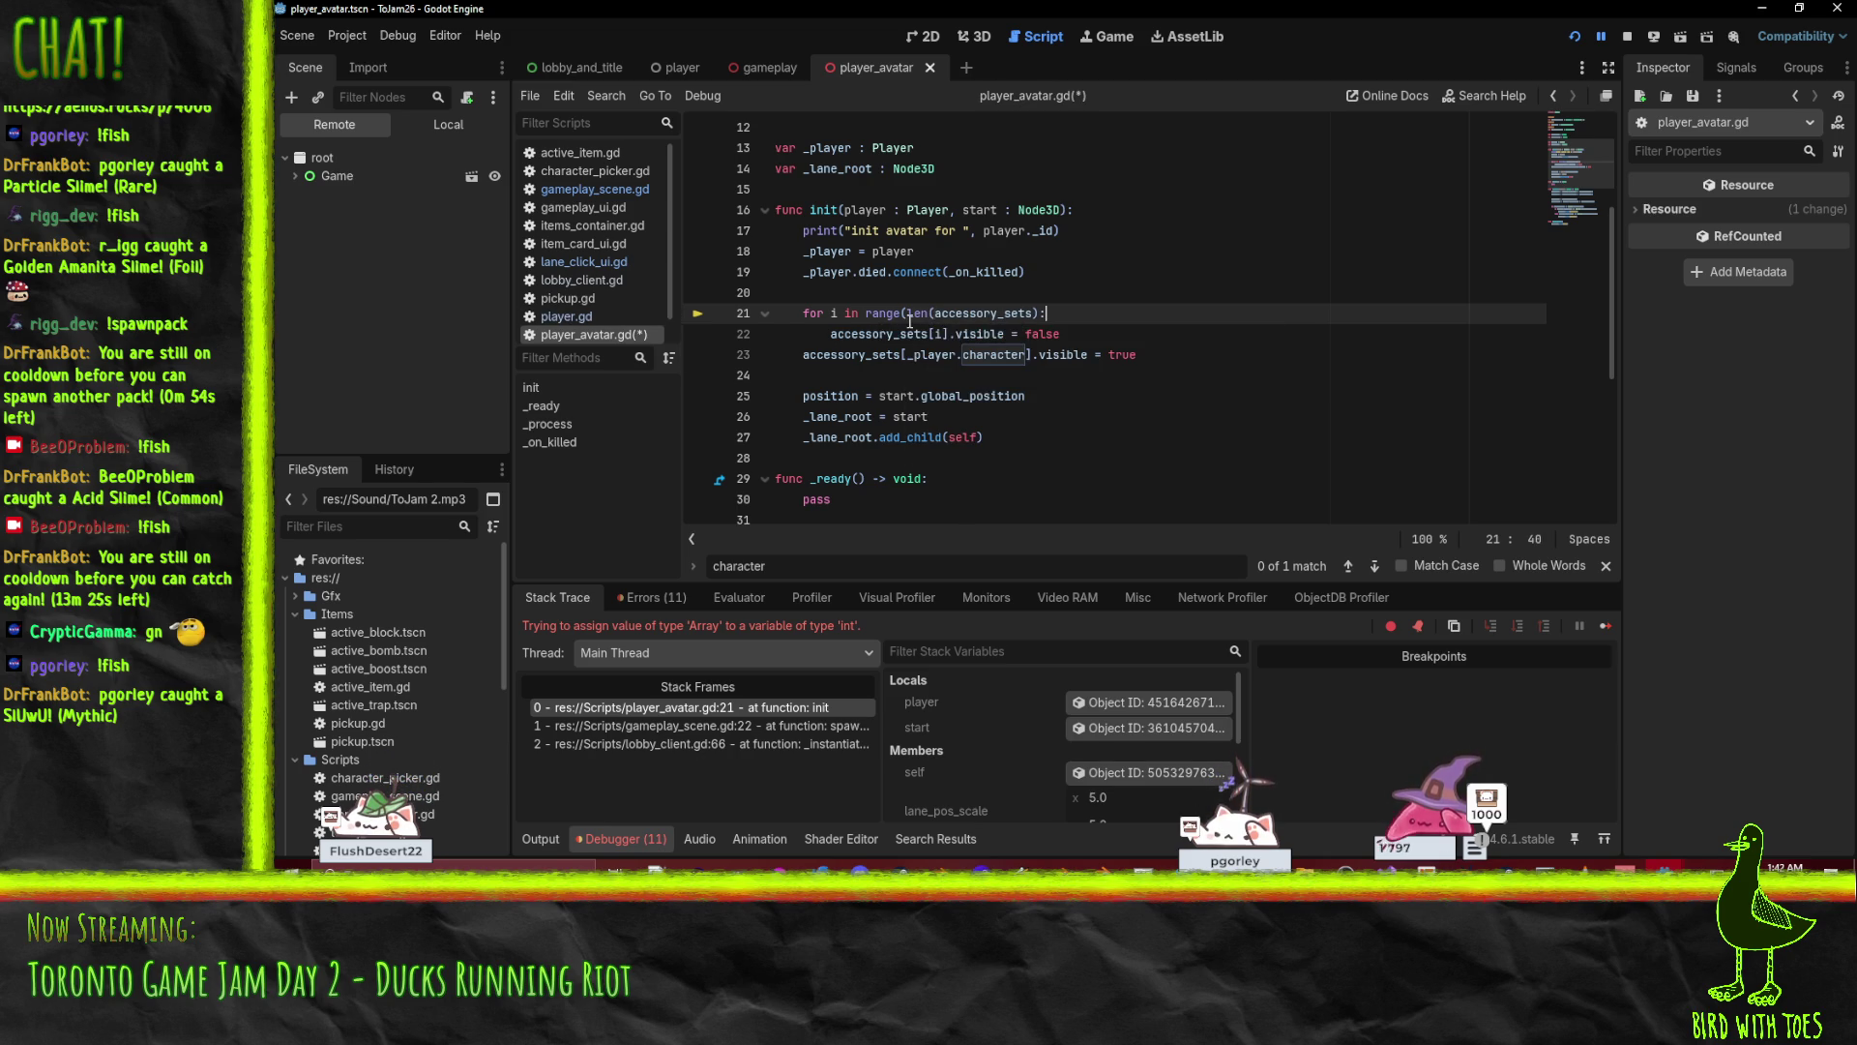
{"action": "type", "text": ")"}
{"action": "key", "text": "ctrl+s"}
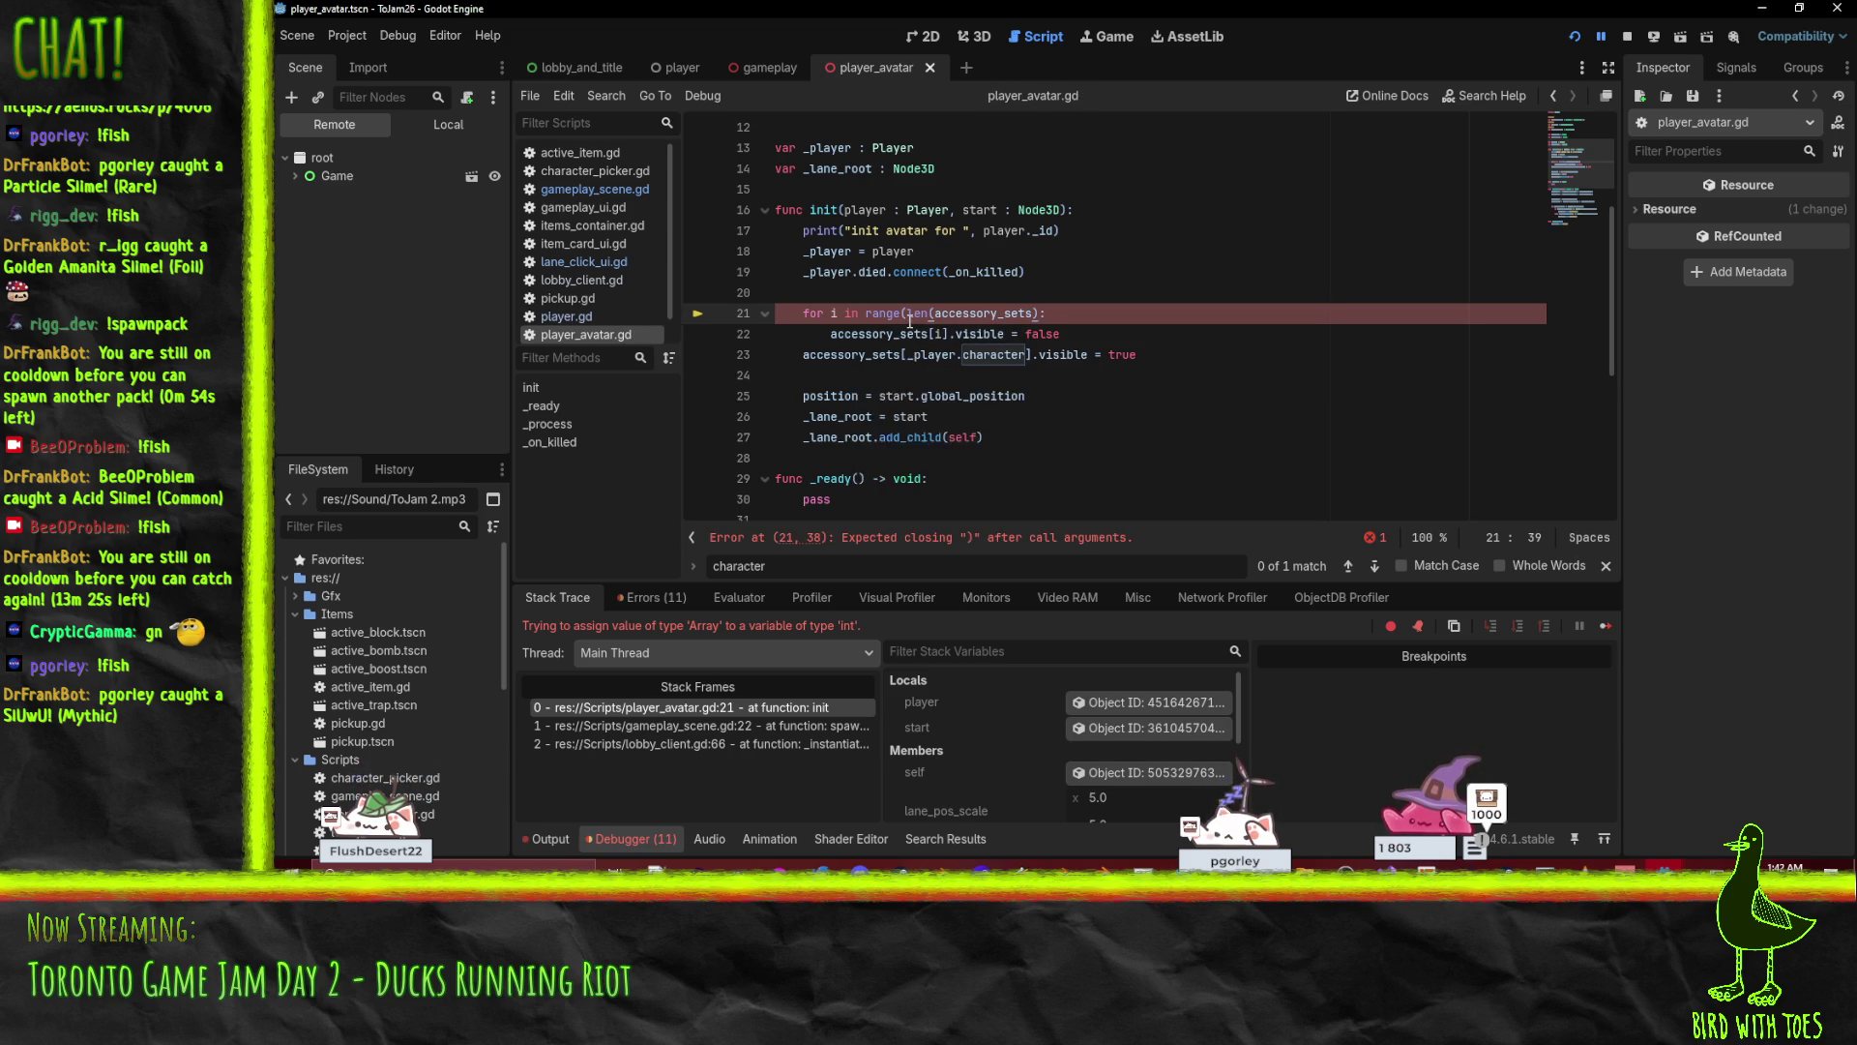
{"action": "left_click", "coordinate": [1571, 39]}
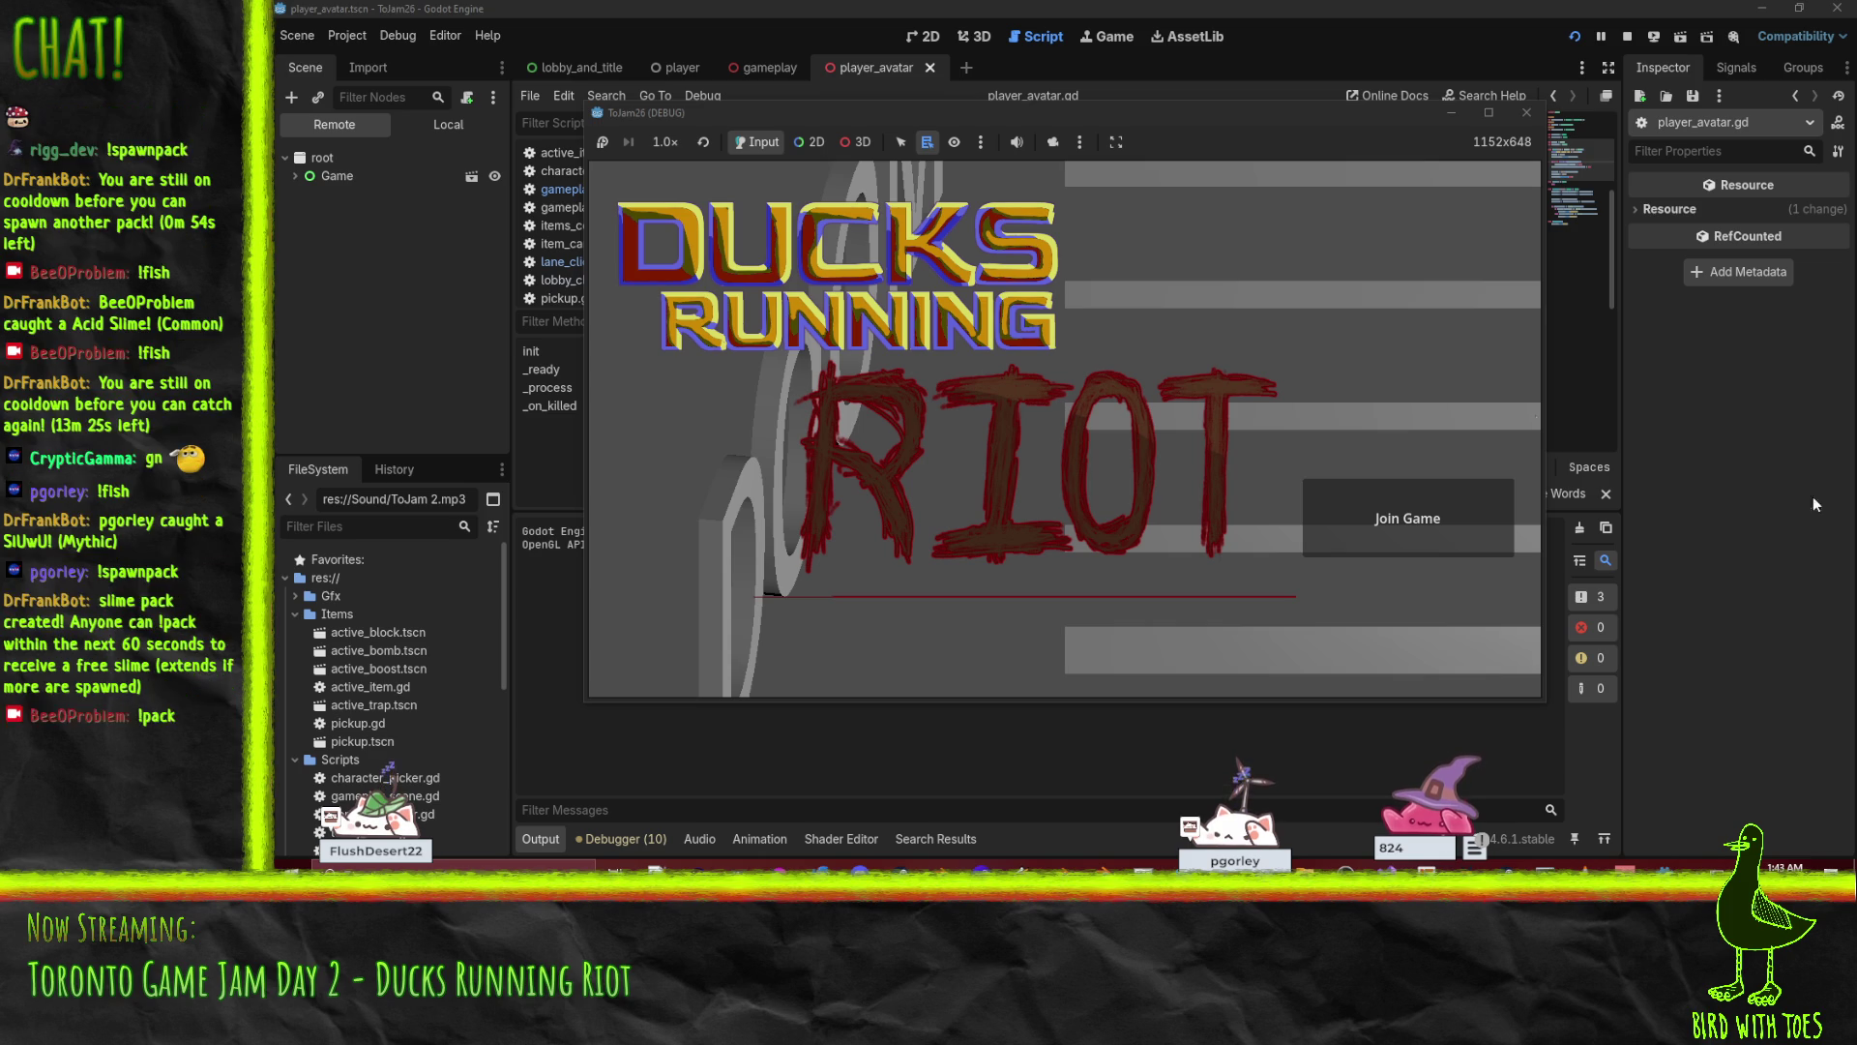
Join with the next character, ready up, place an item in a lane, then stop the game.
{"action": "left_click", "coordinate": [1406, 523]}
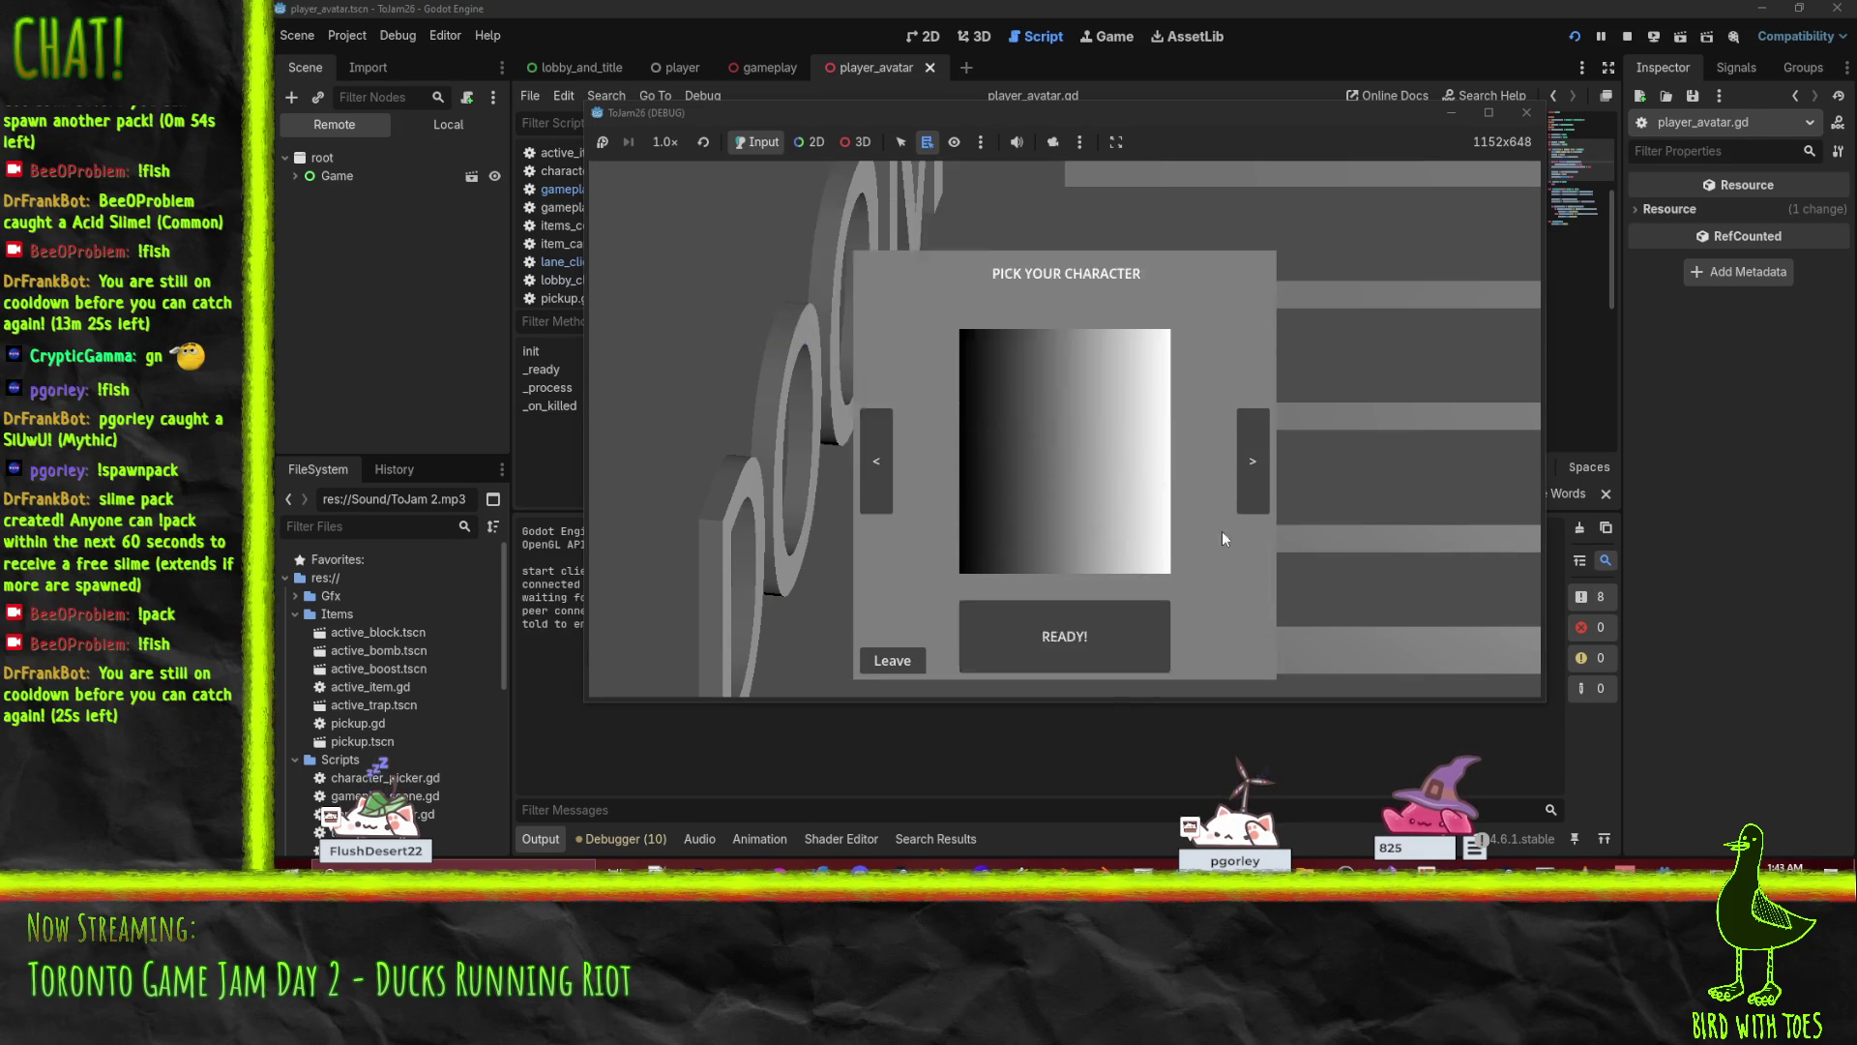
{"action": "left_click", "coordinate": [1262, 452]}
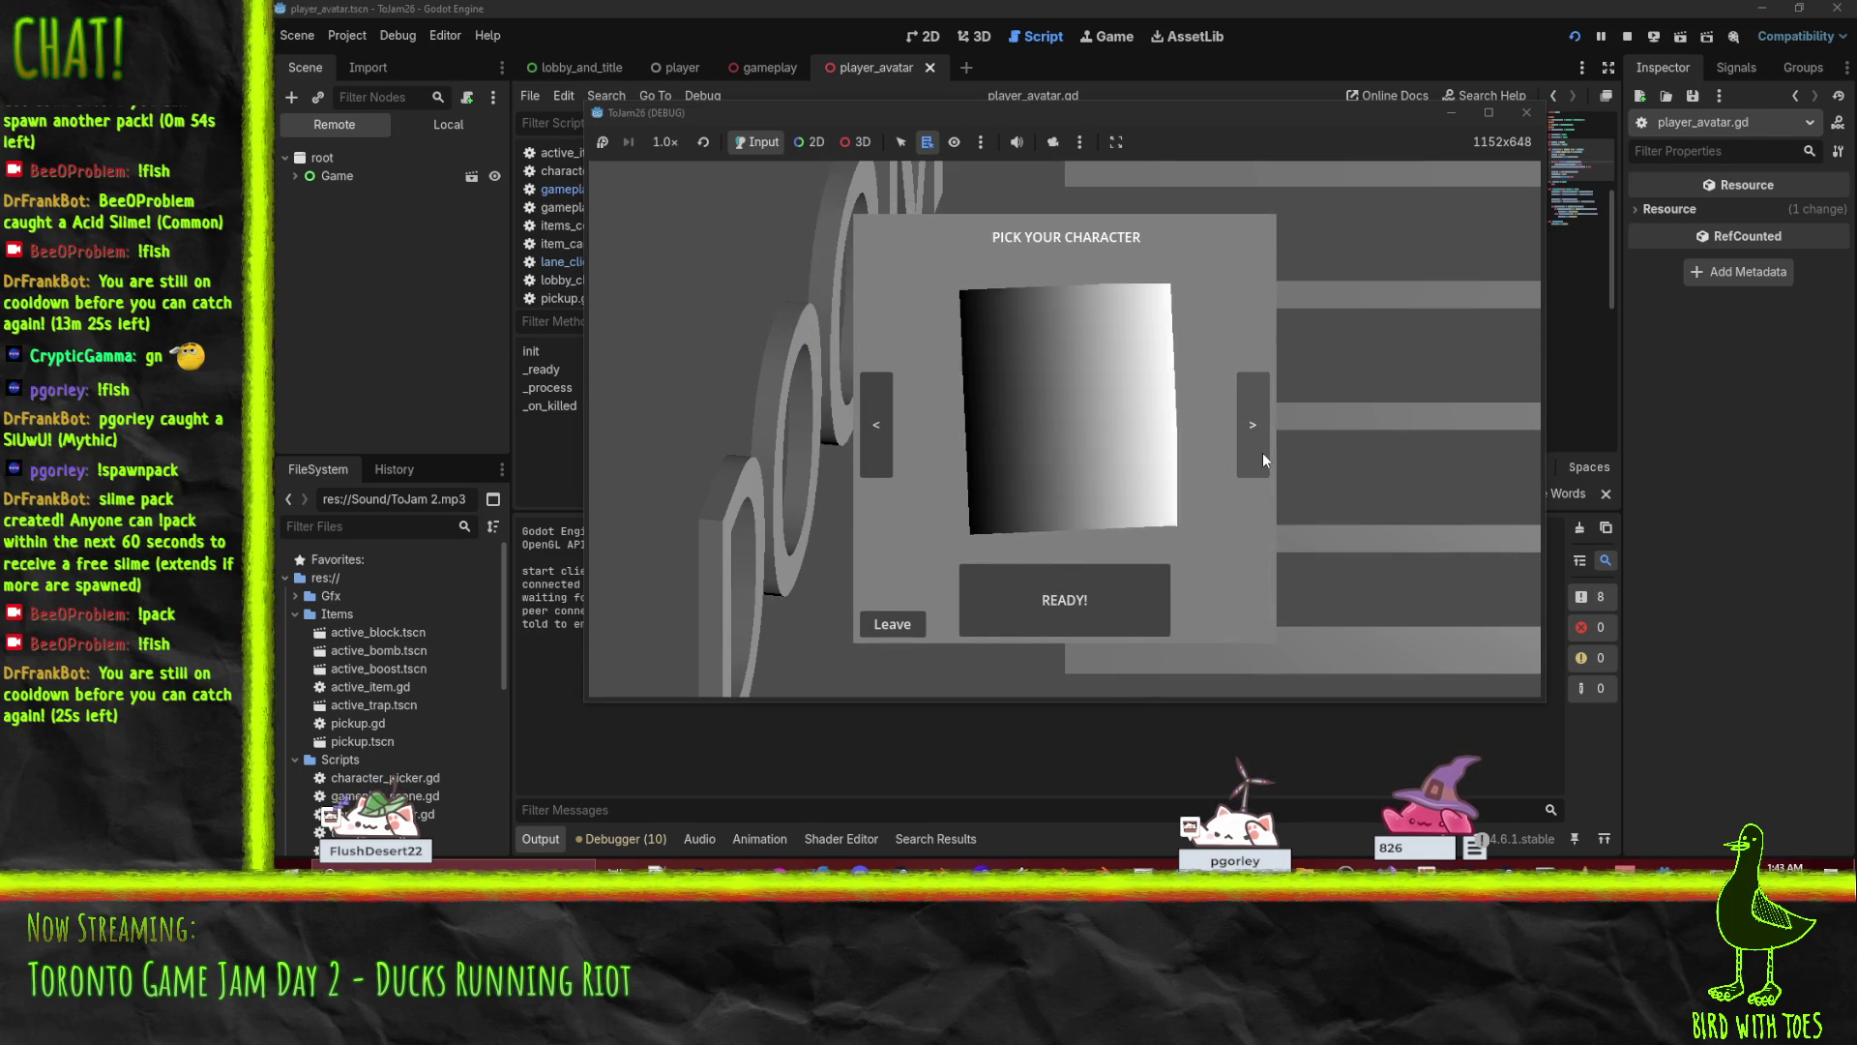
{"action": "left_click", "coordinate": [1068, 600]}
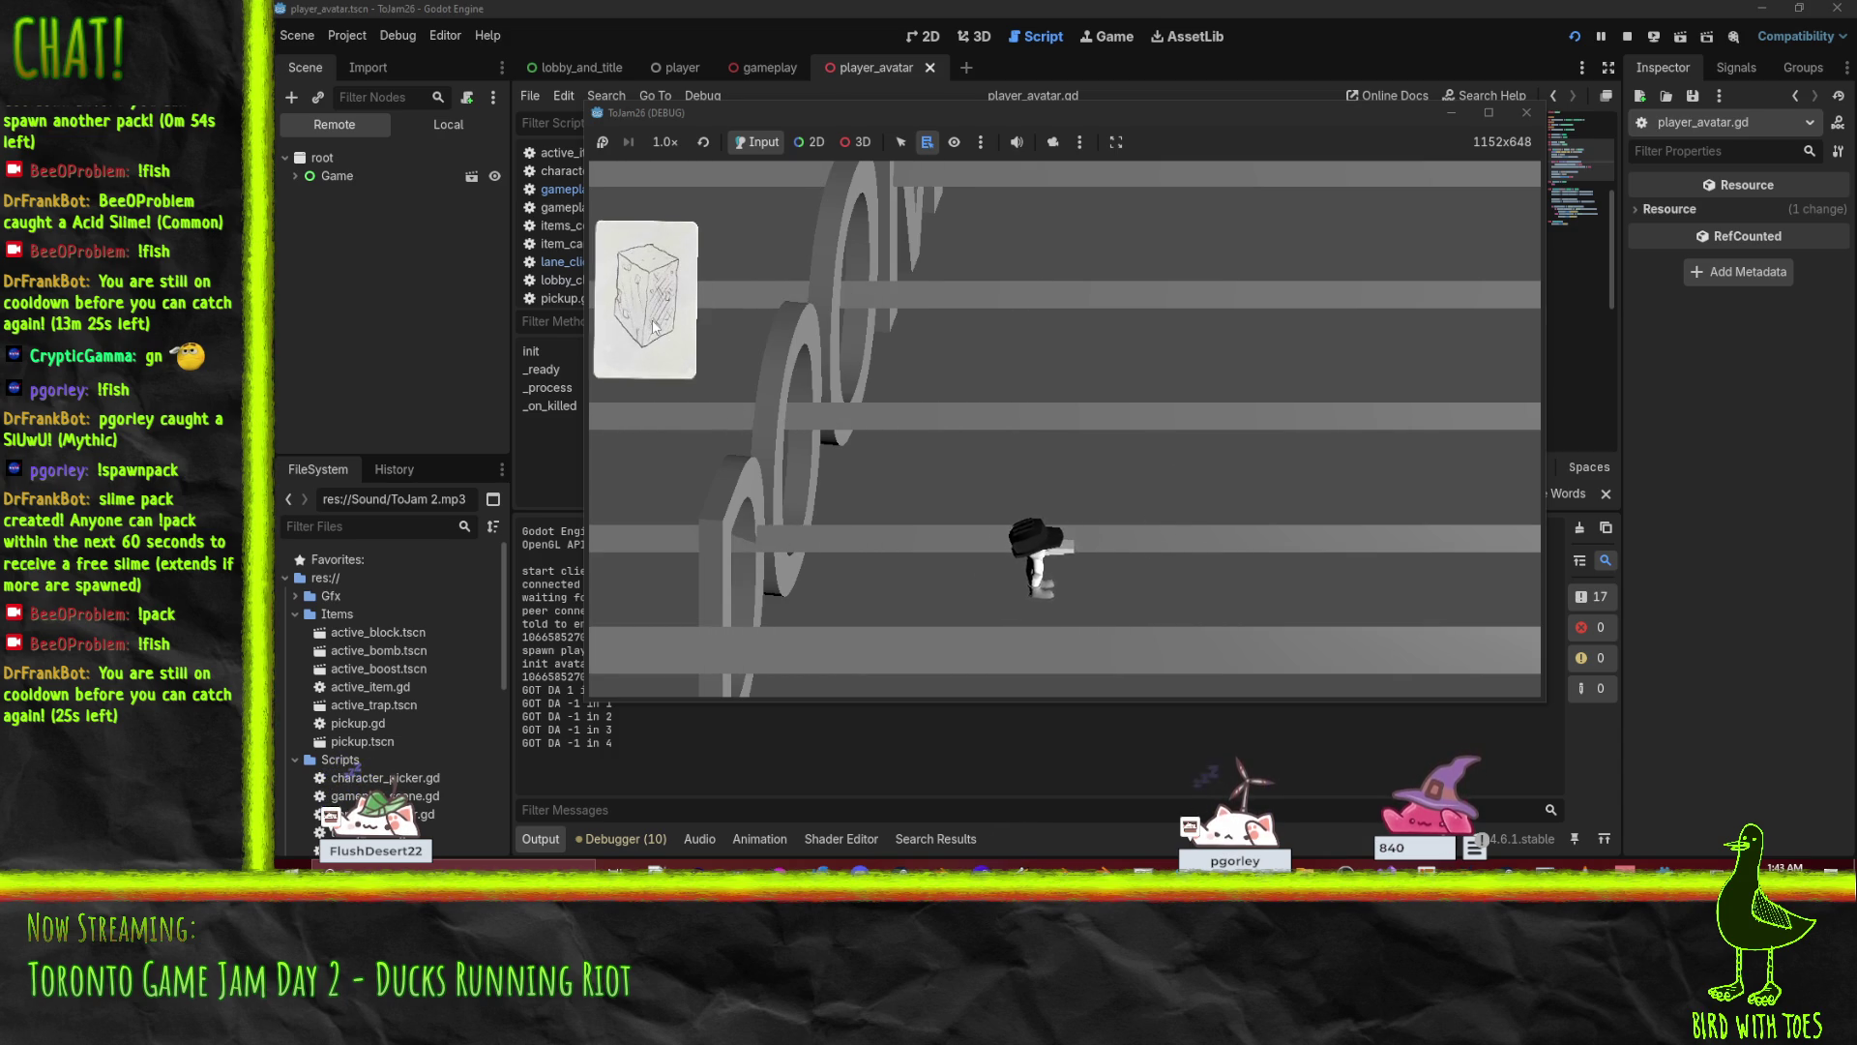
{"action": "left_click", "coordinate": [1332, 648]}
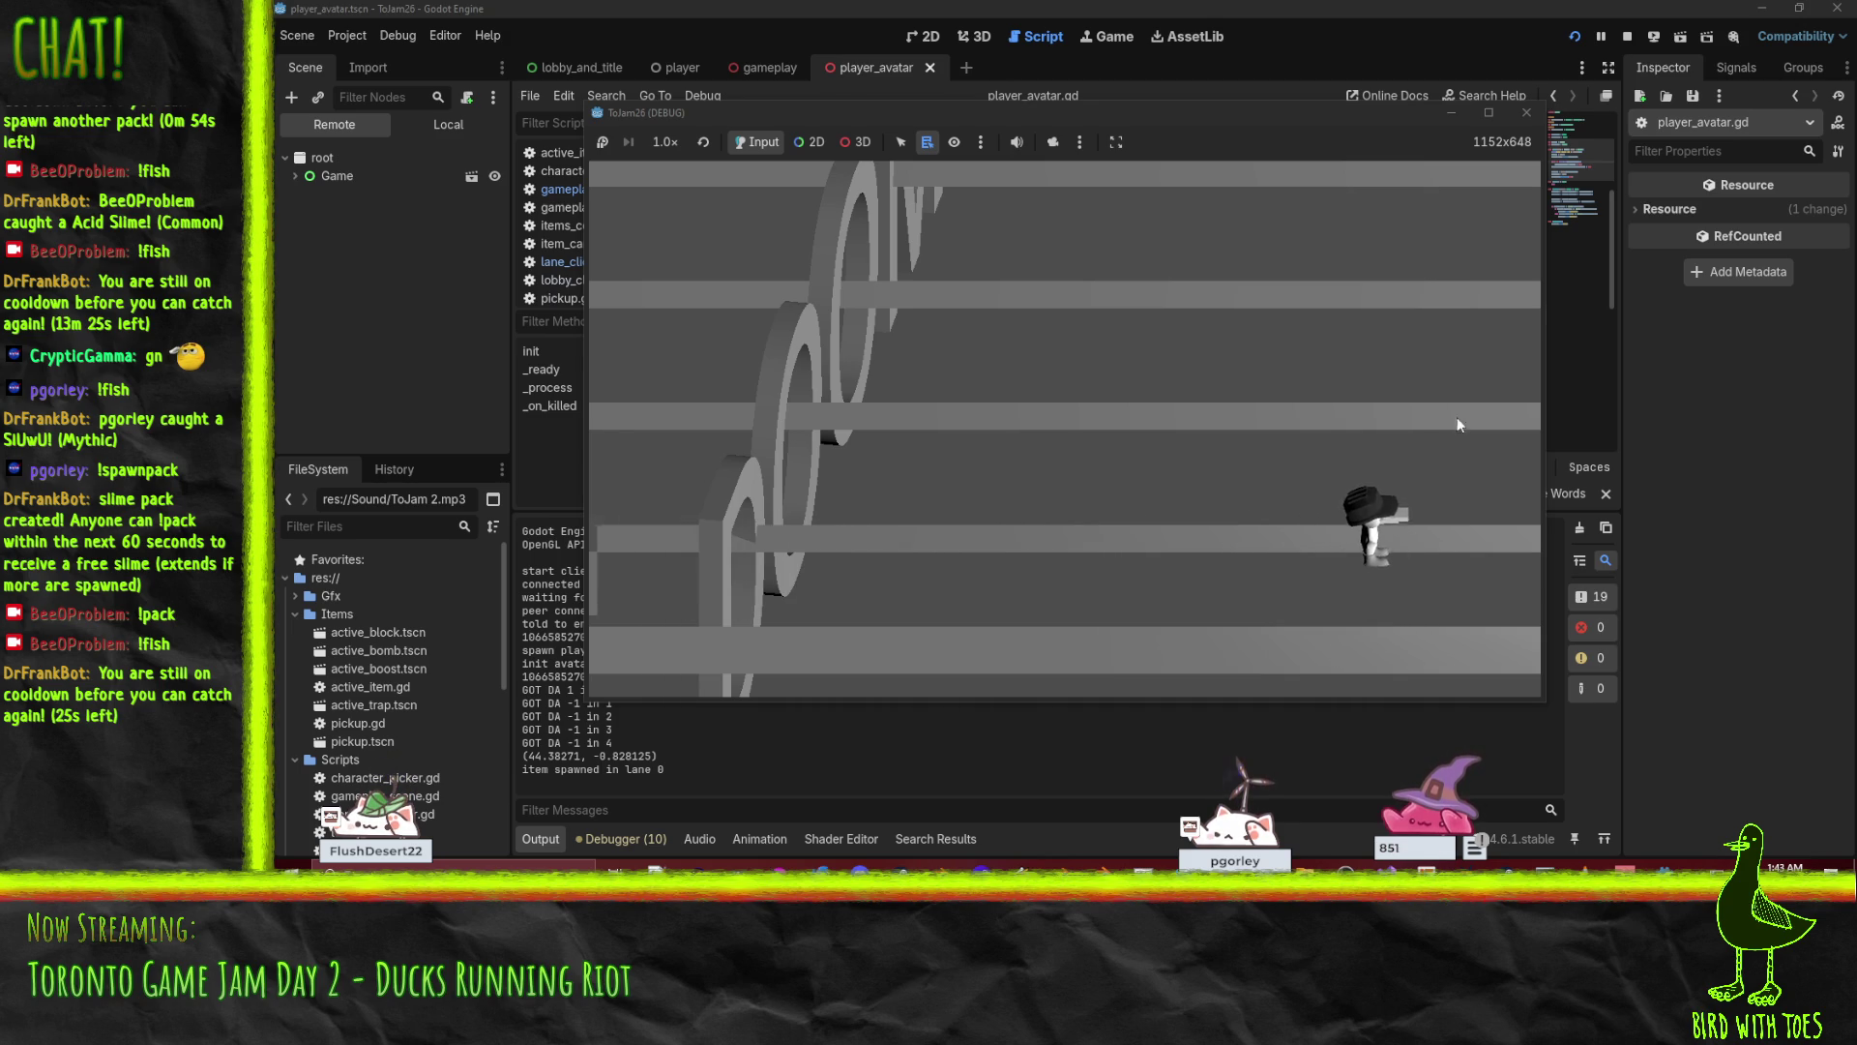
{"action": "left_click", "coordinate": [1627, 36]}
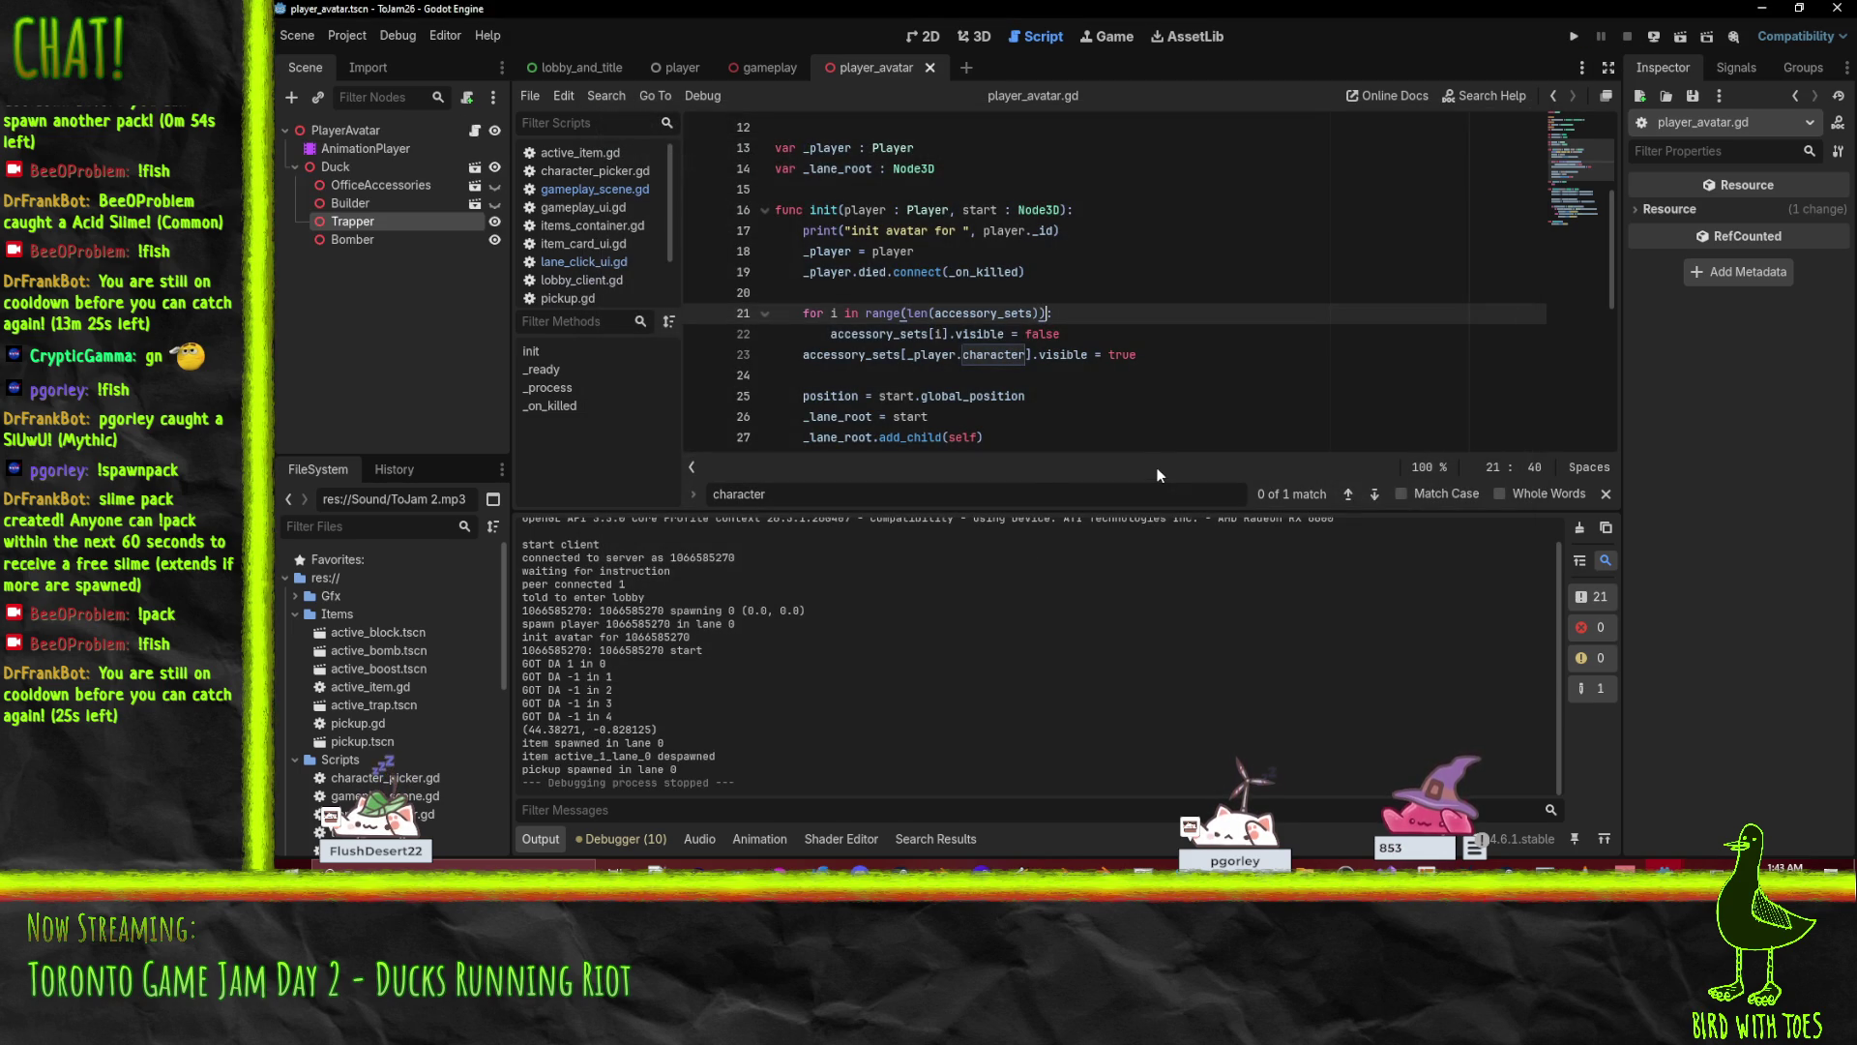
Playtest again by joining, readying up and dropping bombs into two lanes, then stop the game.
{"action": "left_click", "coordinate": [1574, 36]}
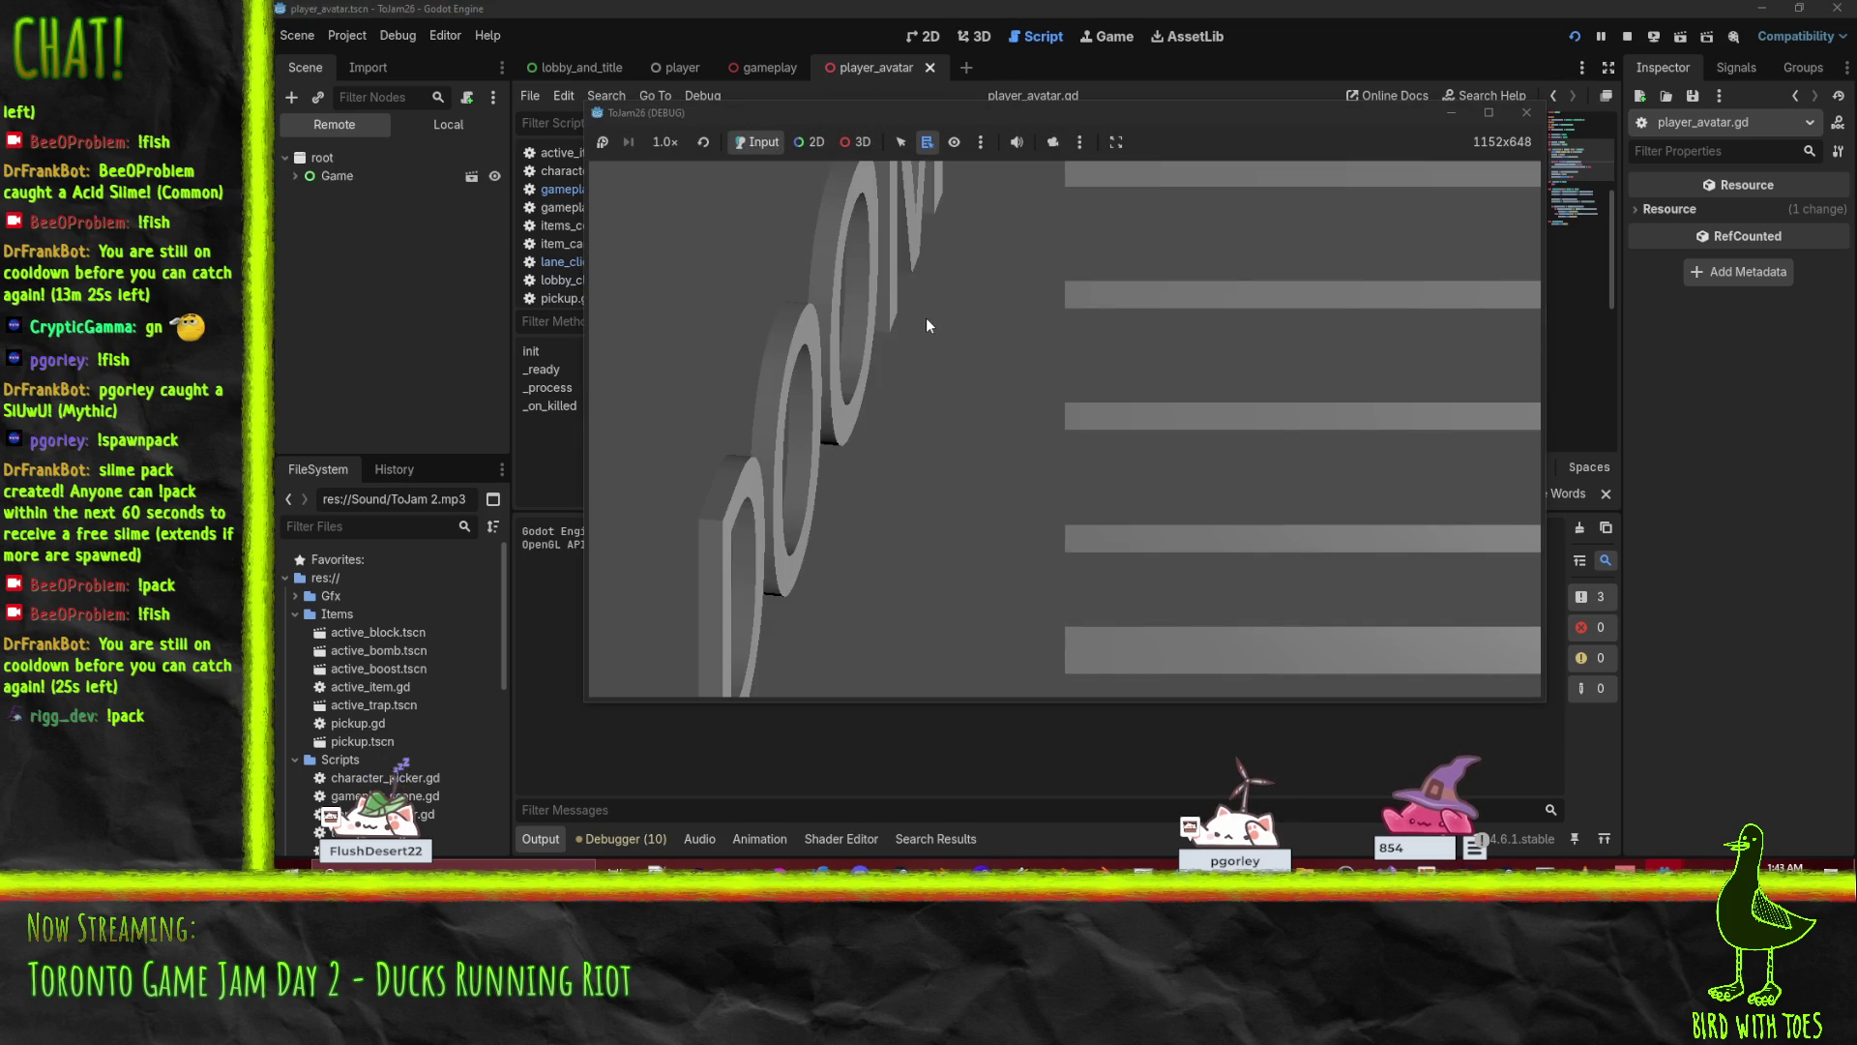
{"action": "left_click", "coordinate": [1406, 523]}
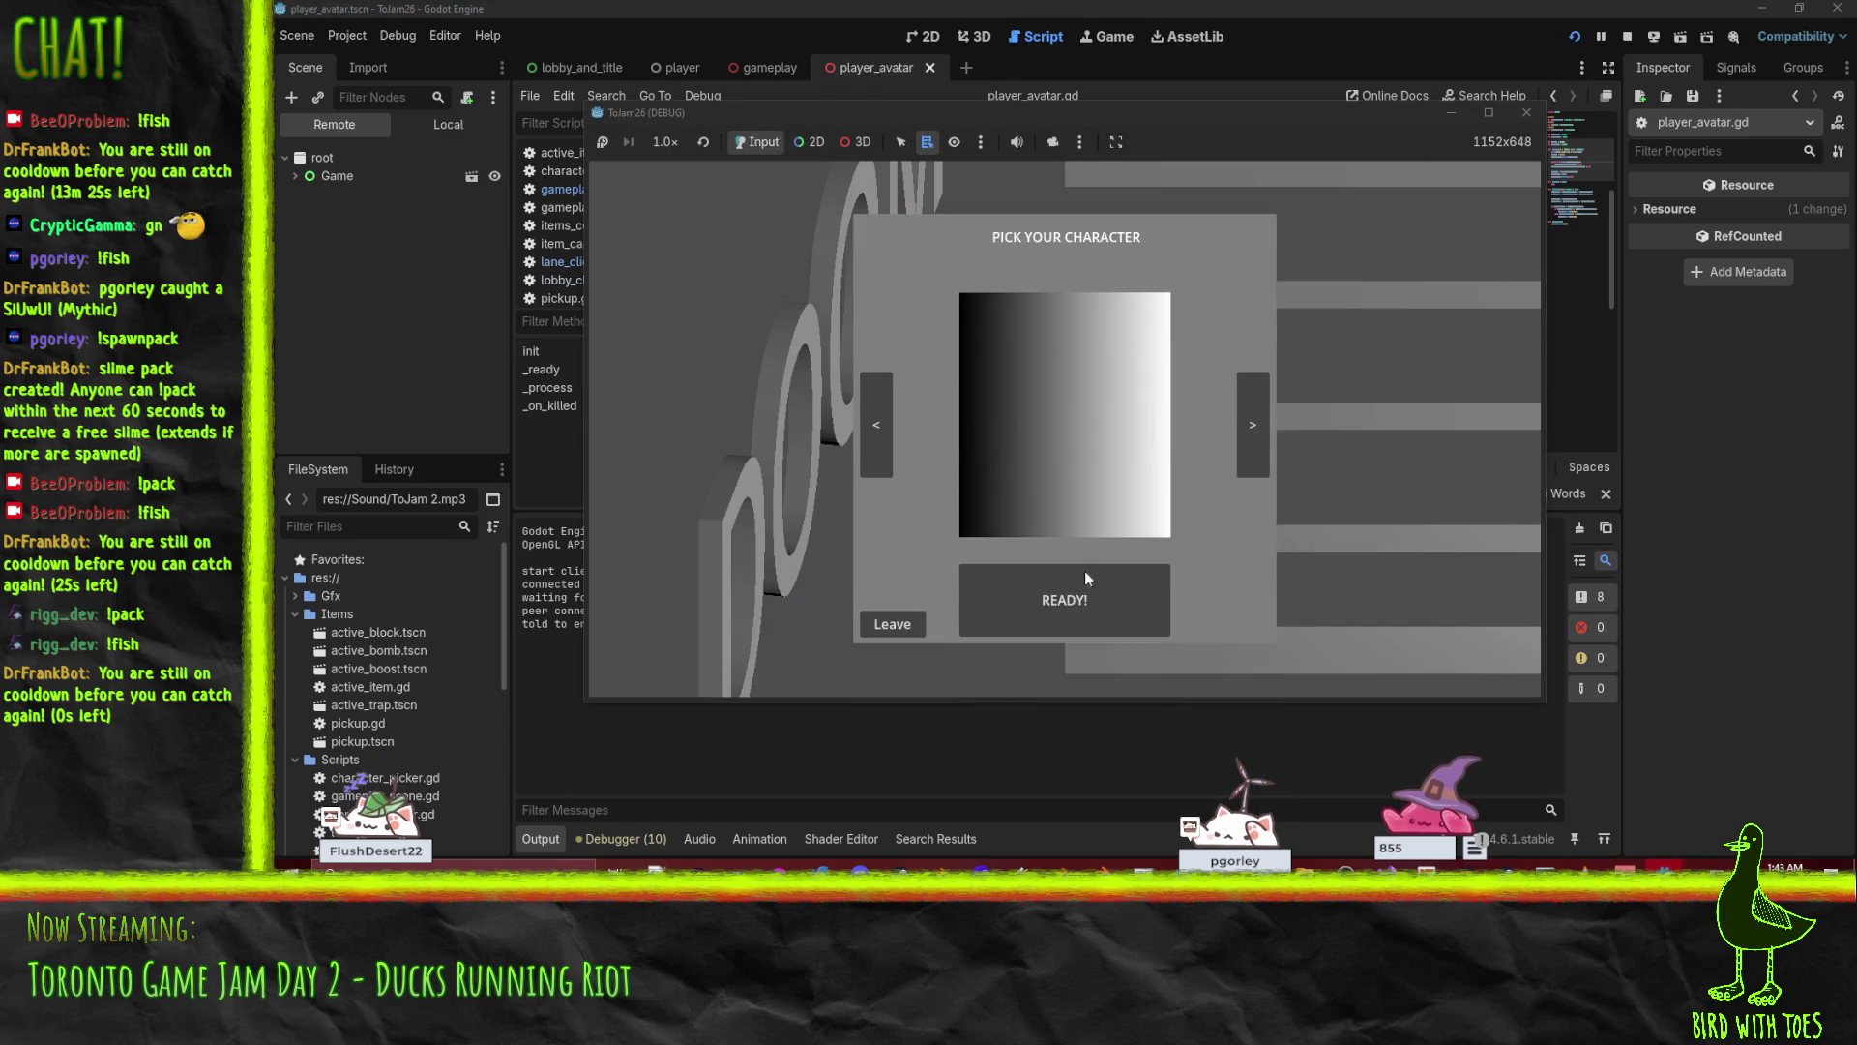
{"action": "left_click", "coordinate": [1049, 582]}
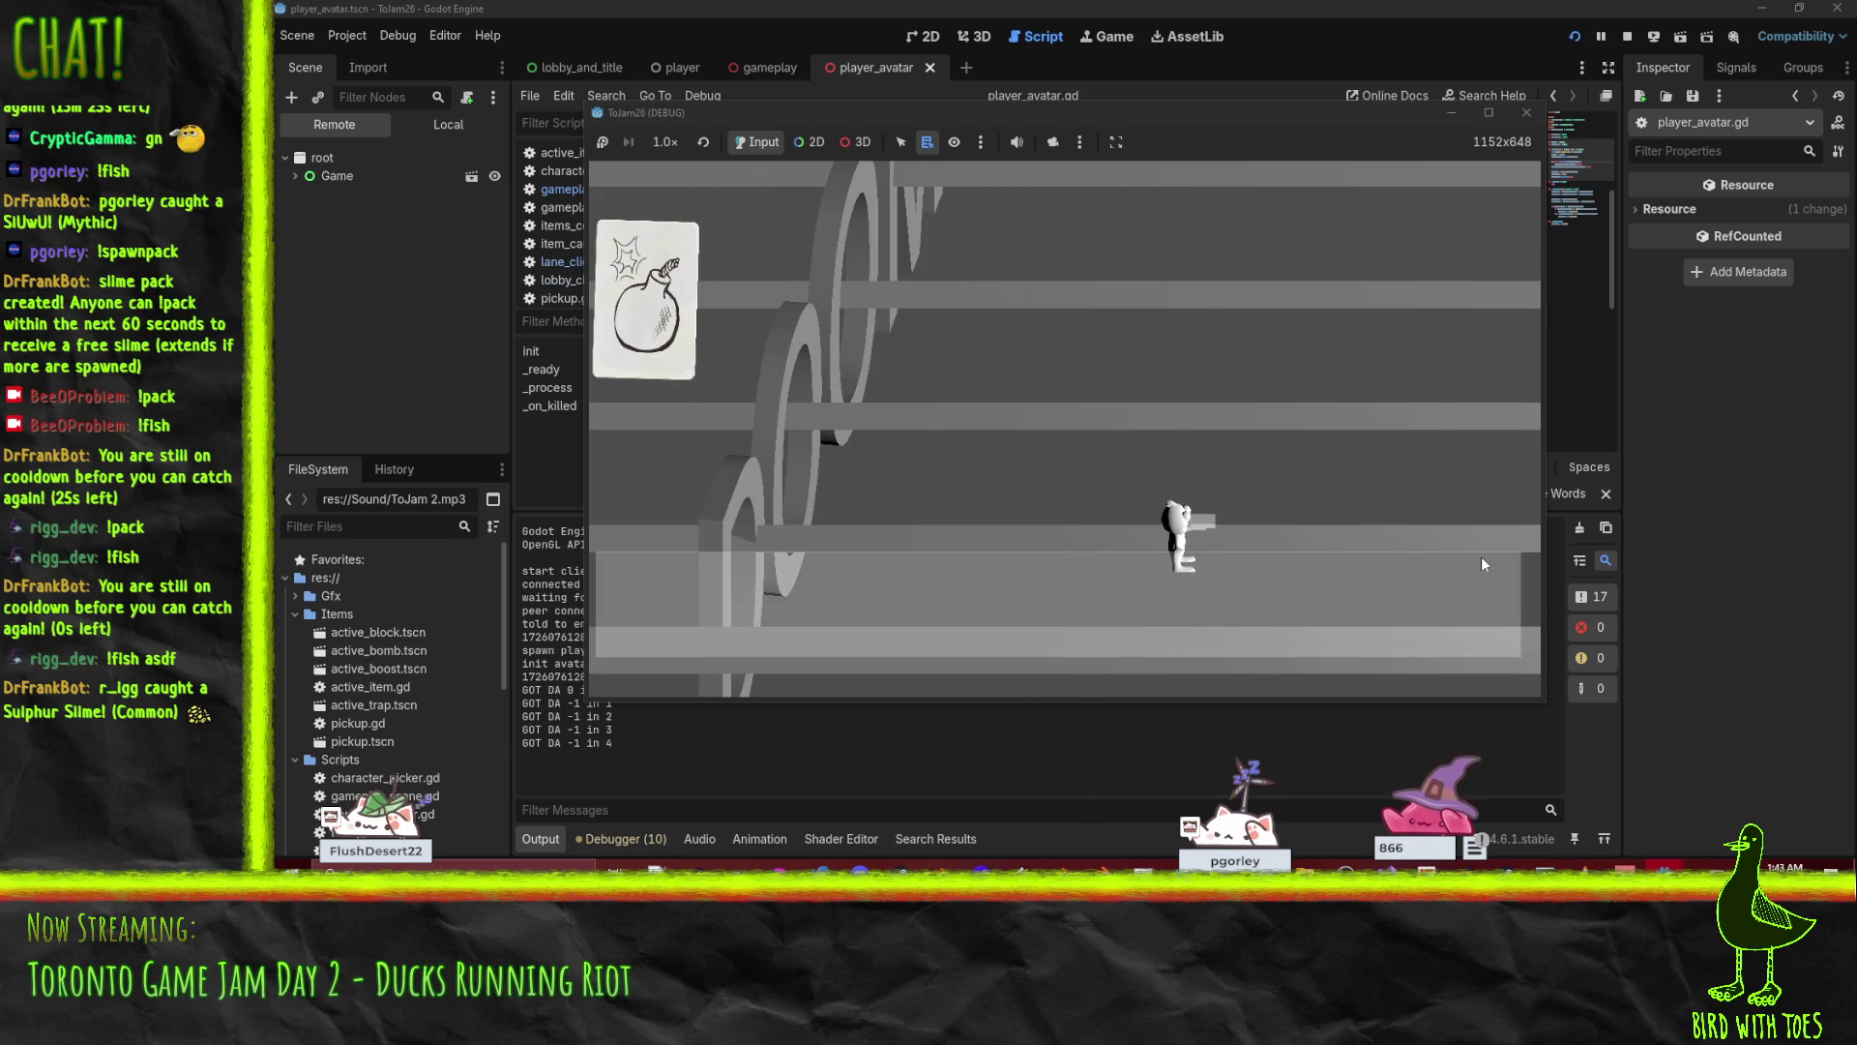
{"action": "left_click", "coordinate": [1482, 555]}
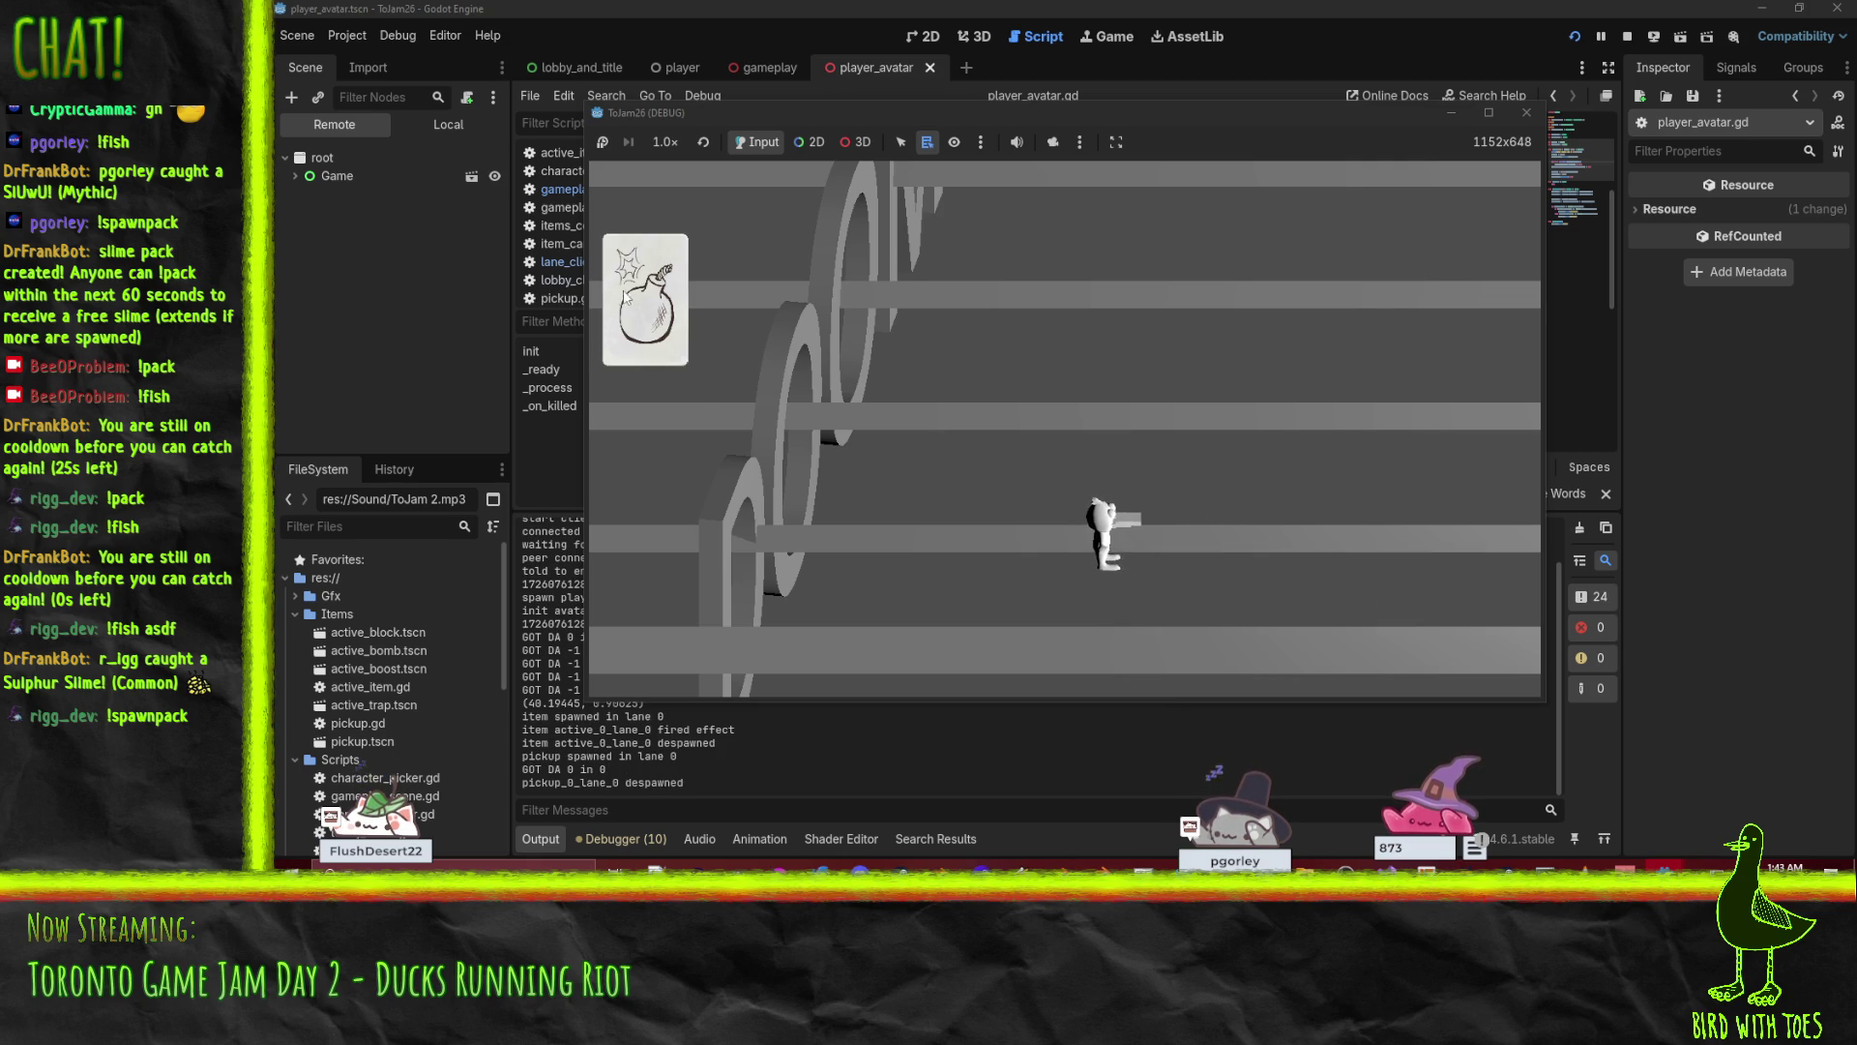
{"action": "left_click", "coordinate": [638, 297]}
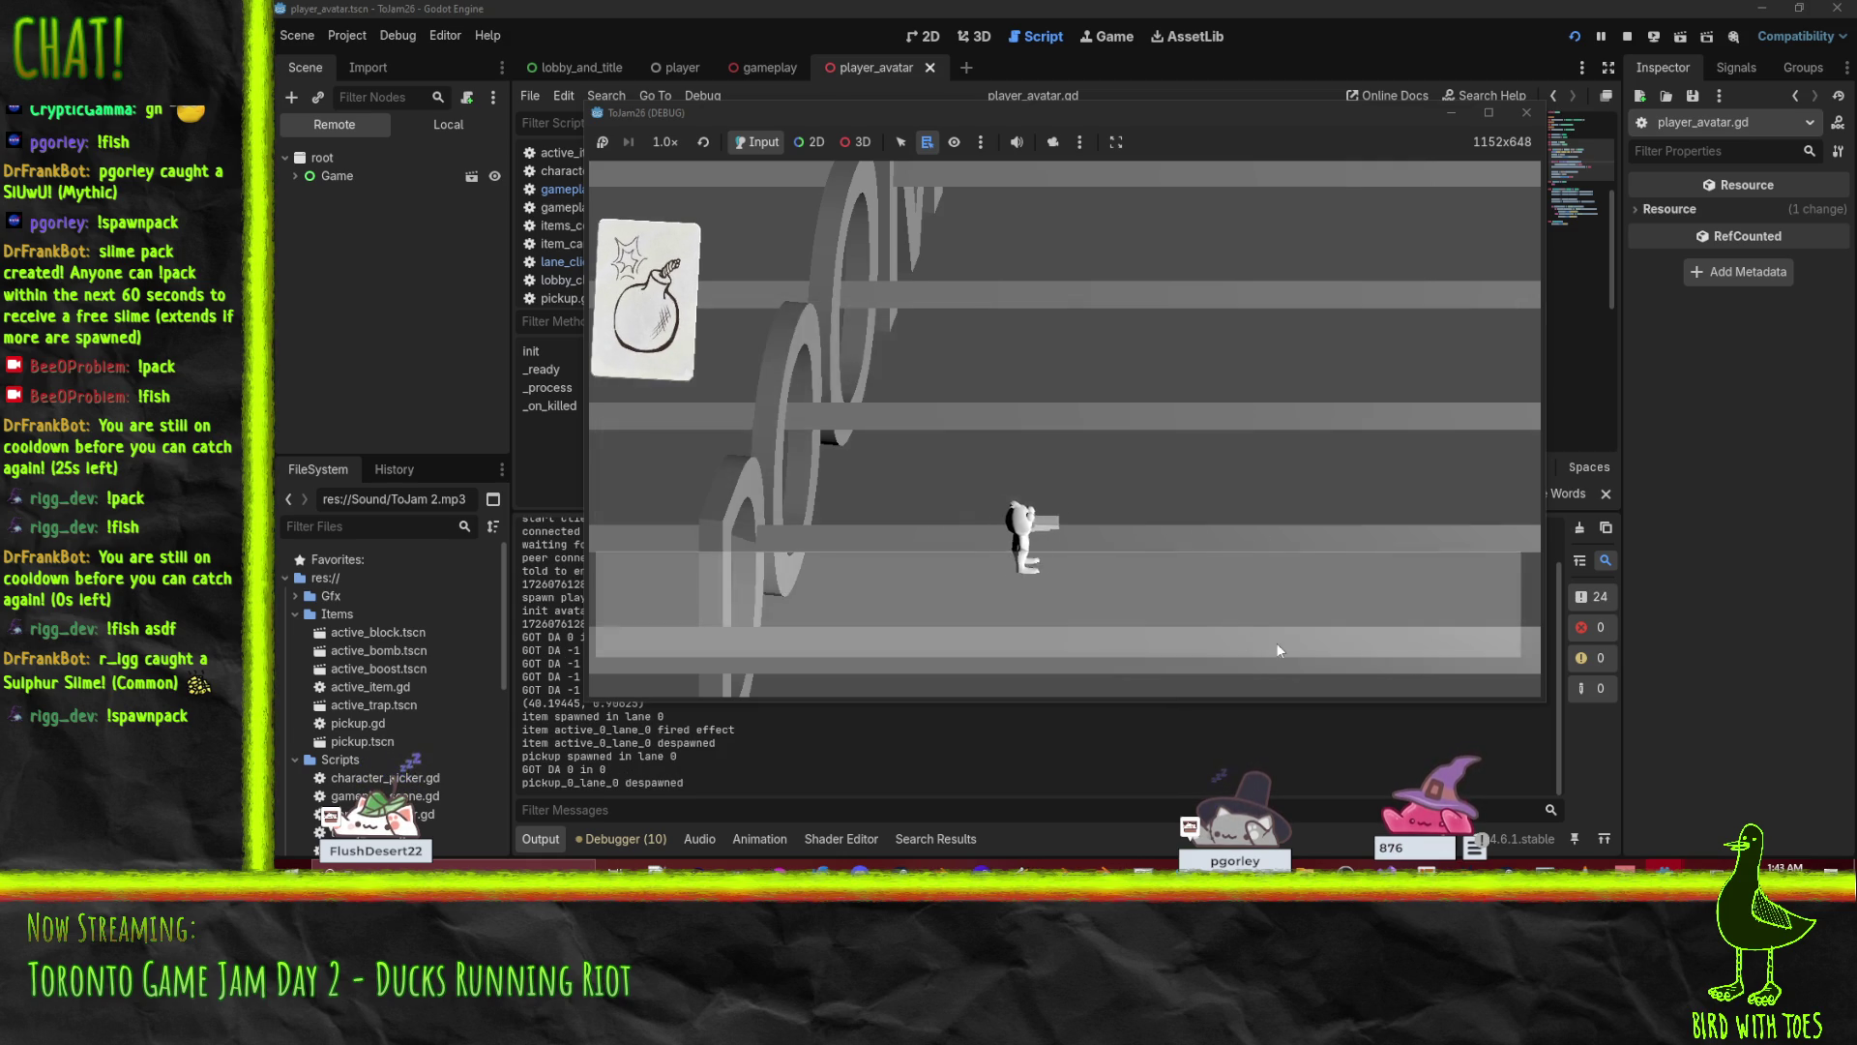
{"action": "left_click", "coordinate": [1490, 652]}
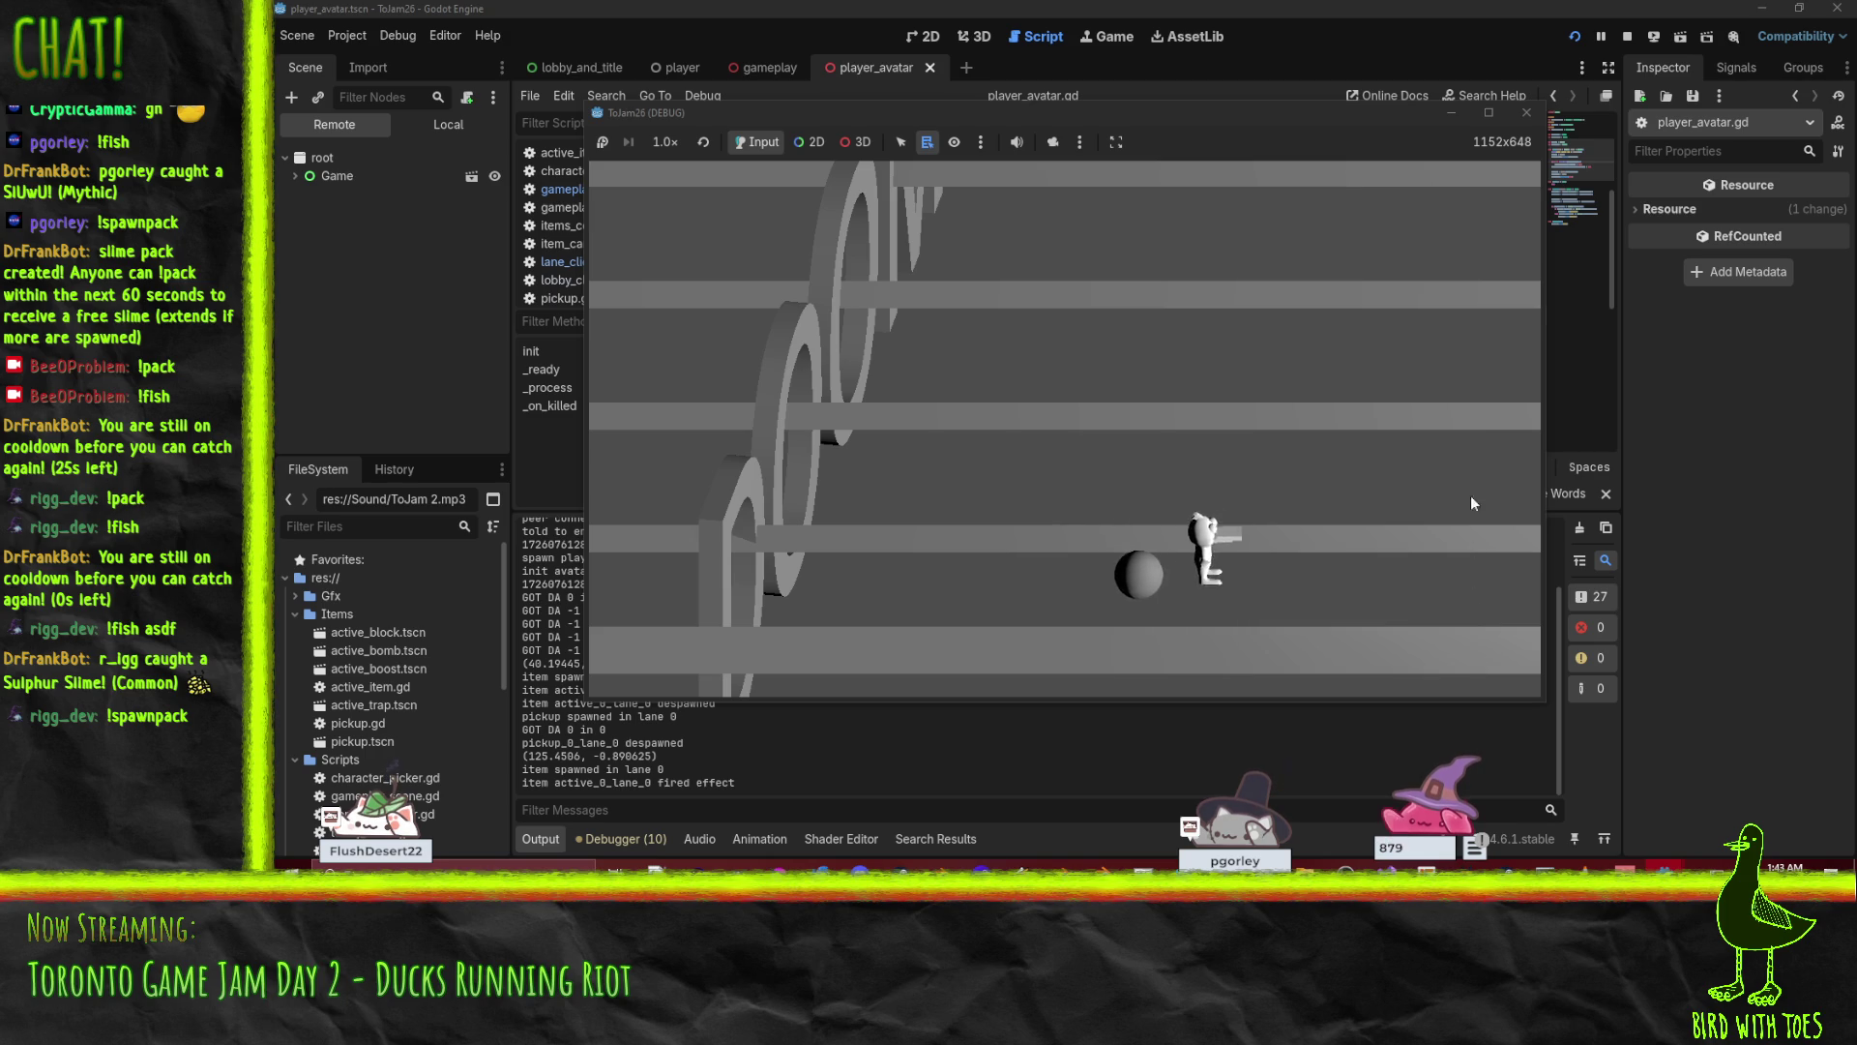
{"action": "left_click", "coordinate": [1628, 36]}
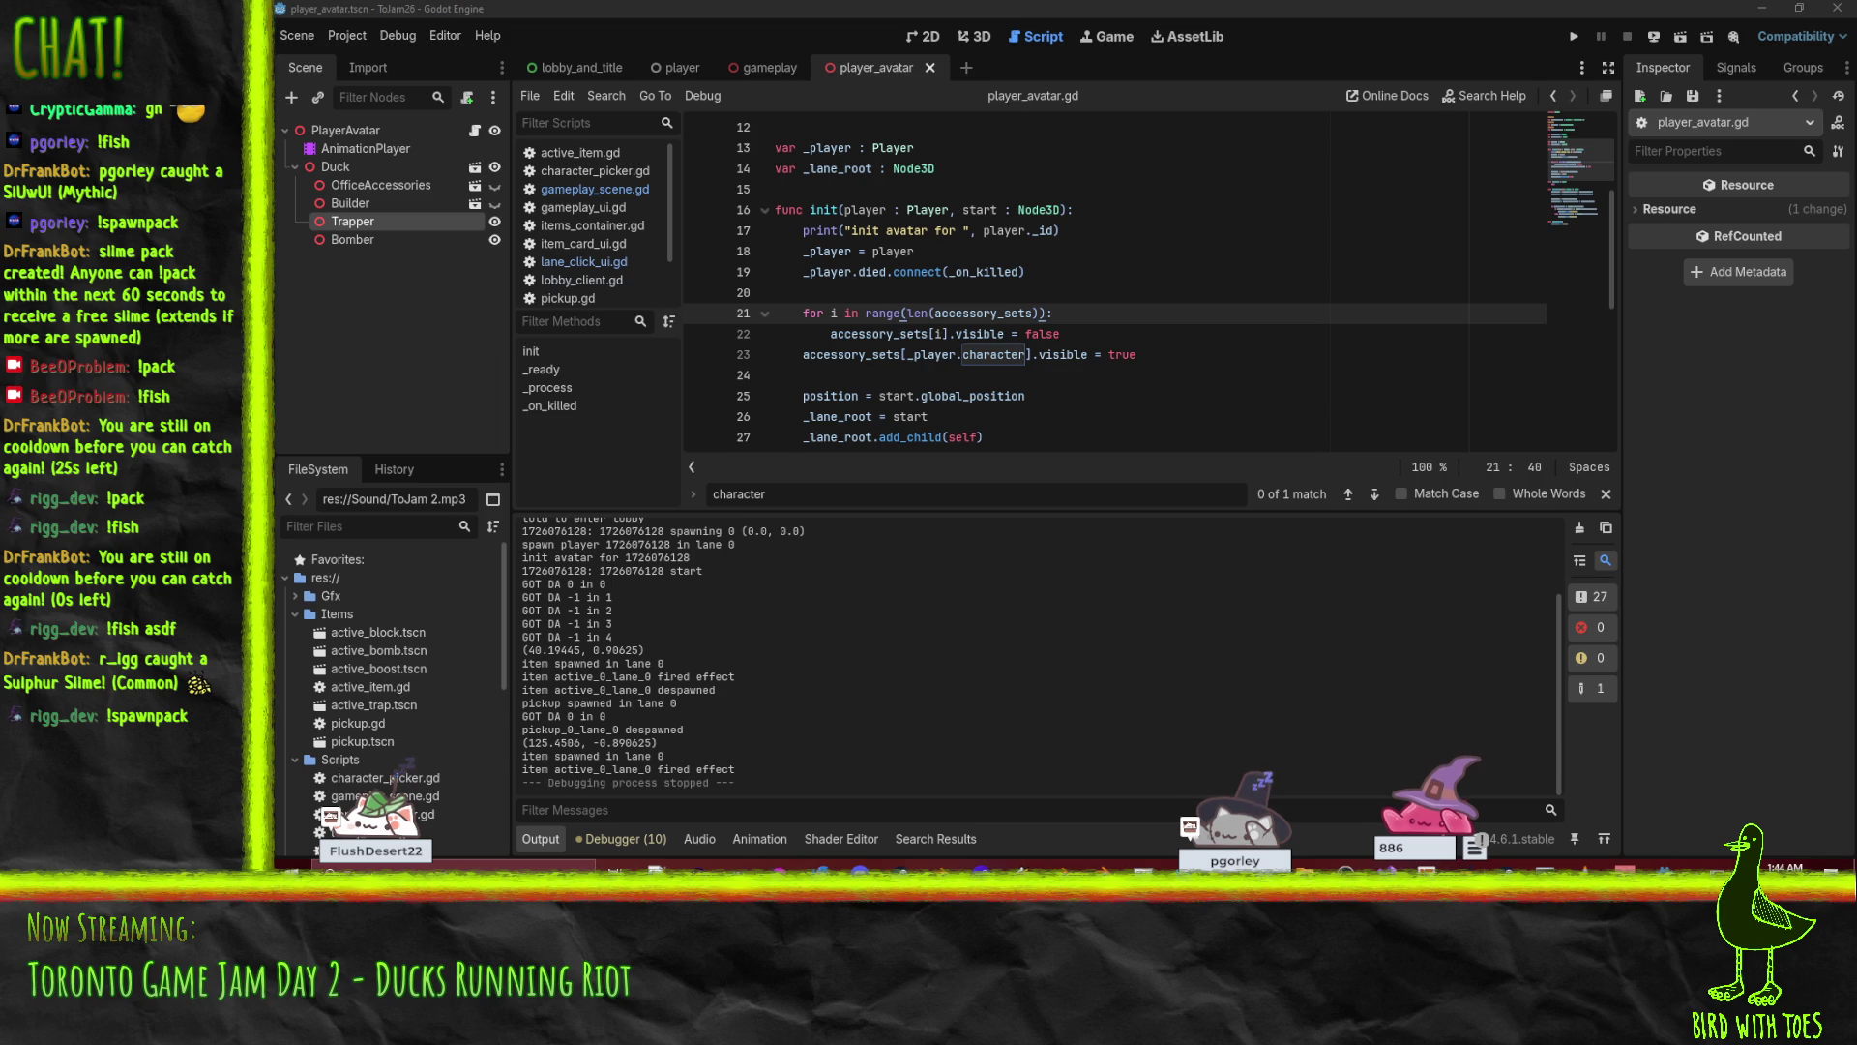
Bring the browser to the front and close both Discord attachment tabs.
{"action": "left_click", "coordinate": [1259, 435]}
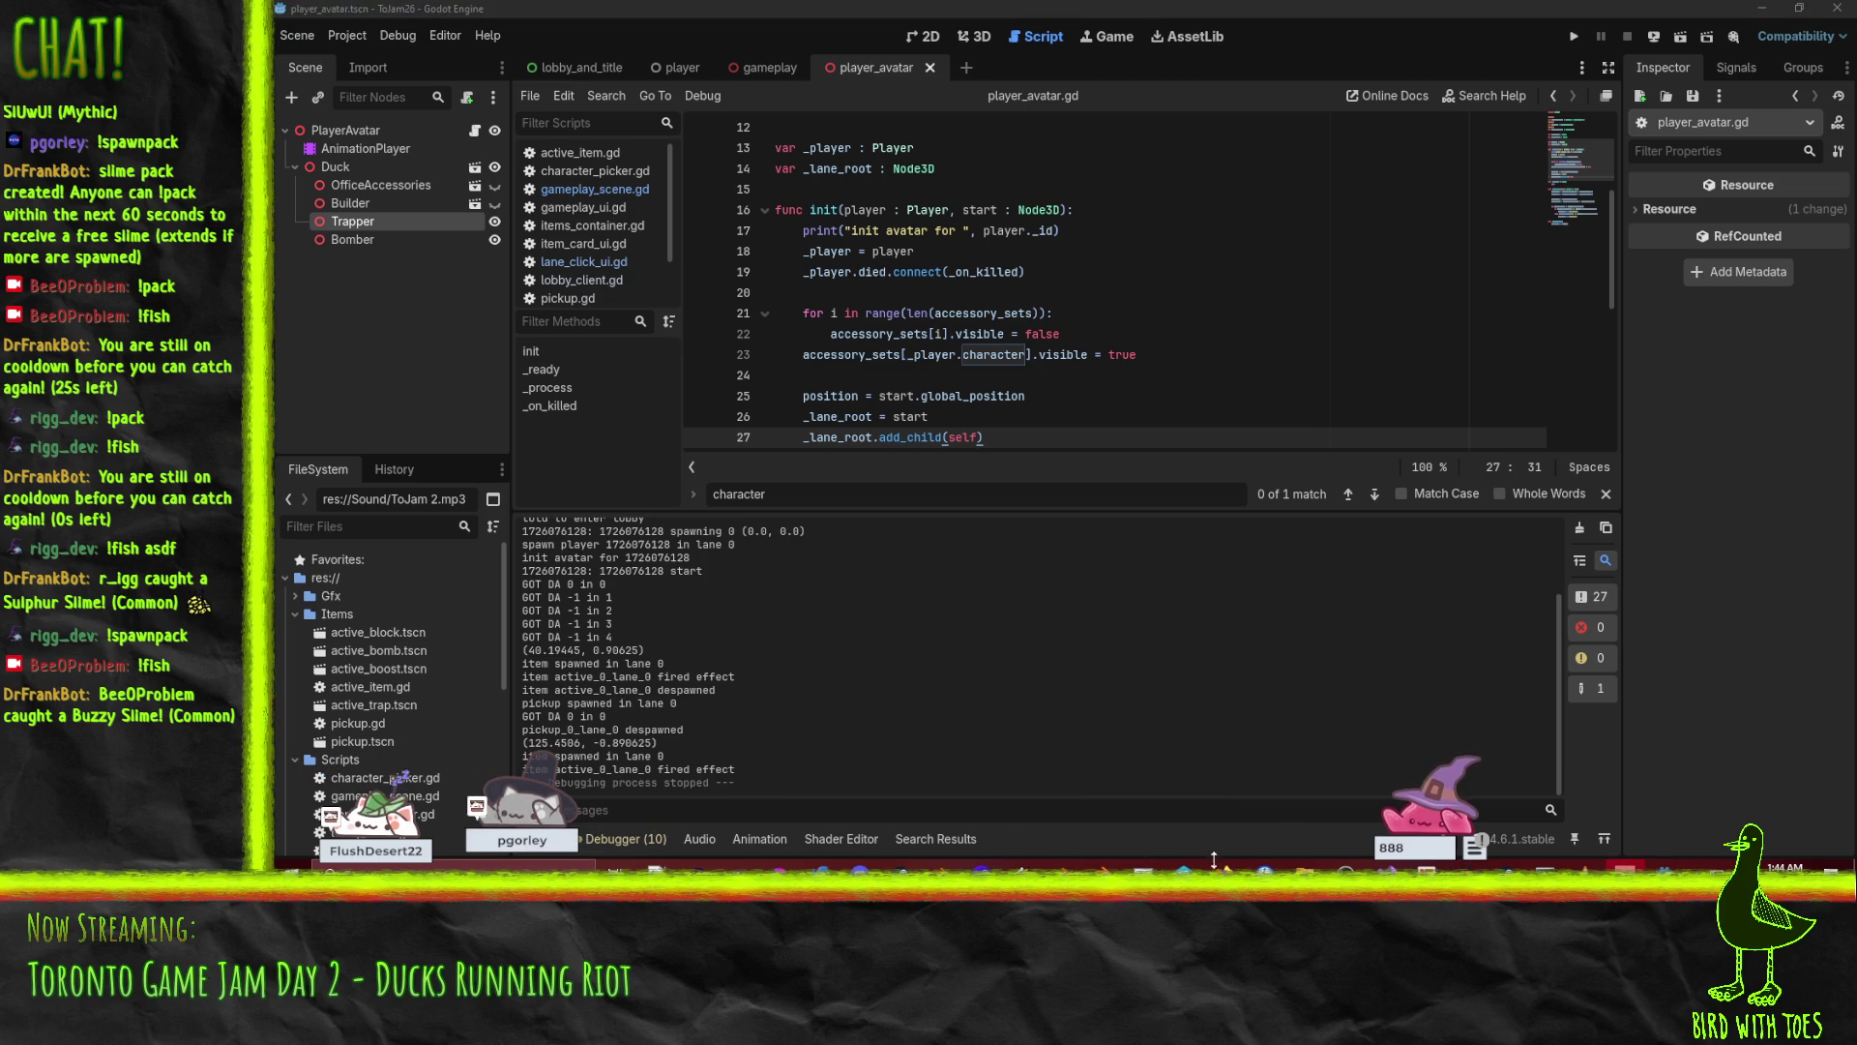
{"action": "mouse_move", "coordinate": [1221, 864]}
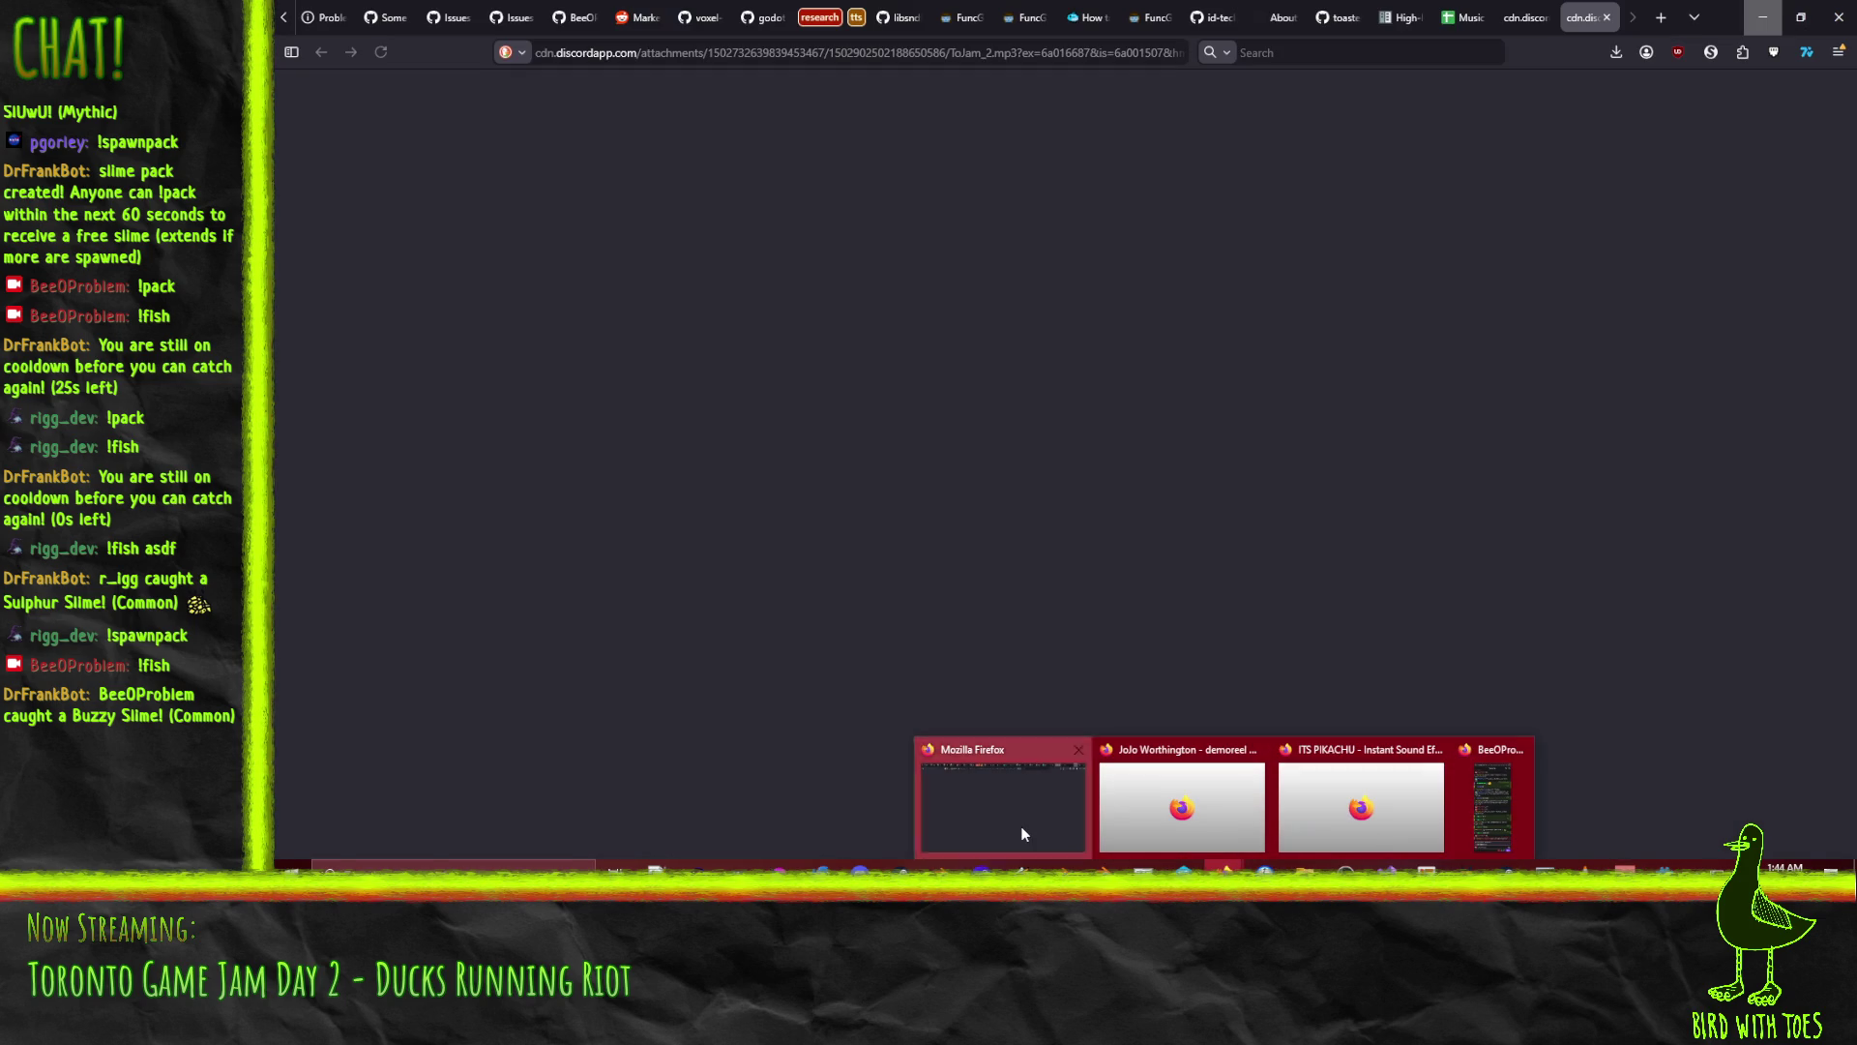
{"action": "left_click", "coordinate": [1023, 829]}
{"action": "left_click", "coordinate": [1607, 18]}
{"action": "left_click", "coordinate": [1606, 18]}
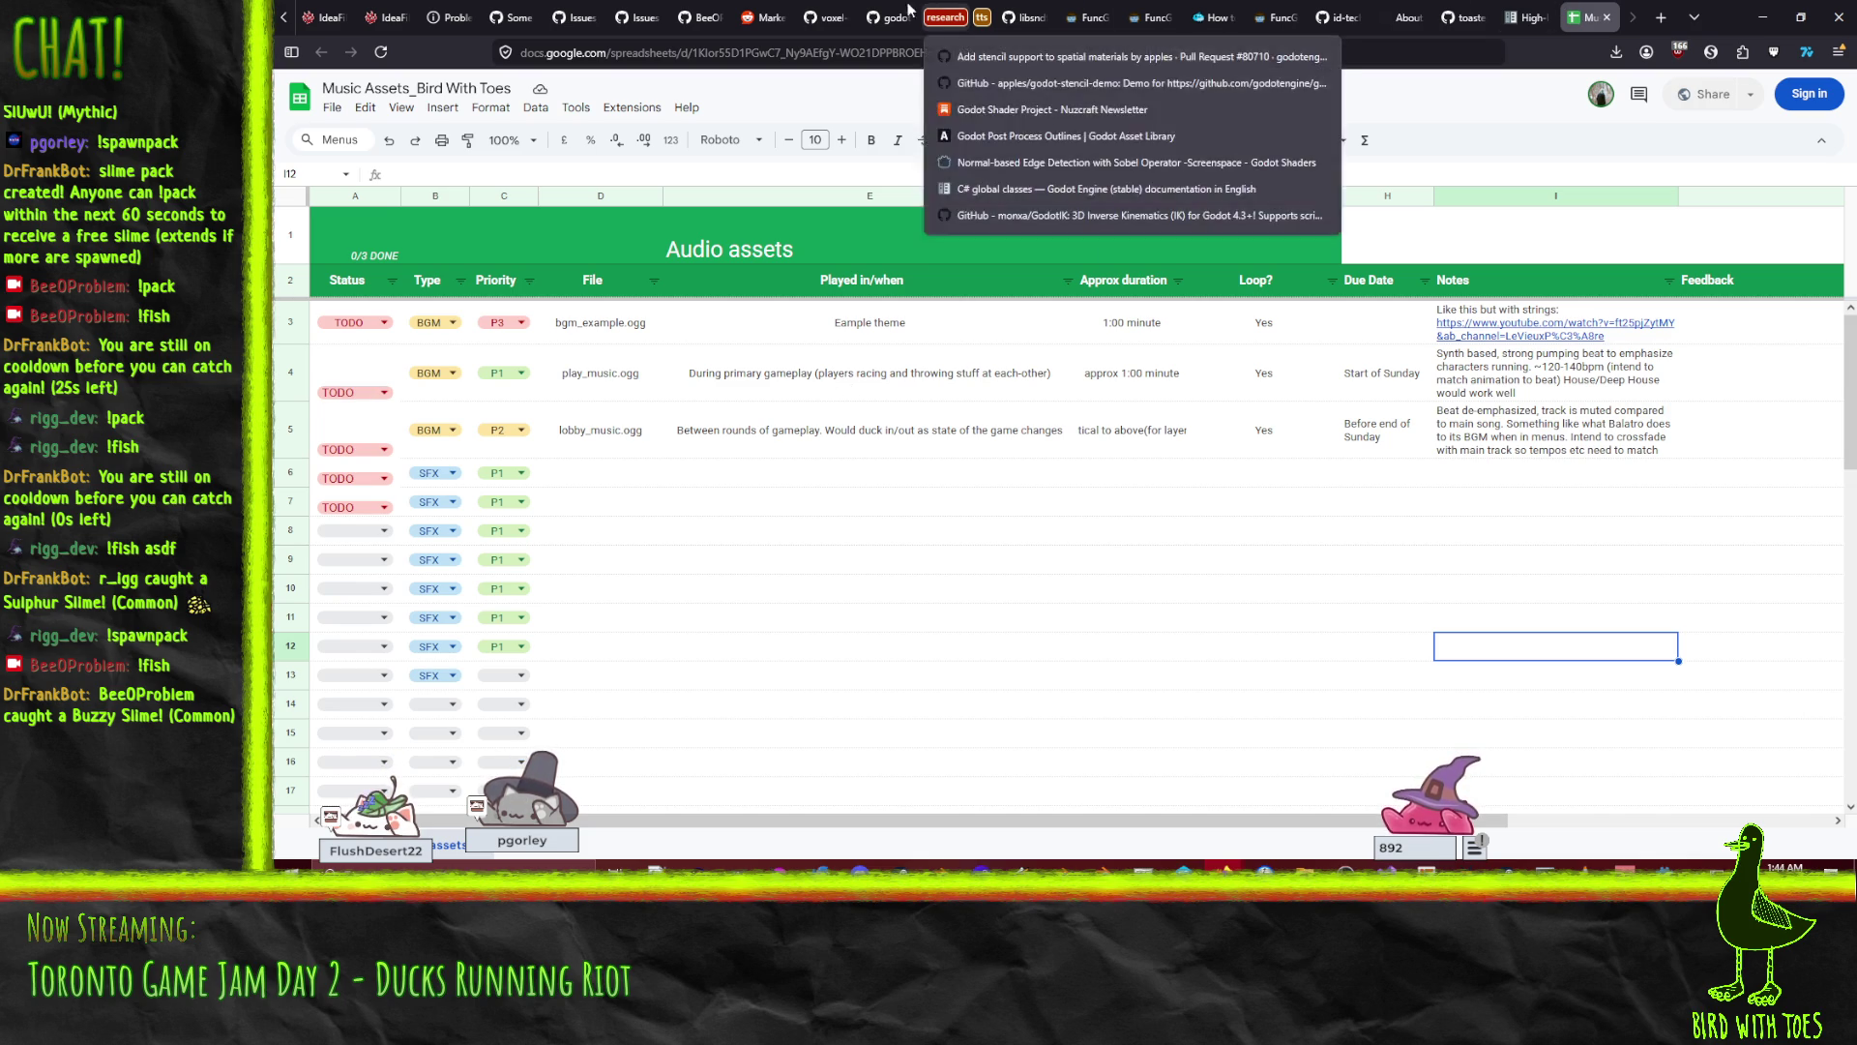
Switch to the IdeaFile/Tojam2026 wiki page and open it for editing.
{"action": "left_click", "coordinate": [379, 7]}
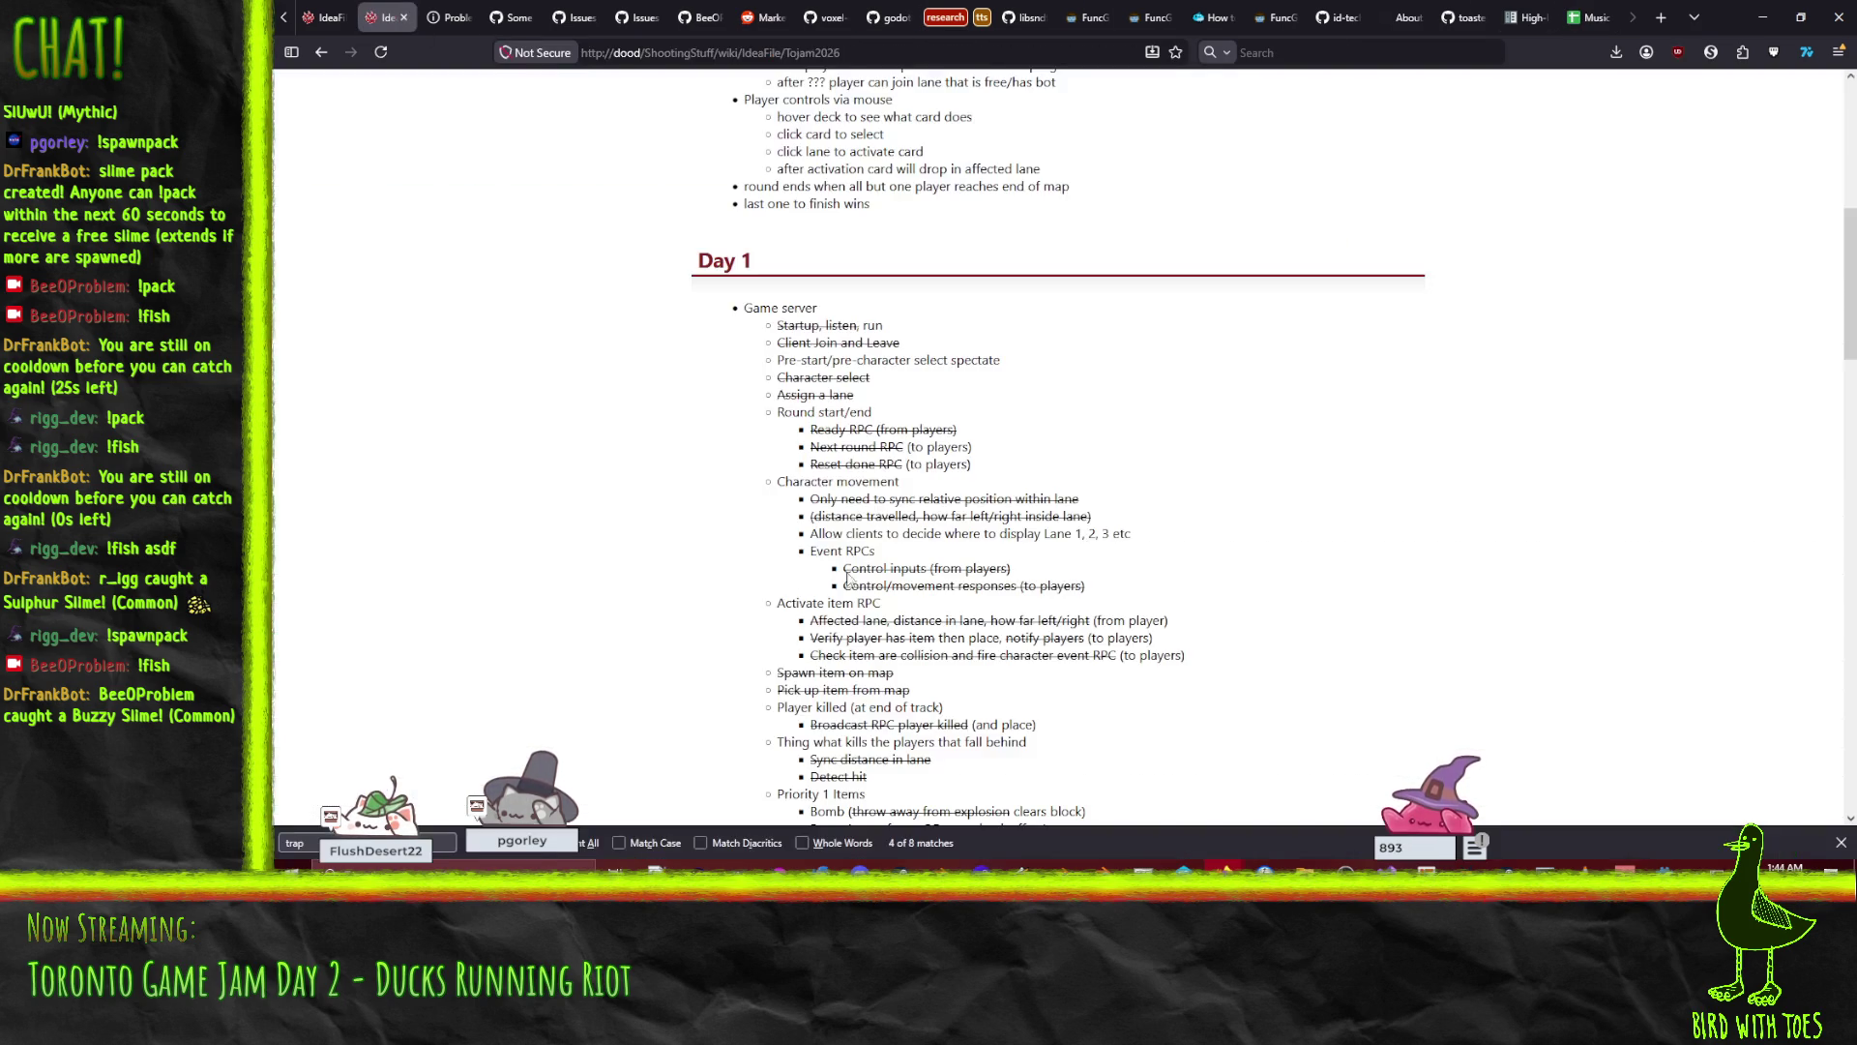
{"action": "scroll", "coordinate": [850, 544], "scroll_direction": "down", "scroll_amount": 15}
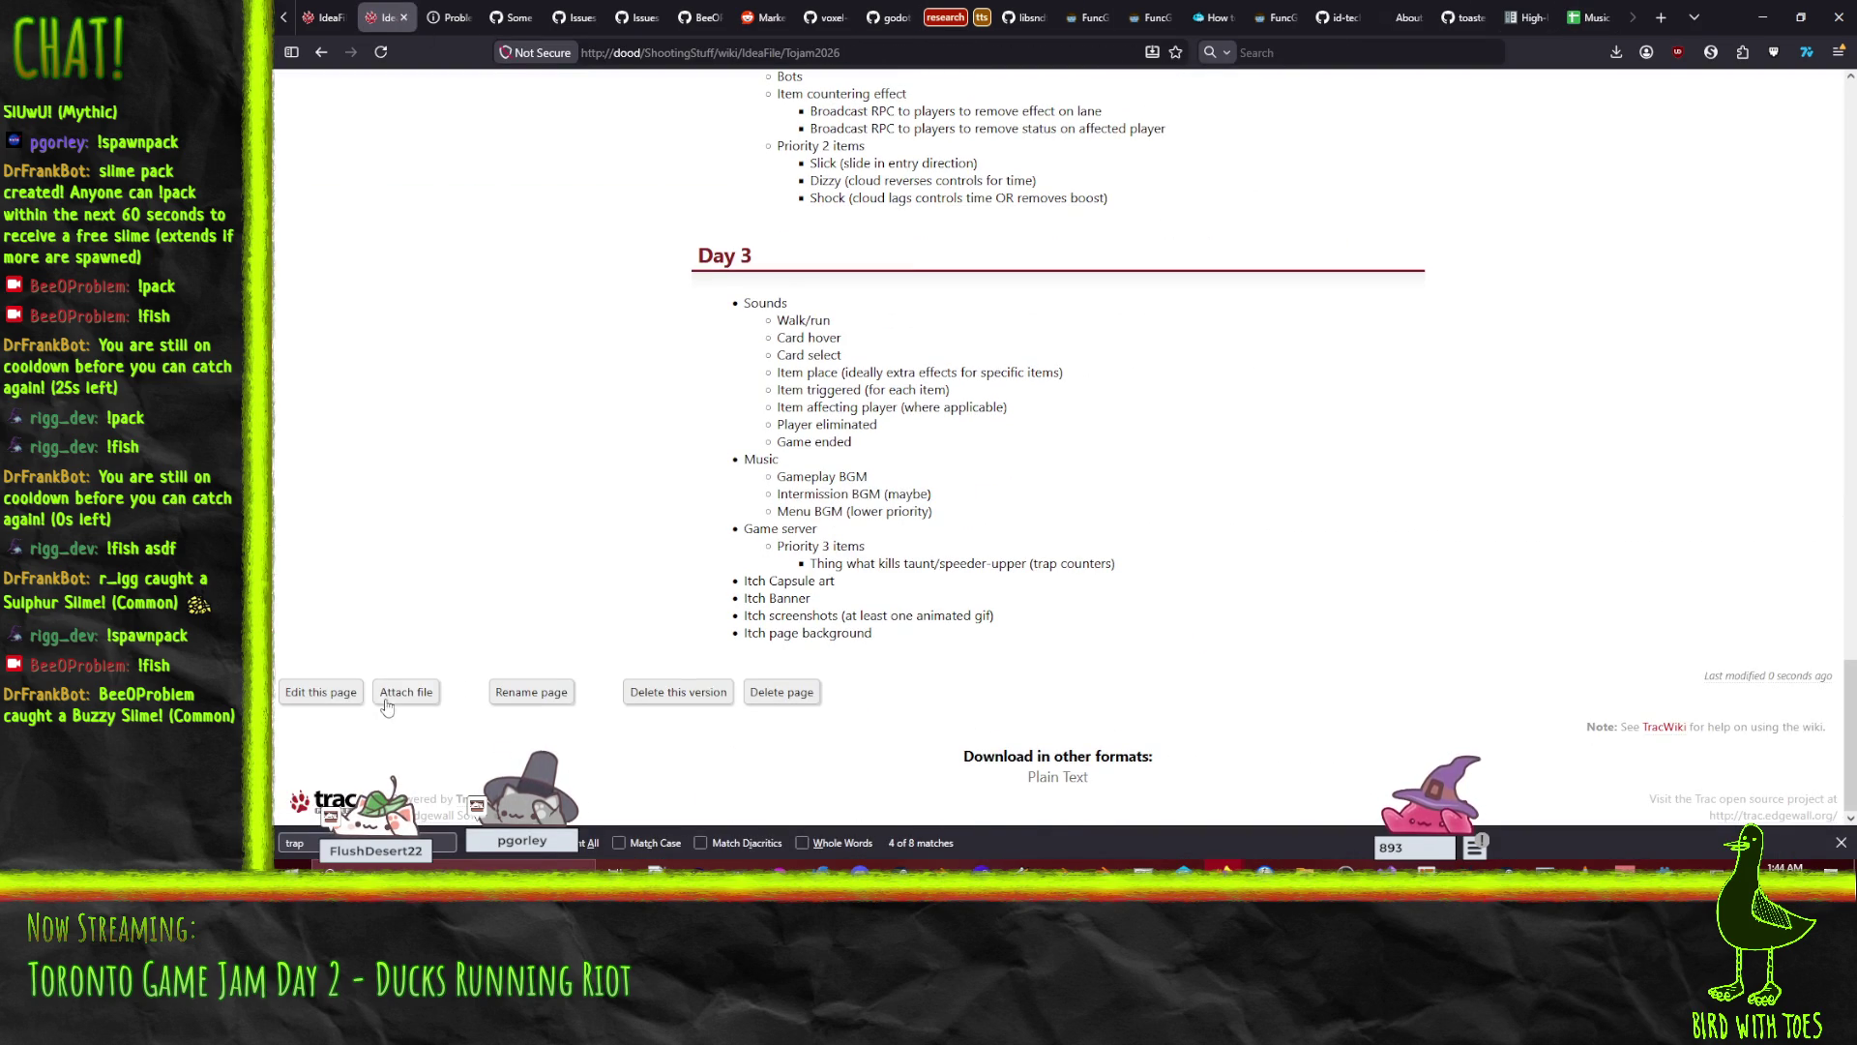
{"action": "left_click", "coordinate": [328, 692]}
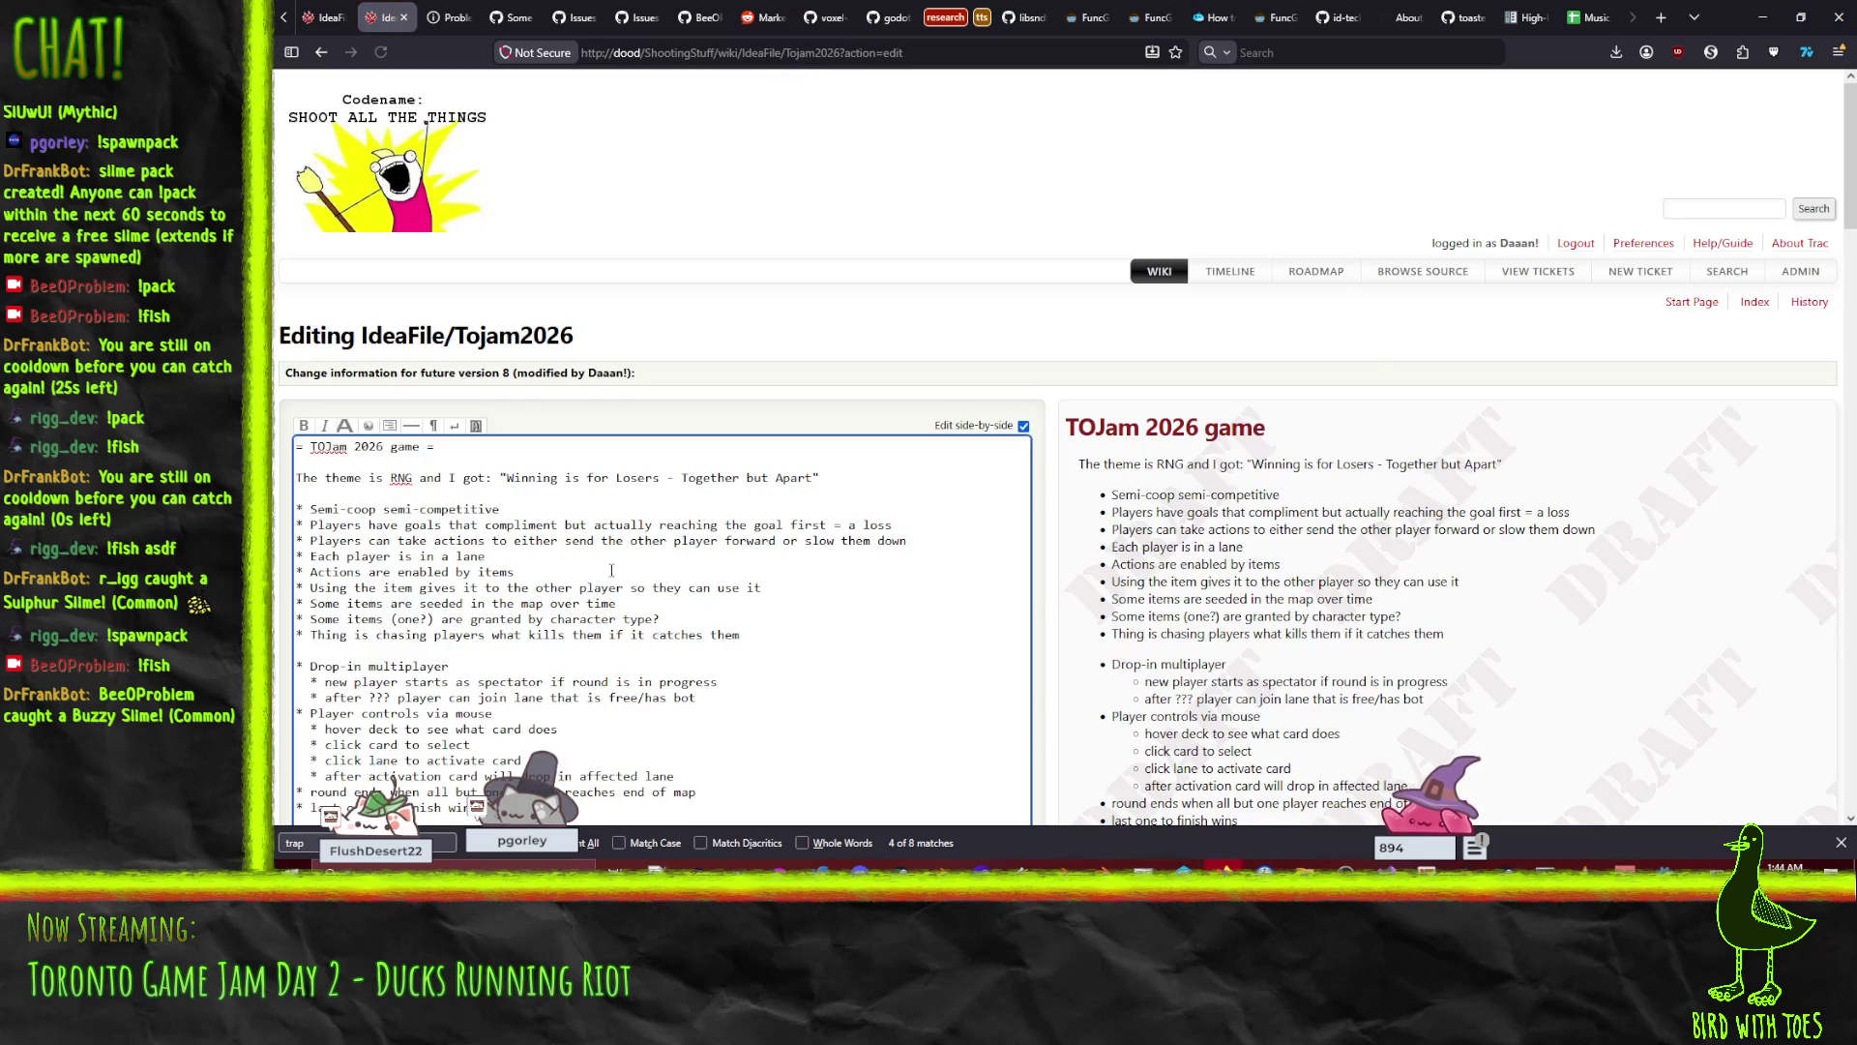
{"action": "scroll", "coordinate": [615, 580], "scroll_direction": "down", "scroll_amount": 5}
{"action": "scroll", "coordinate": [615, 580], "scroll_direction": "down", "scroll_amount": 5}
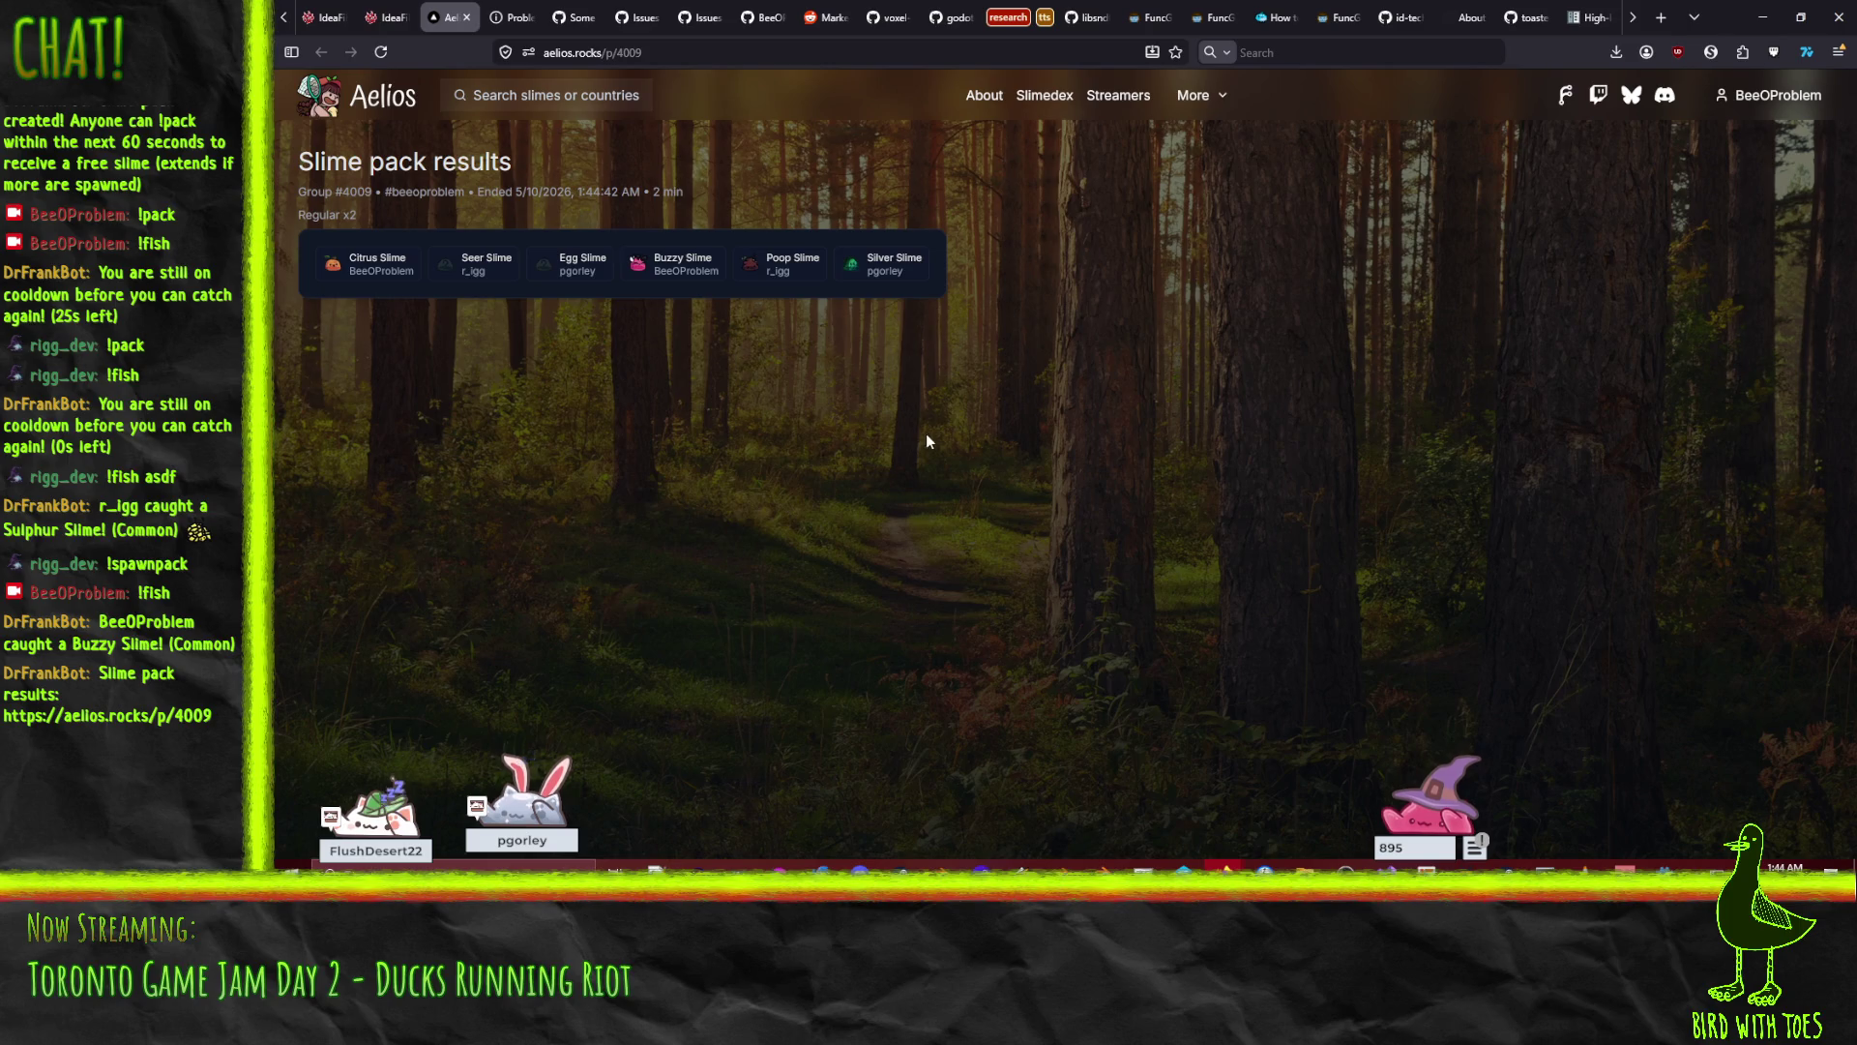
View the Citrus Slime catch details, then close the Aelios tab to return to the wiki.
{"action": "left_click", "coordinate": [375, 263]}
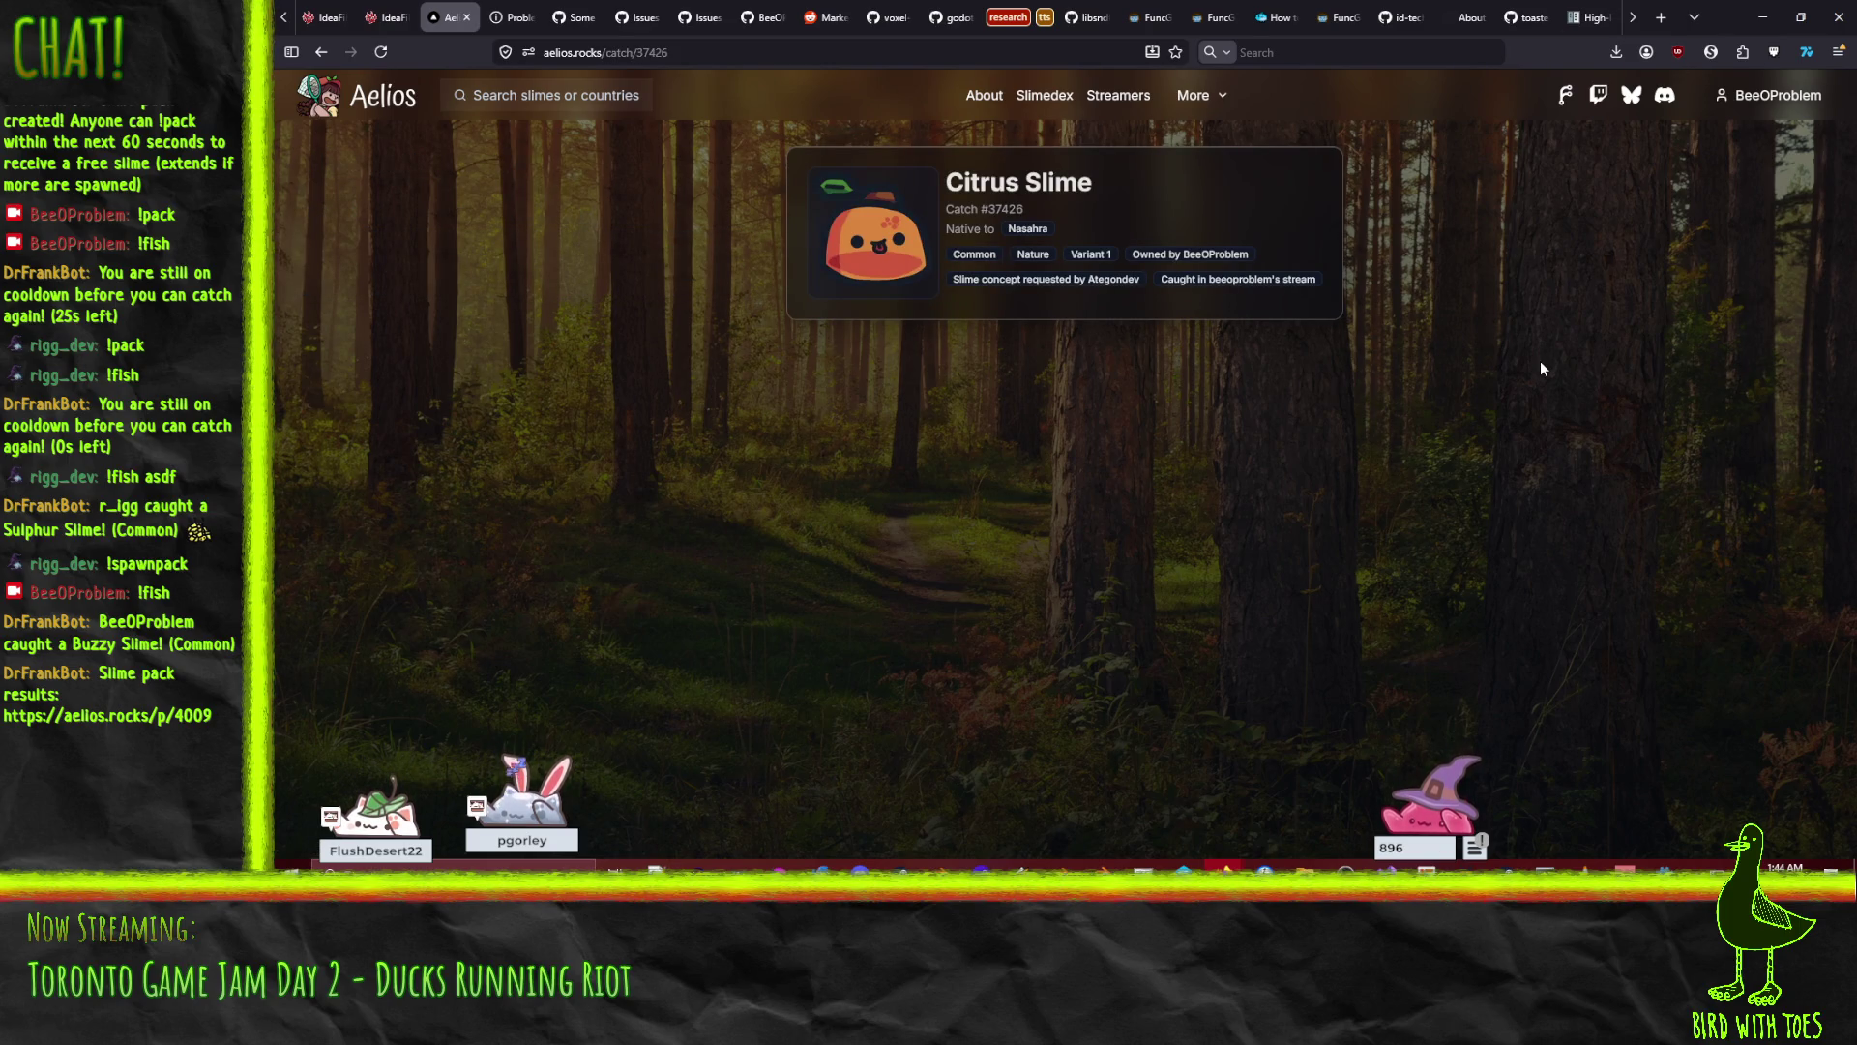
{"action": "left_click", "coordinate": [466, 17]}
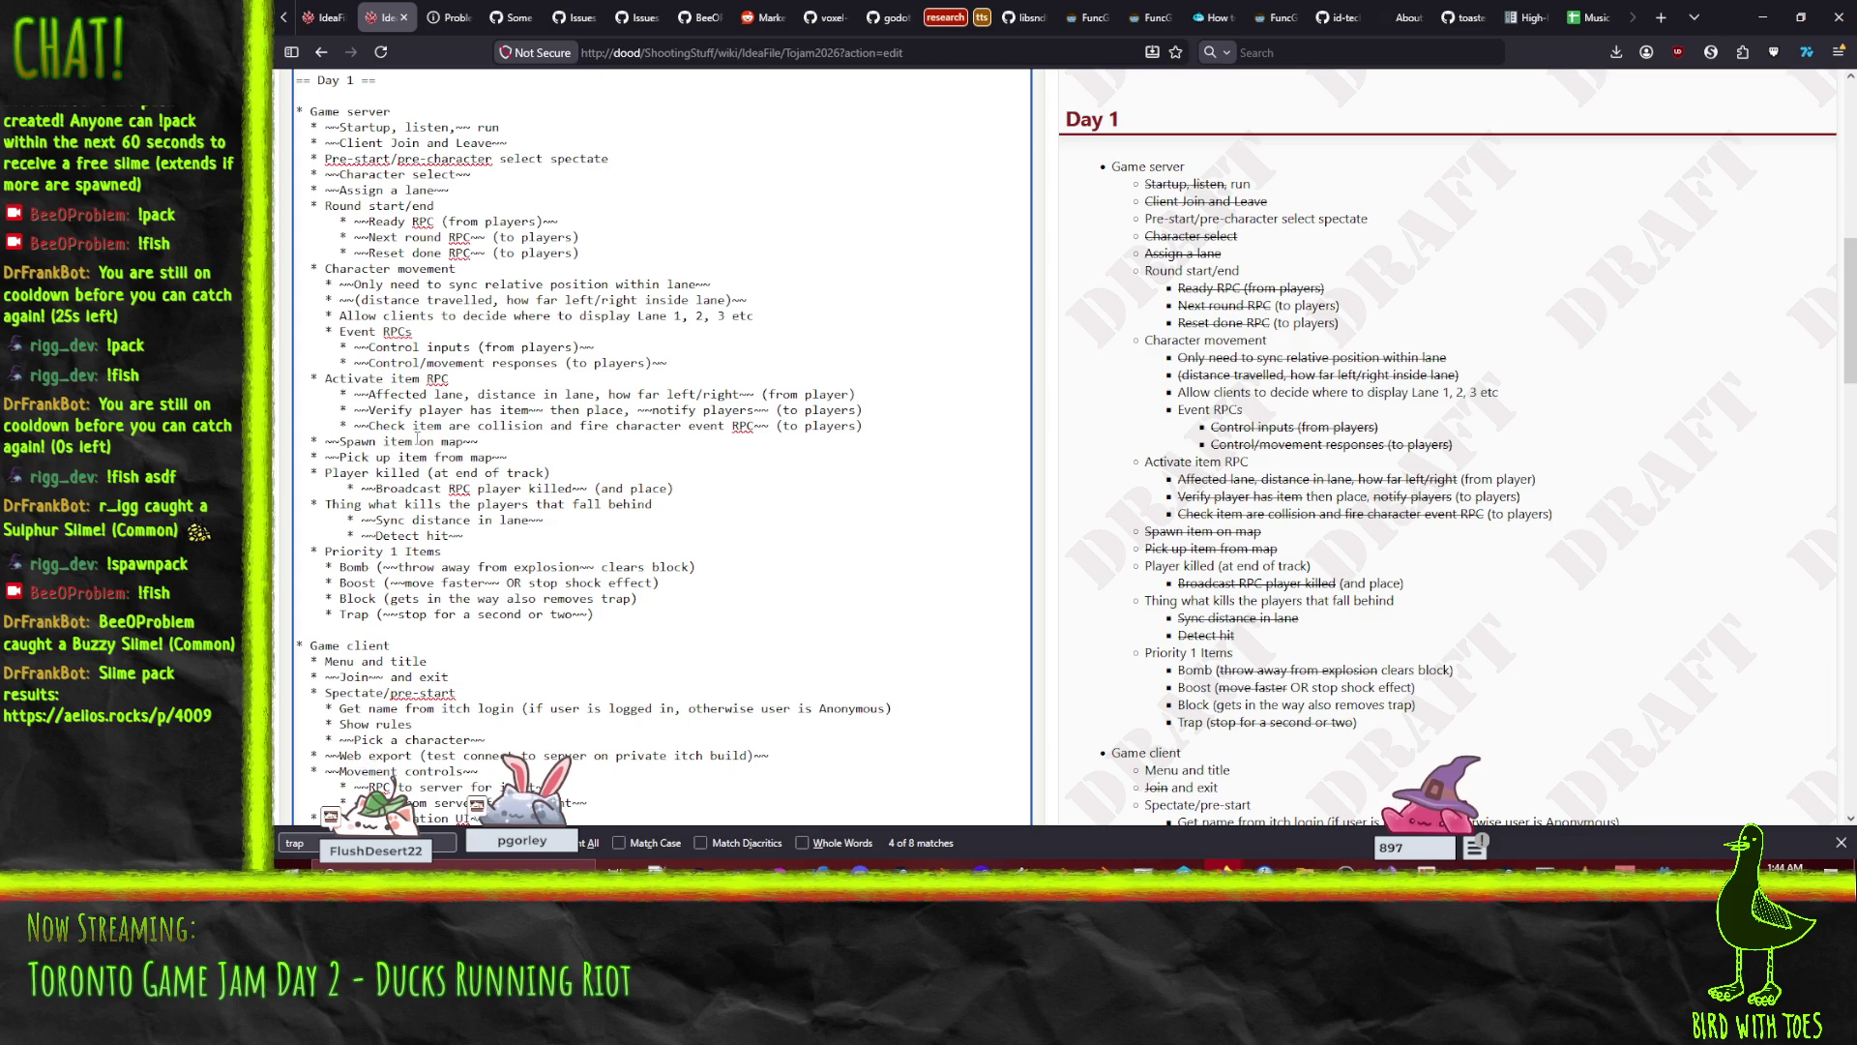
Wrap Title and Item card background in ~~ strikethrough markup.
{"action": "scroll", "coordinate": [416, 423], "scroll_direction": "down", "scroll_amount": 5}
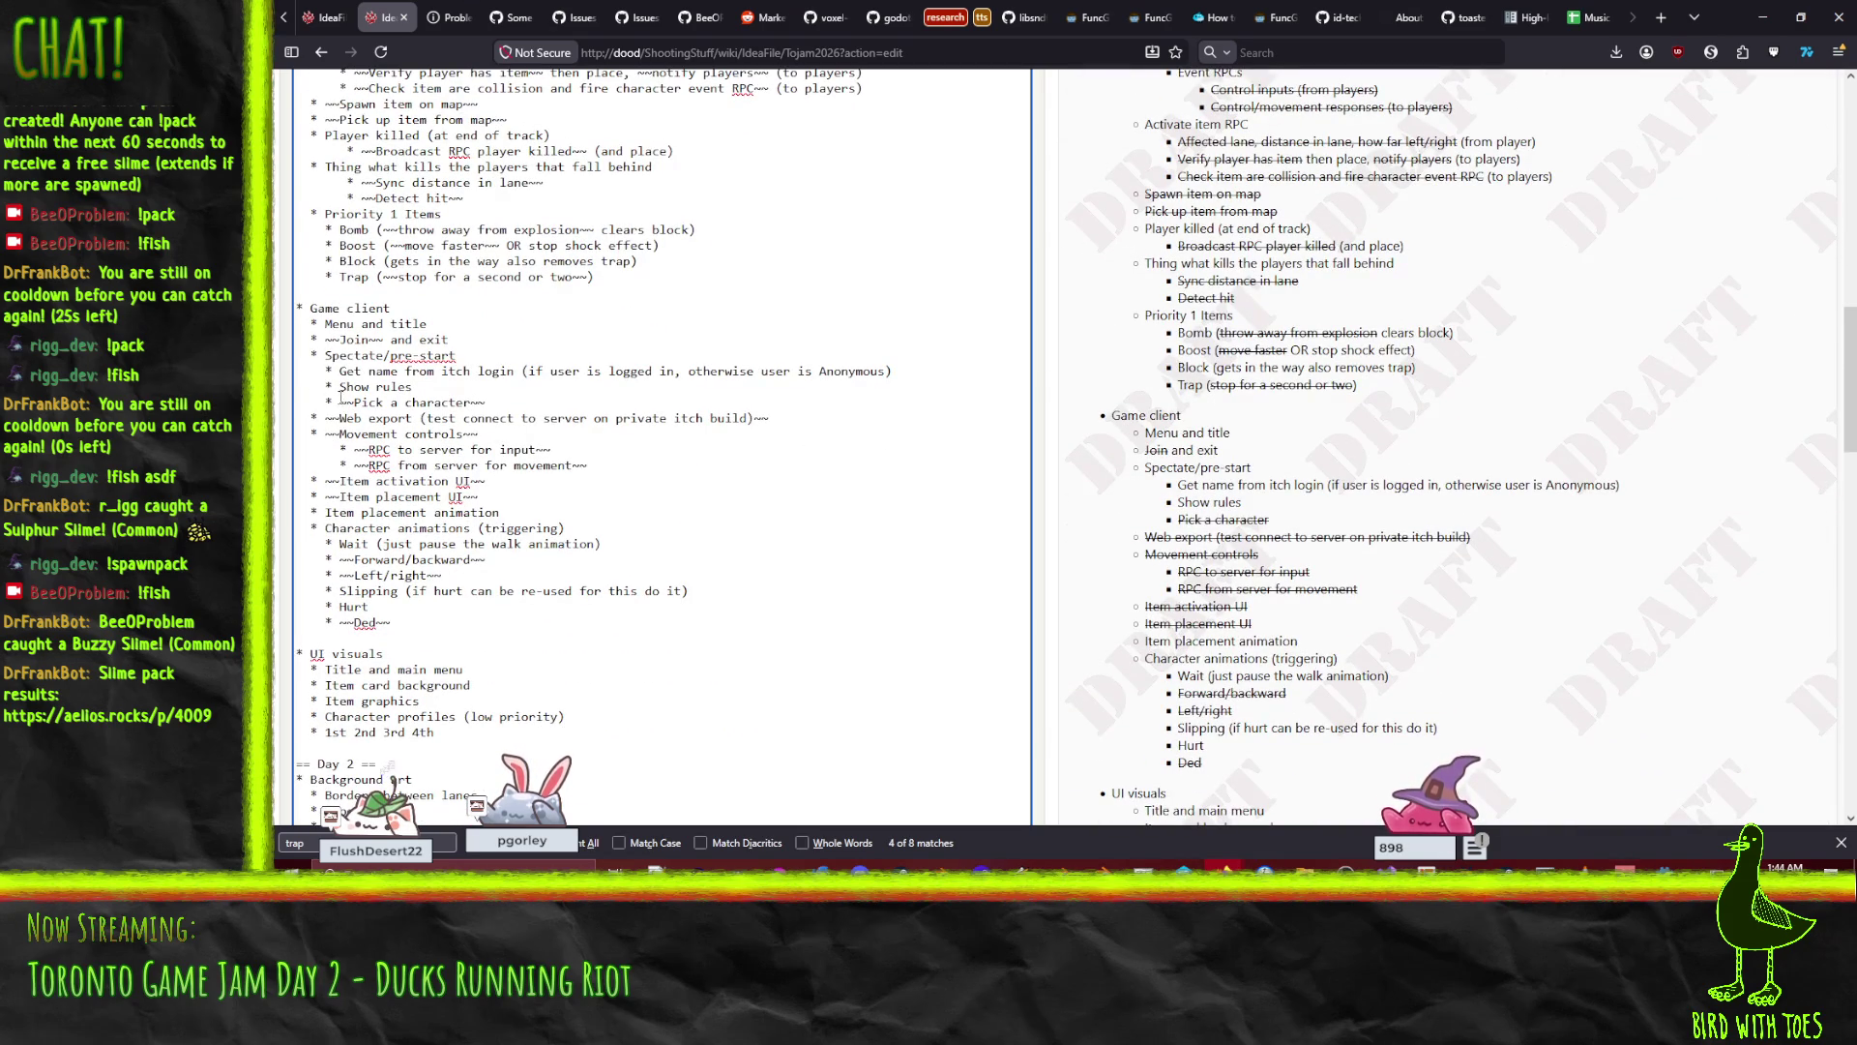
{"action": "scroll", "coordinate": [426, 477], "scroll_direction": "down", "scroll_amount": 1}
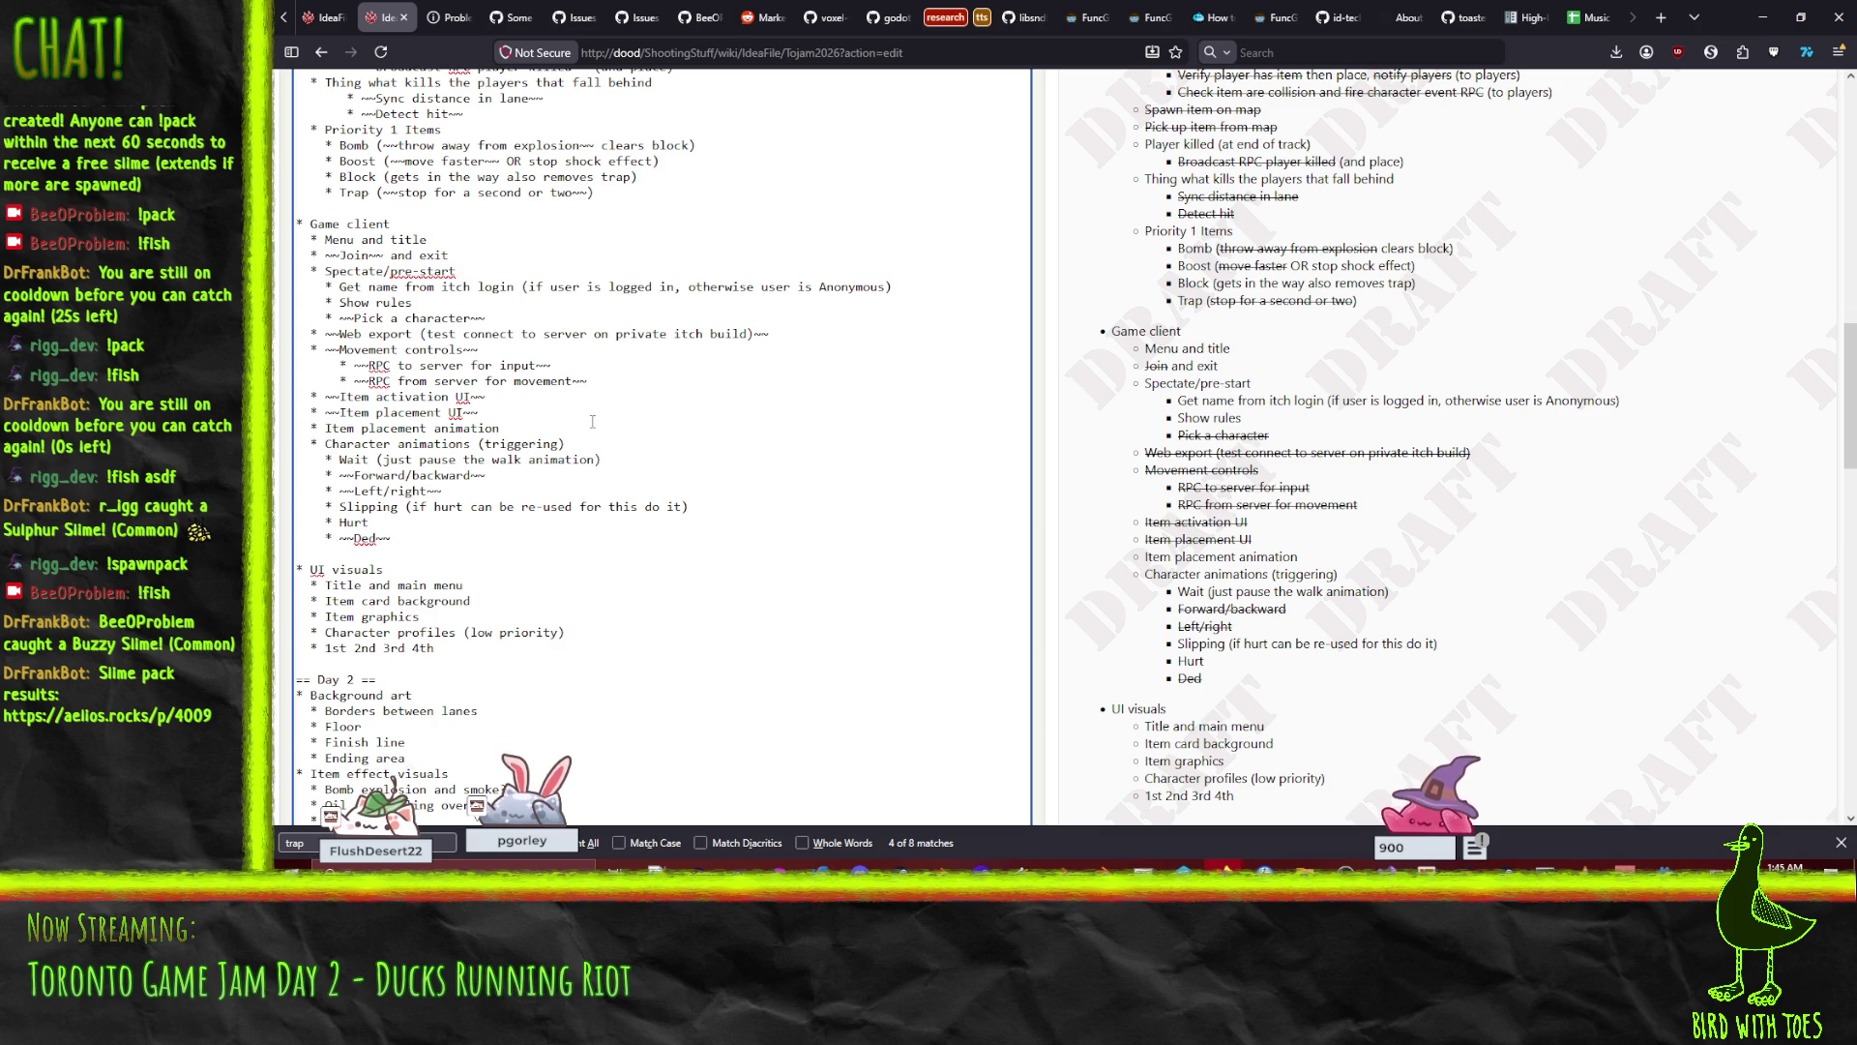
{"action": "scroll", "coordinate": [592, 422], "scroll_direction": "down", "scroll_amount": 3}
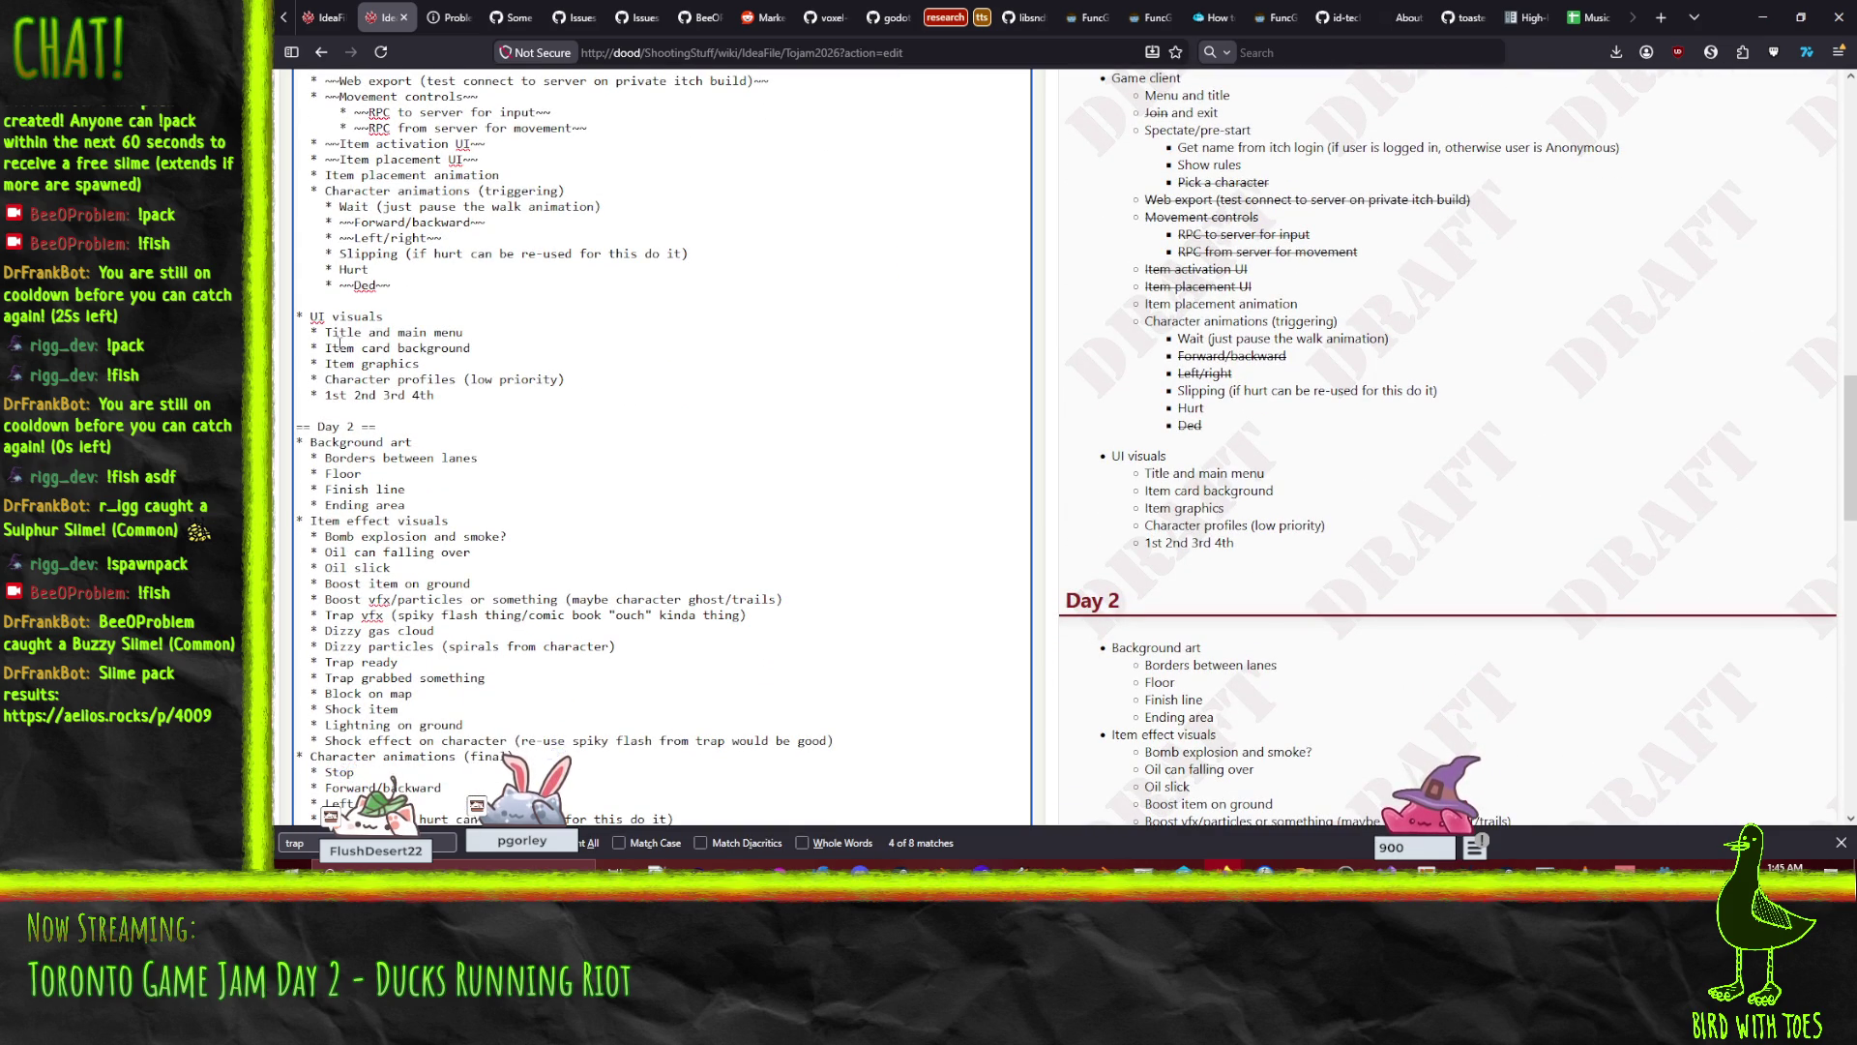
{"action": "type", "text": "~~"}
{"action": "left_click", "coordinate": [377, 332]}
{"action": "type", "text": "~~"}
{"action": "left_click", "coordinate": [325, 350]}
{"action": "type", "text": "~~~"}
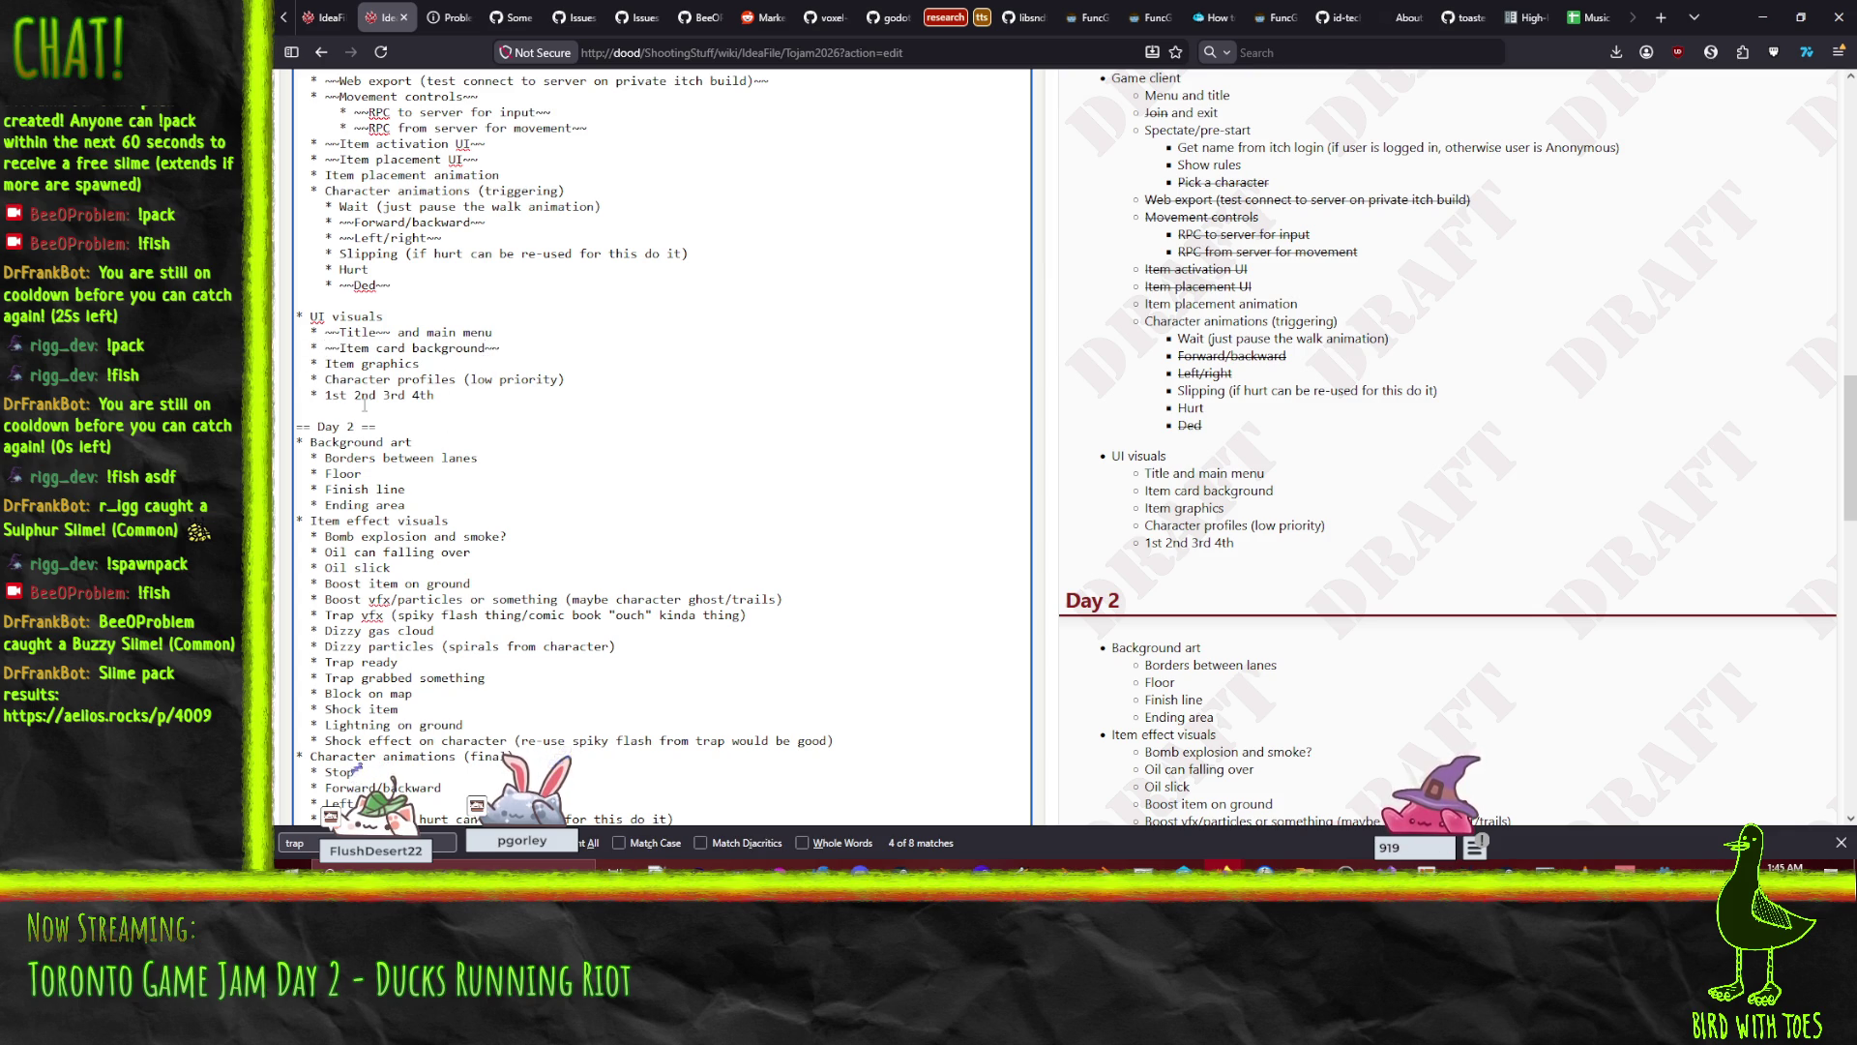
Append the list (bomb, block, trap) to the Item graphics line.
{"action": "scroll", "coordinate": [425, 393], "scroll_direction": "up", "scroll_amount": 2}
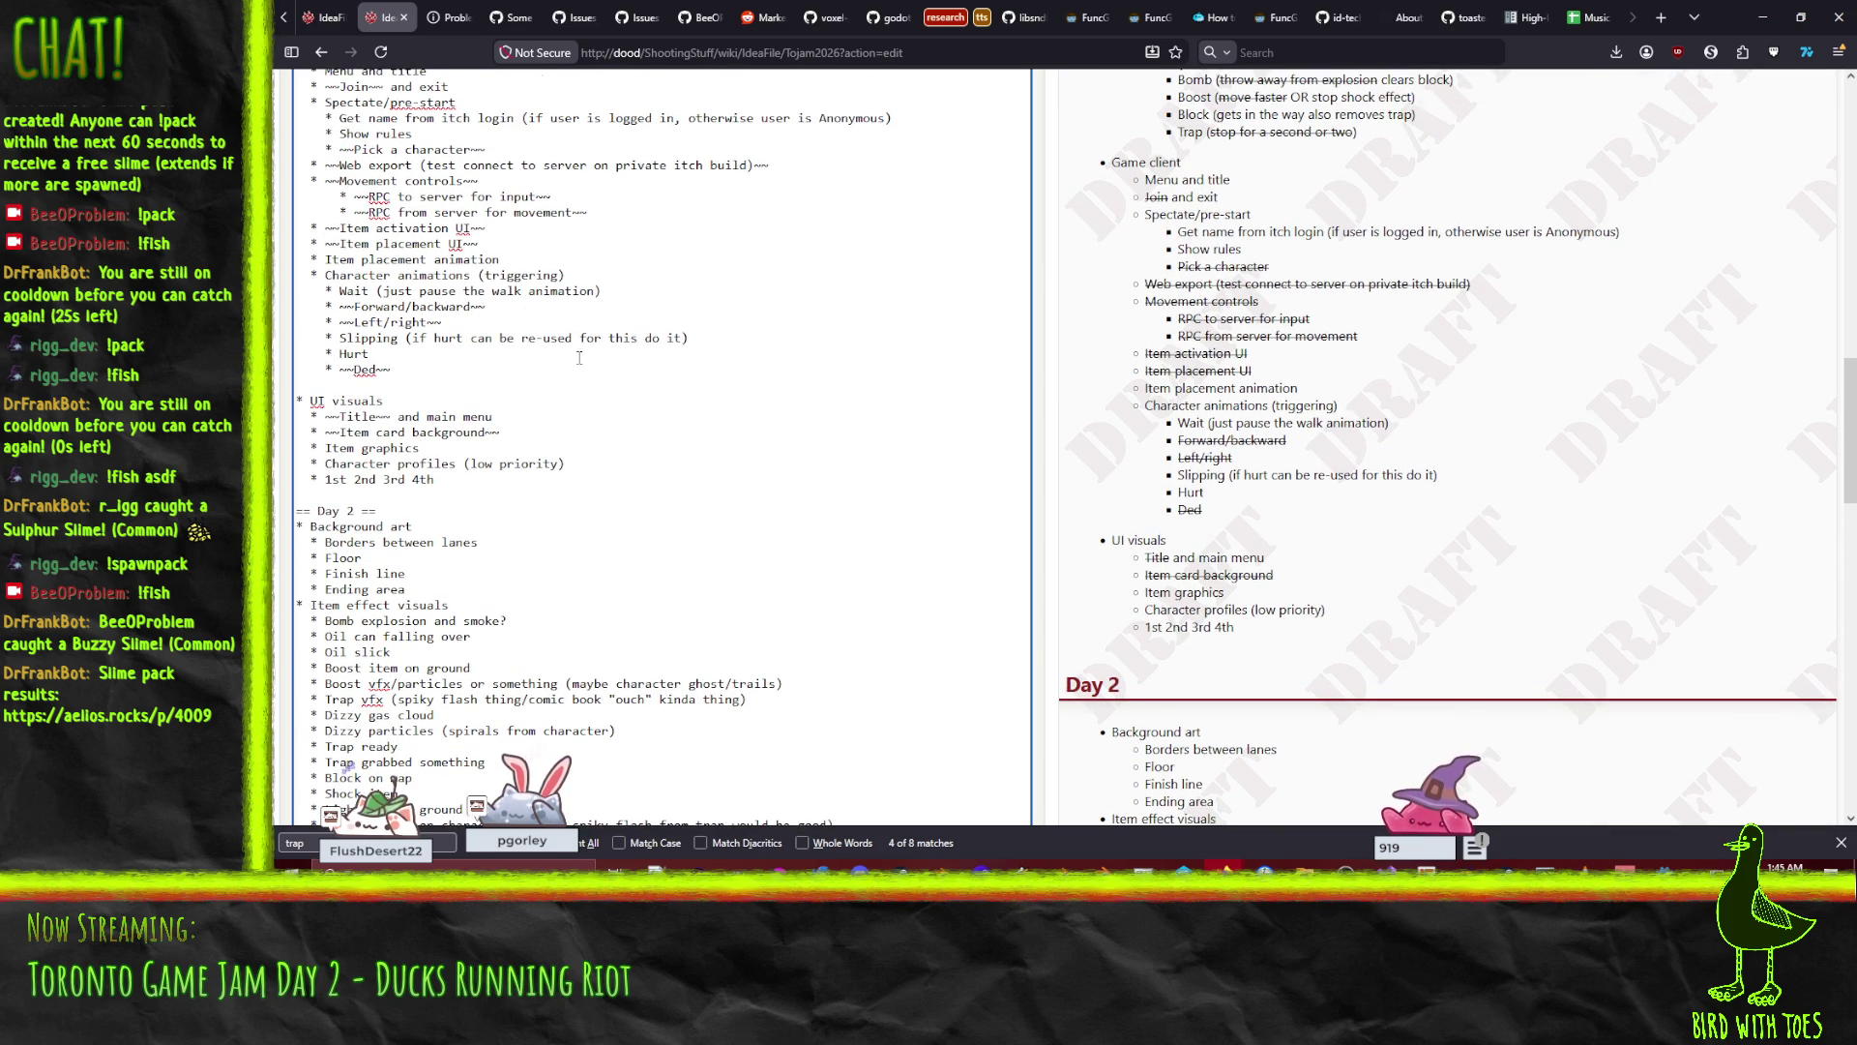
{"action": "left_click", "coordinate": [326, 448]}
{"action": "left_click", "coordinate": [584, 441]}
{"action": "key", "text": "Tab"}
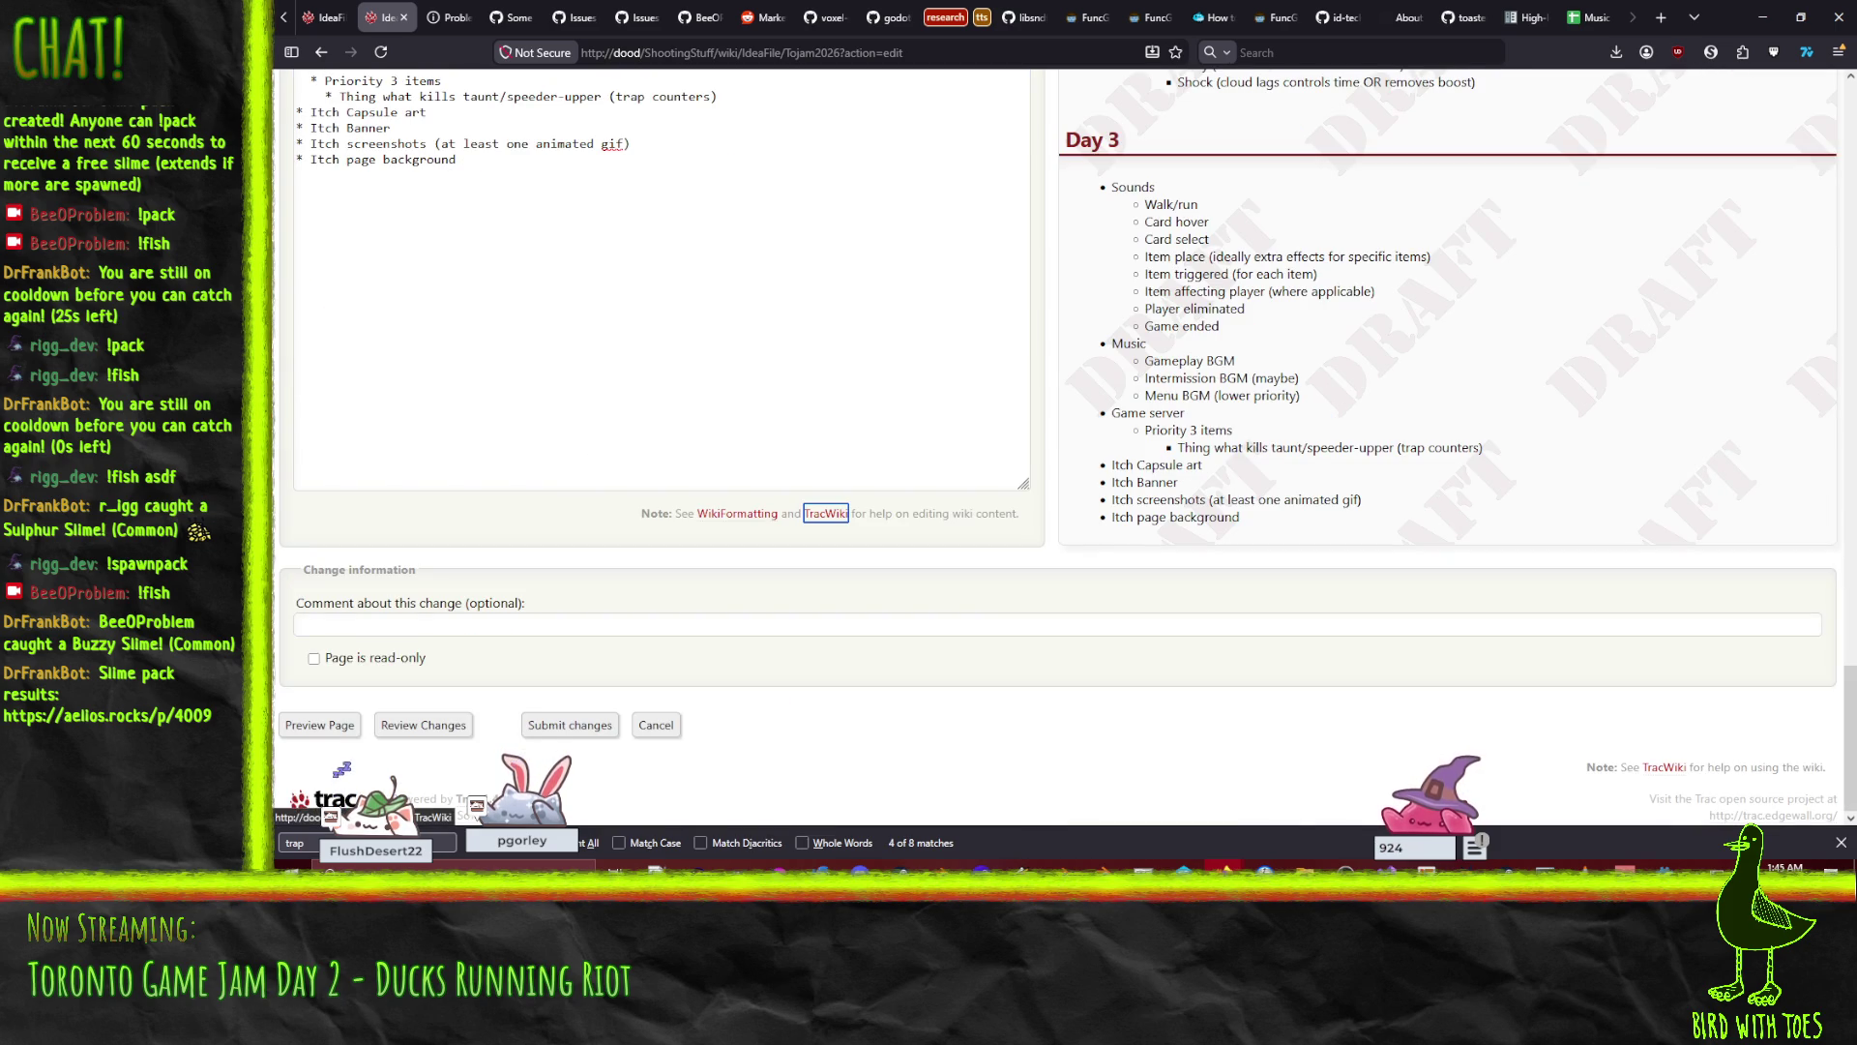
{"action": "scroll", "coordinate": [620, 424], "scroll_direction": "up", "scroll_amount": 10}
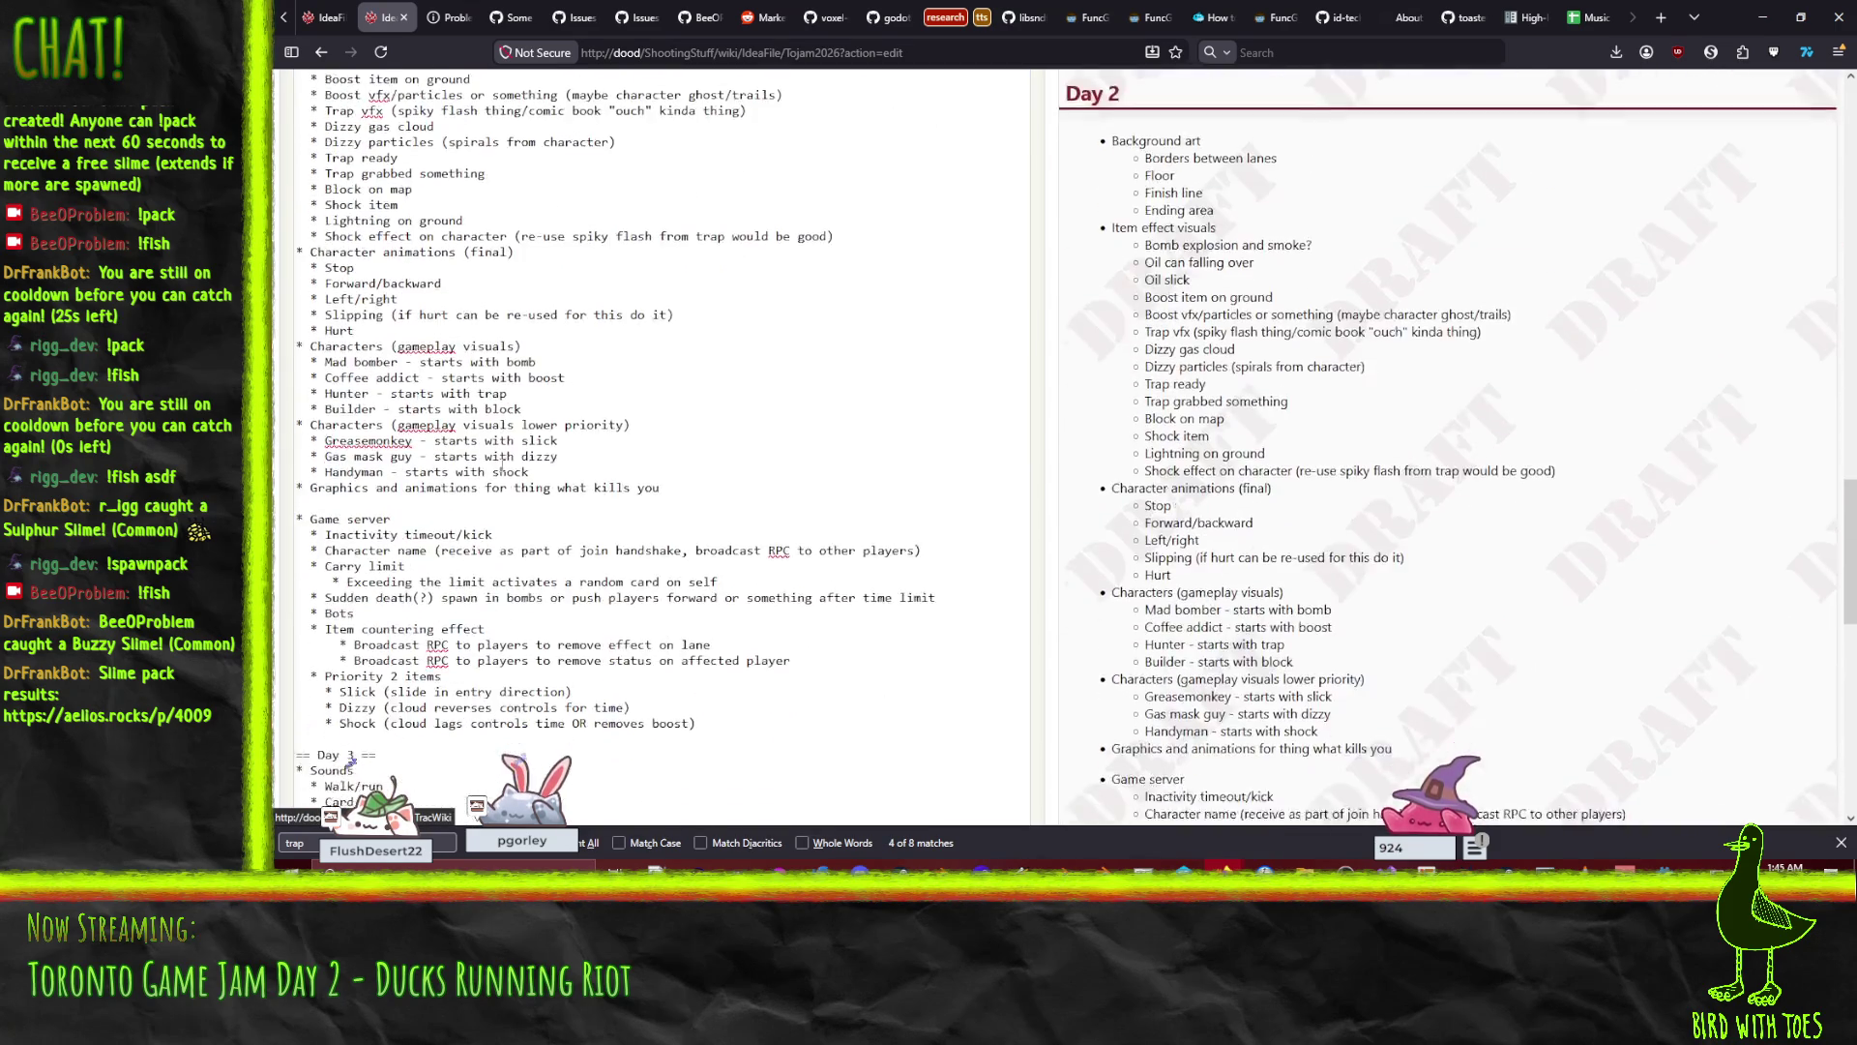
{"action": "scroll", "coordinate": [328, 251], "scroll_direction": "down", "scroll_amount": 2}
{"action": "left_click", "coordinate": [304, 214]}
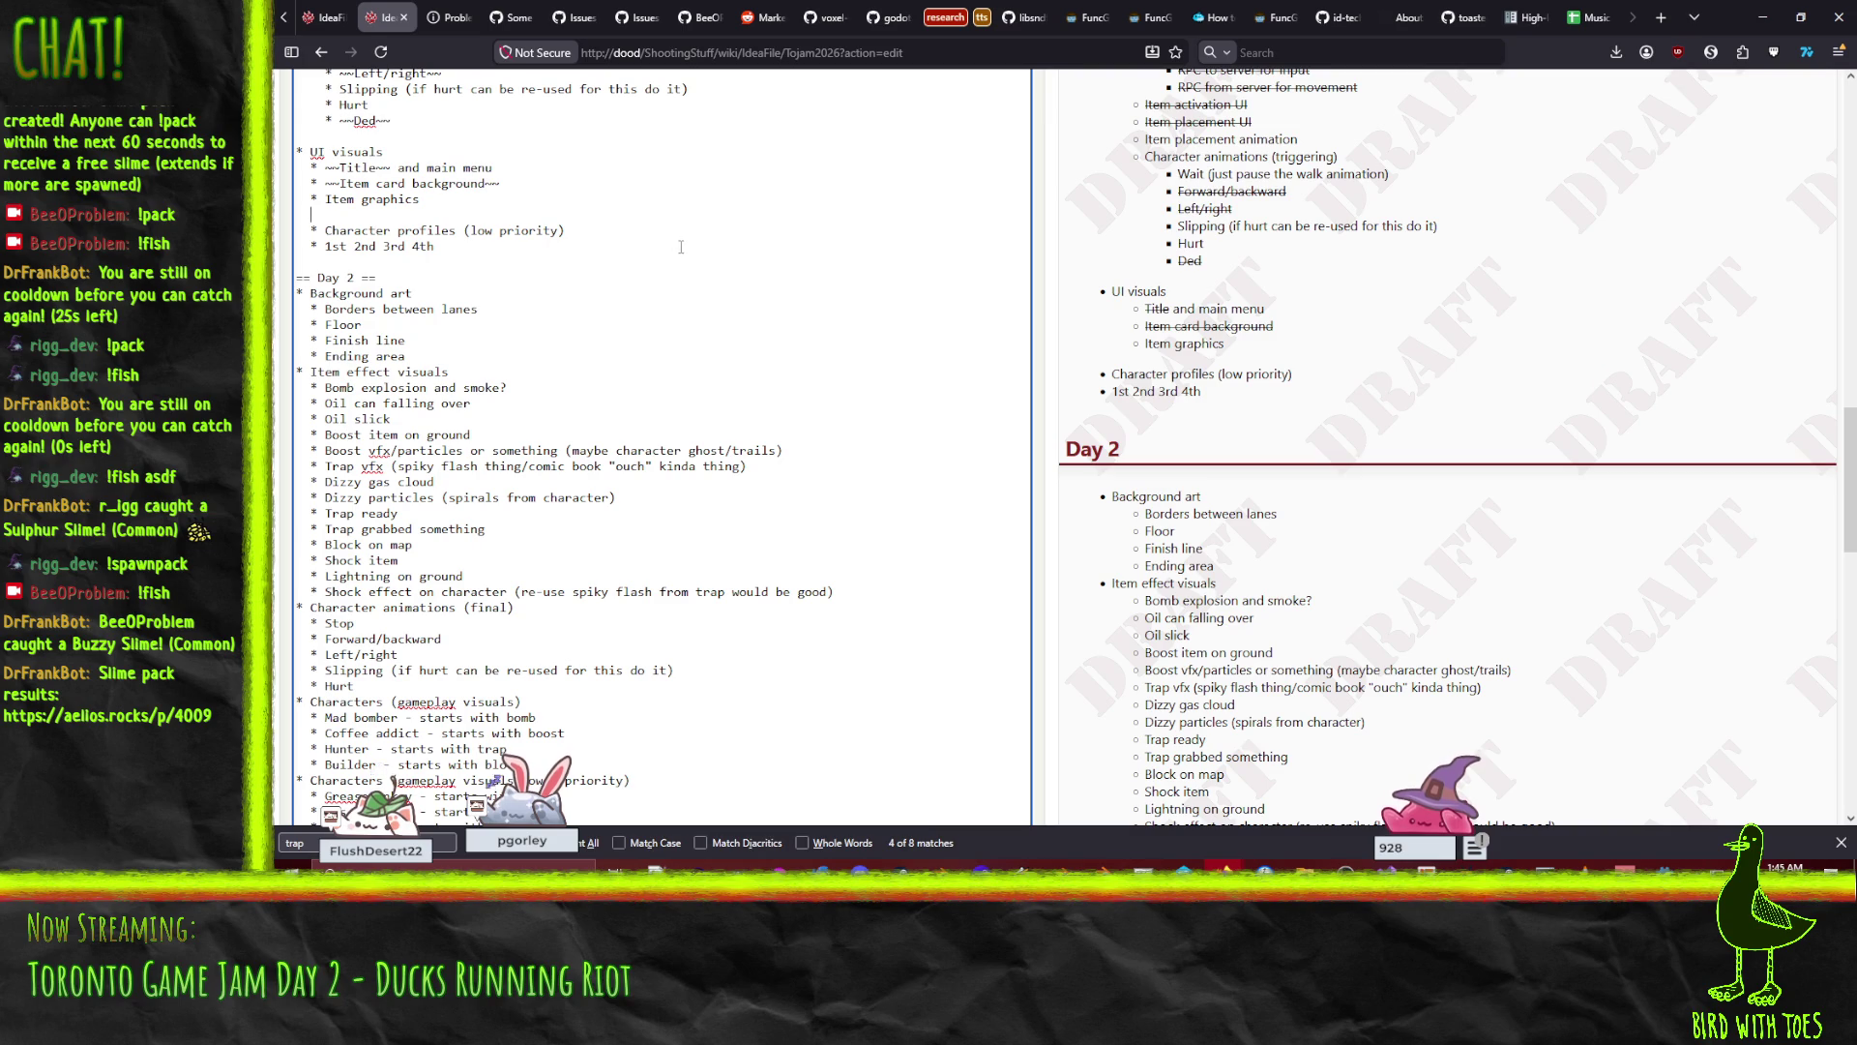
{"action": "type", "text": "* Bomb"}
{"action": "key", "text": "BackSpace"}
{"action": "key", "text": "BackSpace"}
{"action": "key", "text": "BackSpace"}
{"action": "type", "text": "(bom"}
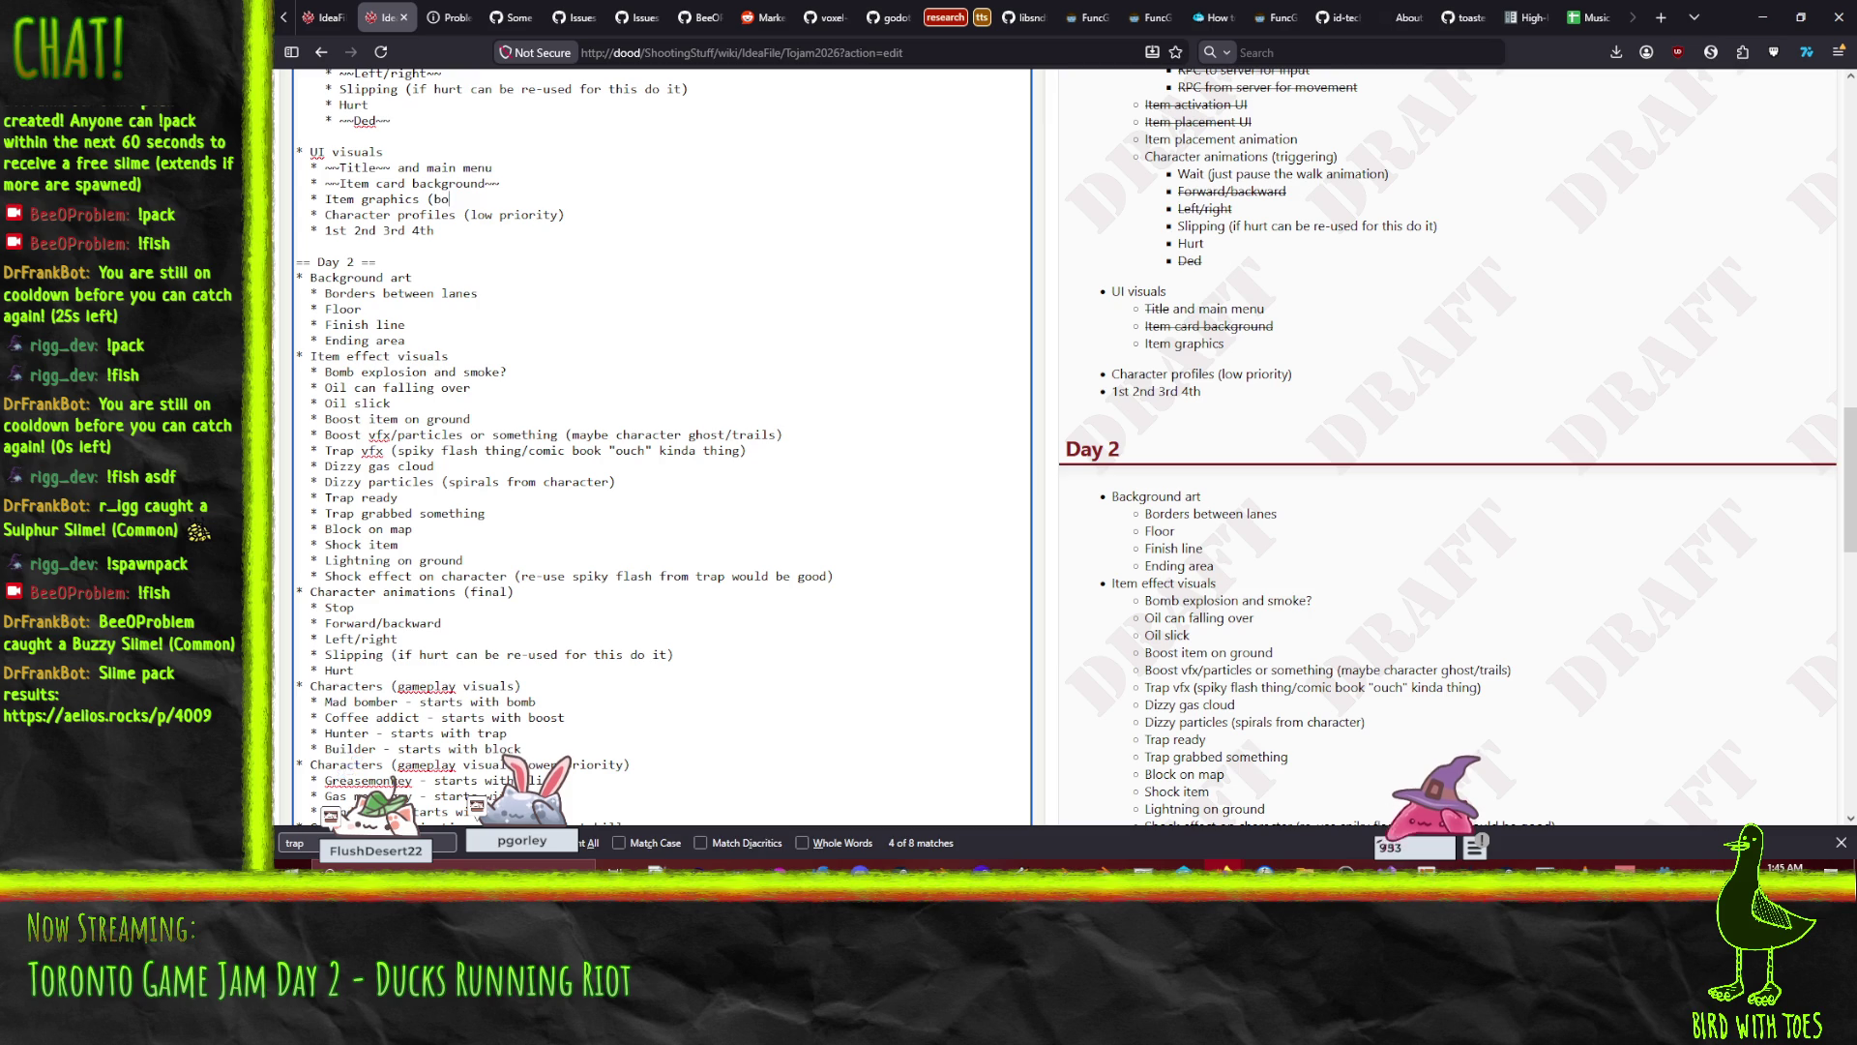
{"action": "type", "text": "b, bl"}
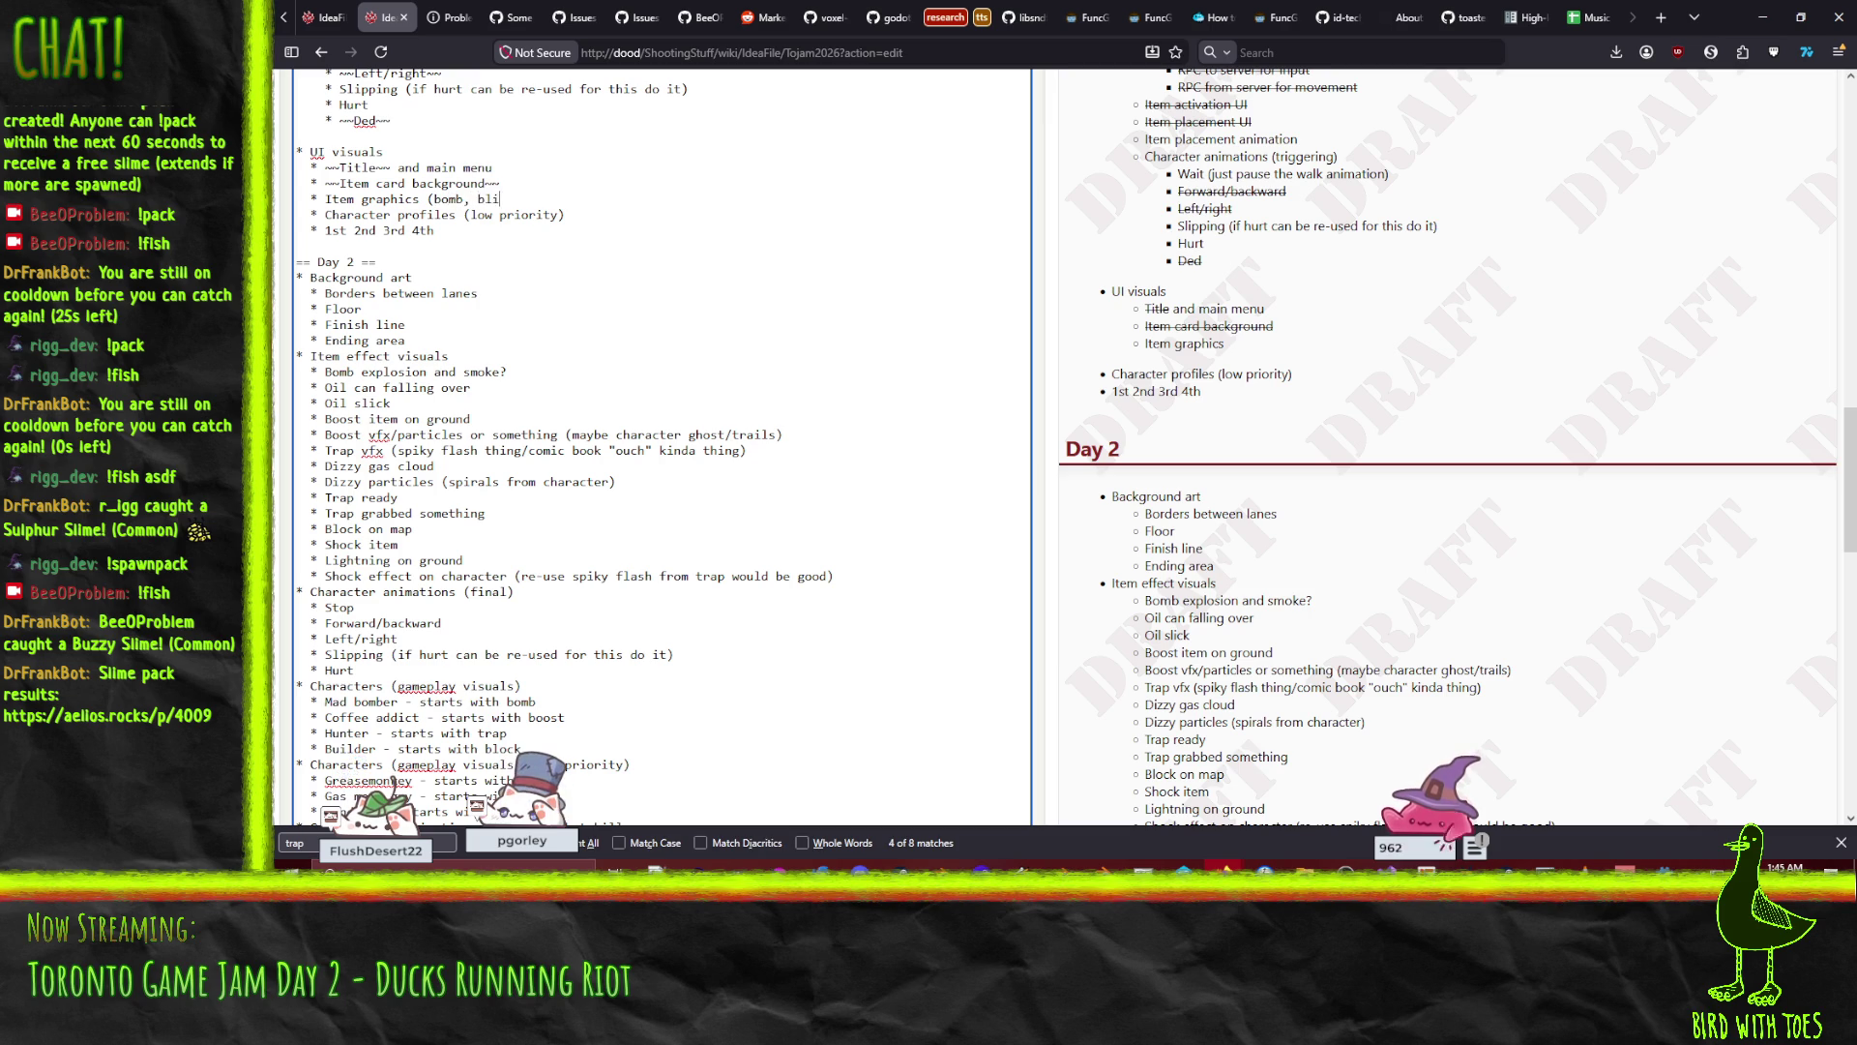
{"action": "type", "text": "ock, "}
{"action": "type", "text": "trap,"}
Extend Item graphics with boost, slick, dizzy and shock, closing the strikethrough after boost.
{"action": "scroll", "coordinate": [672, 245], "scroll_direction": "up", "scroll_amount": 5}
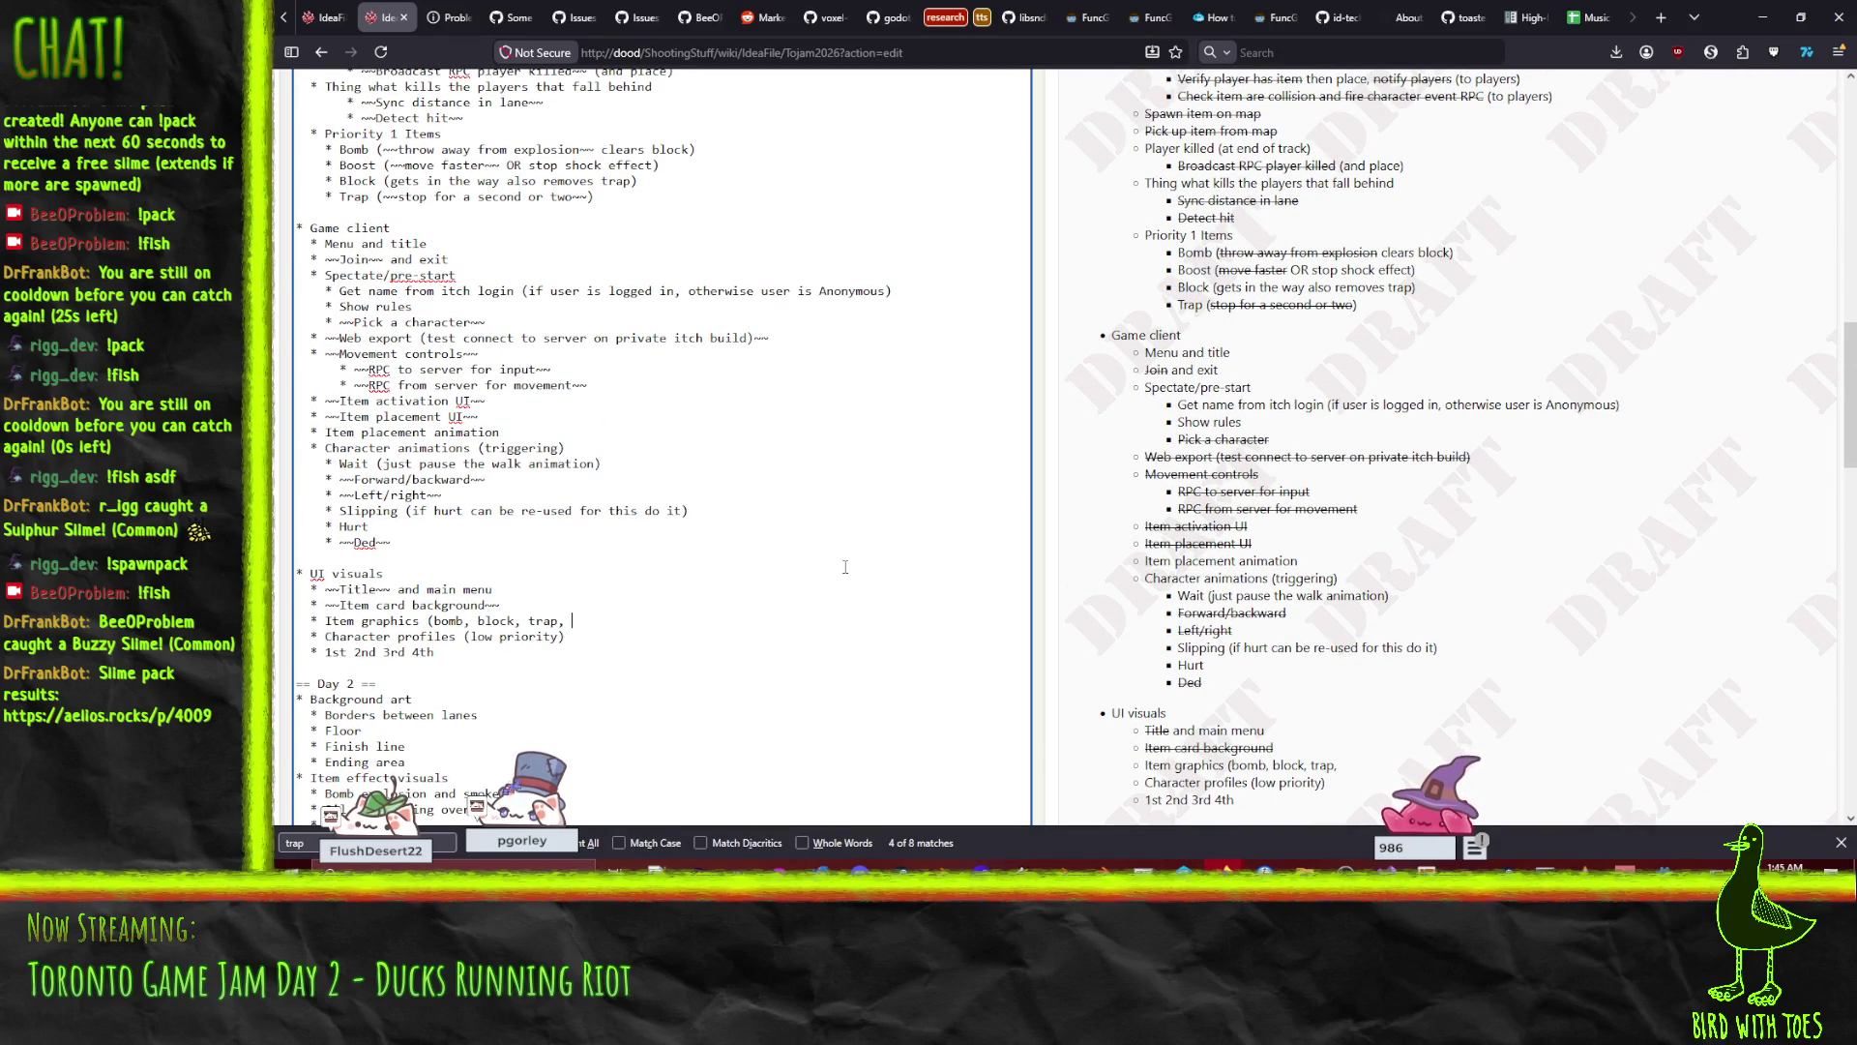
{"action": "type", "text": "boost,"}
{"action": "scroll", "coordinate": [393, 778], "scroll_direction": "up", "scroll_amount": 3}
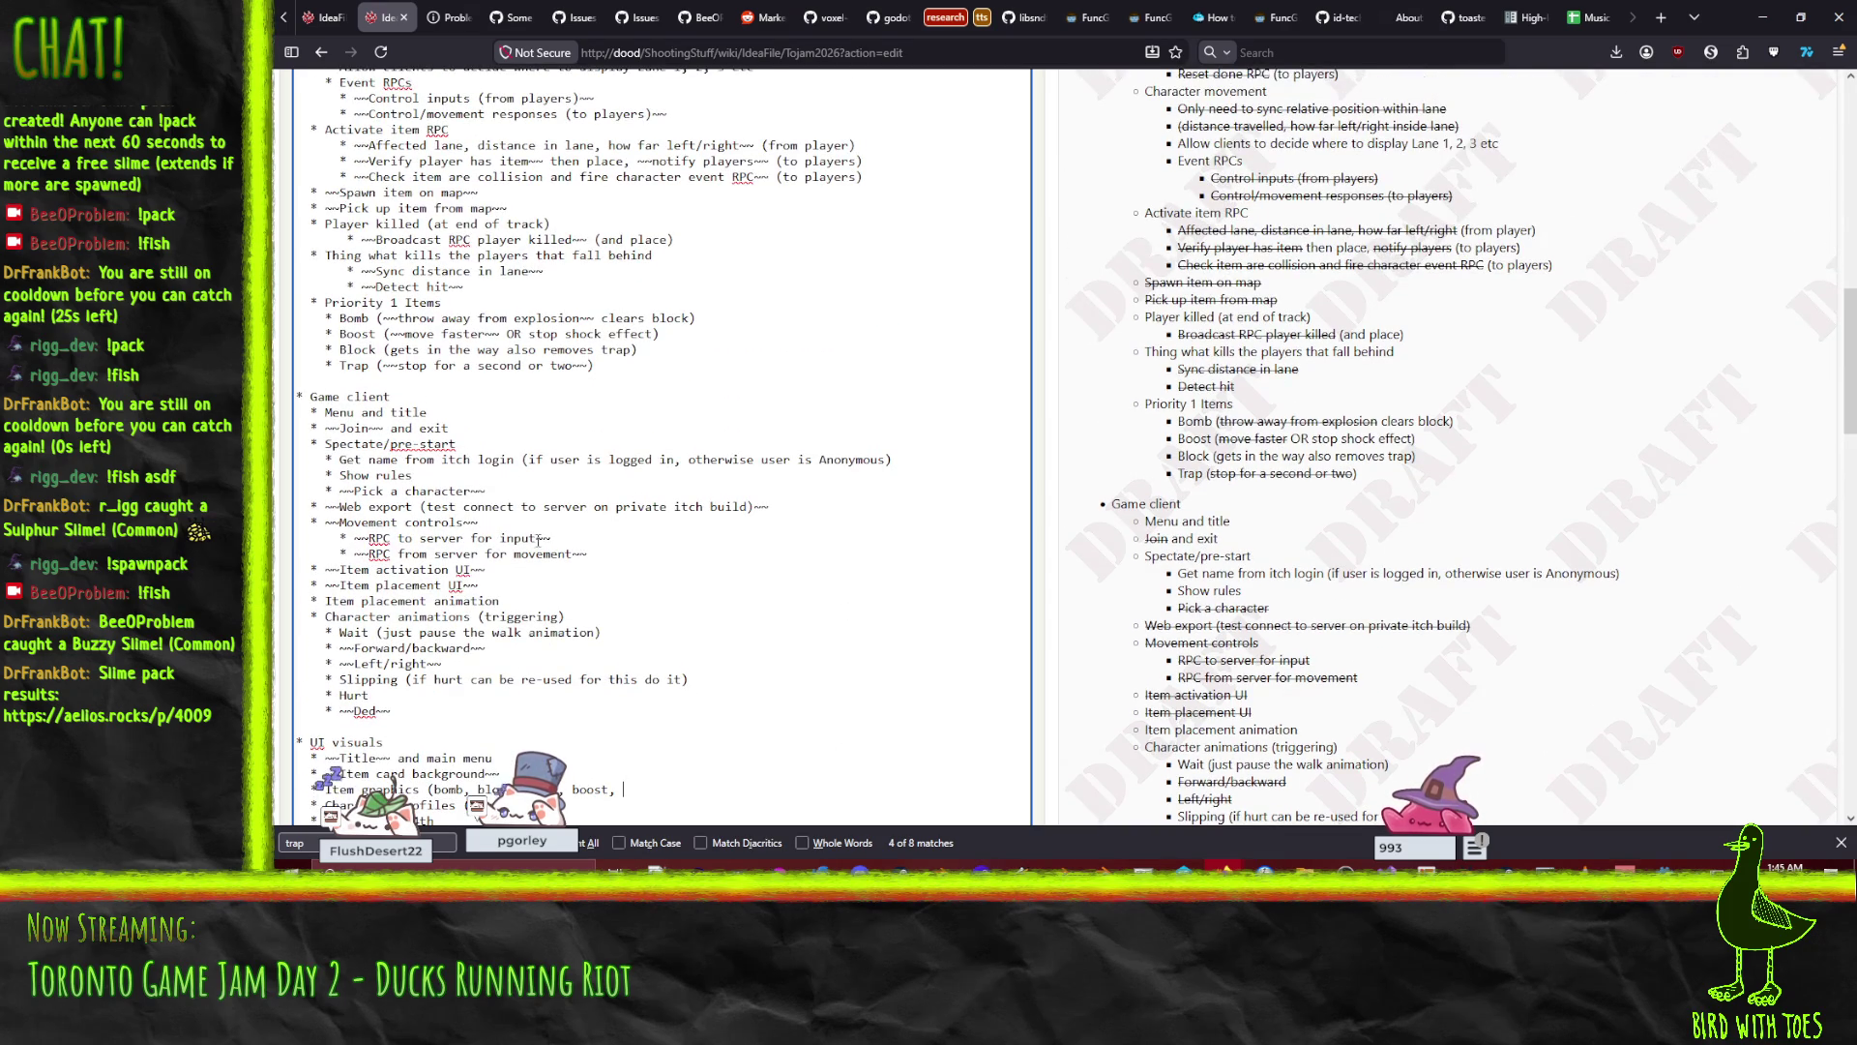
{"action": "scroll", "coordinate": [616, 304], "scroll_direction": "up", "scroll_amount": 12}
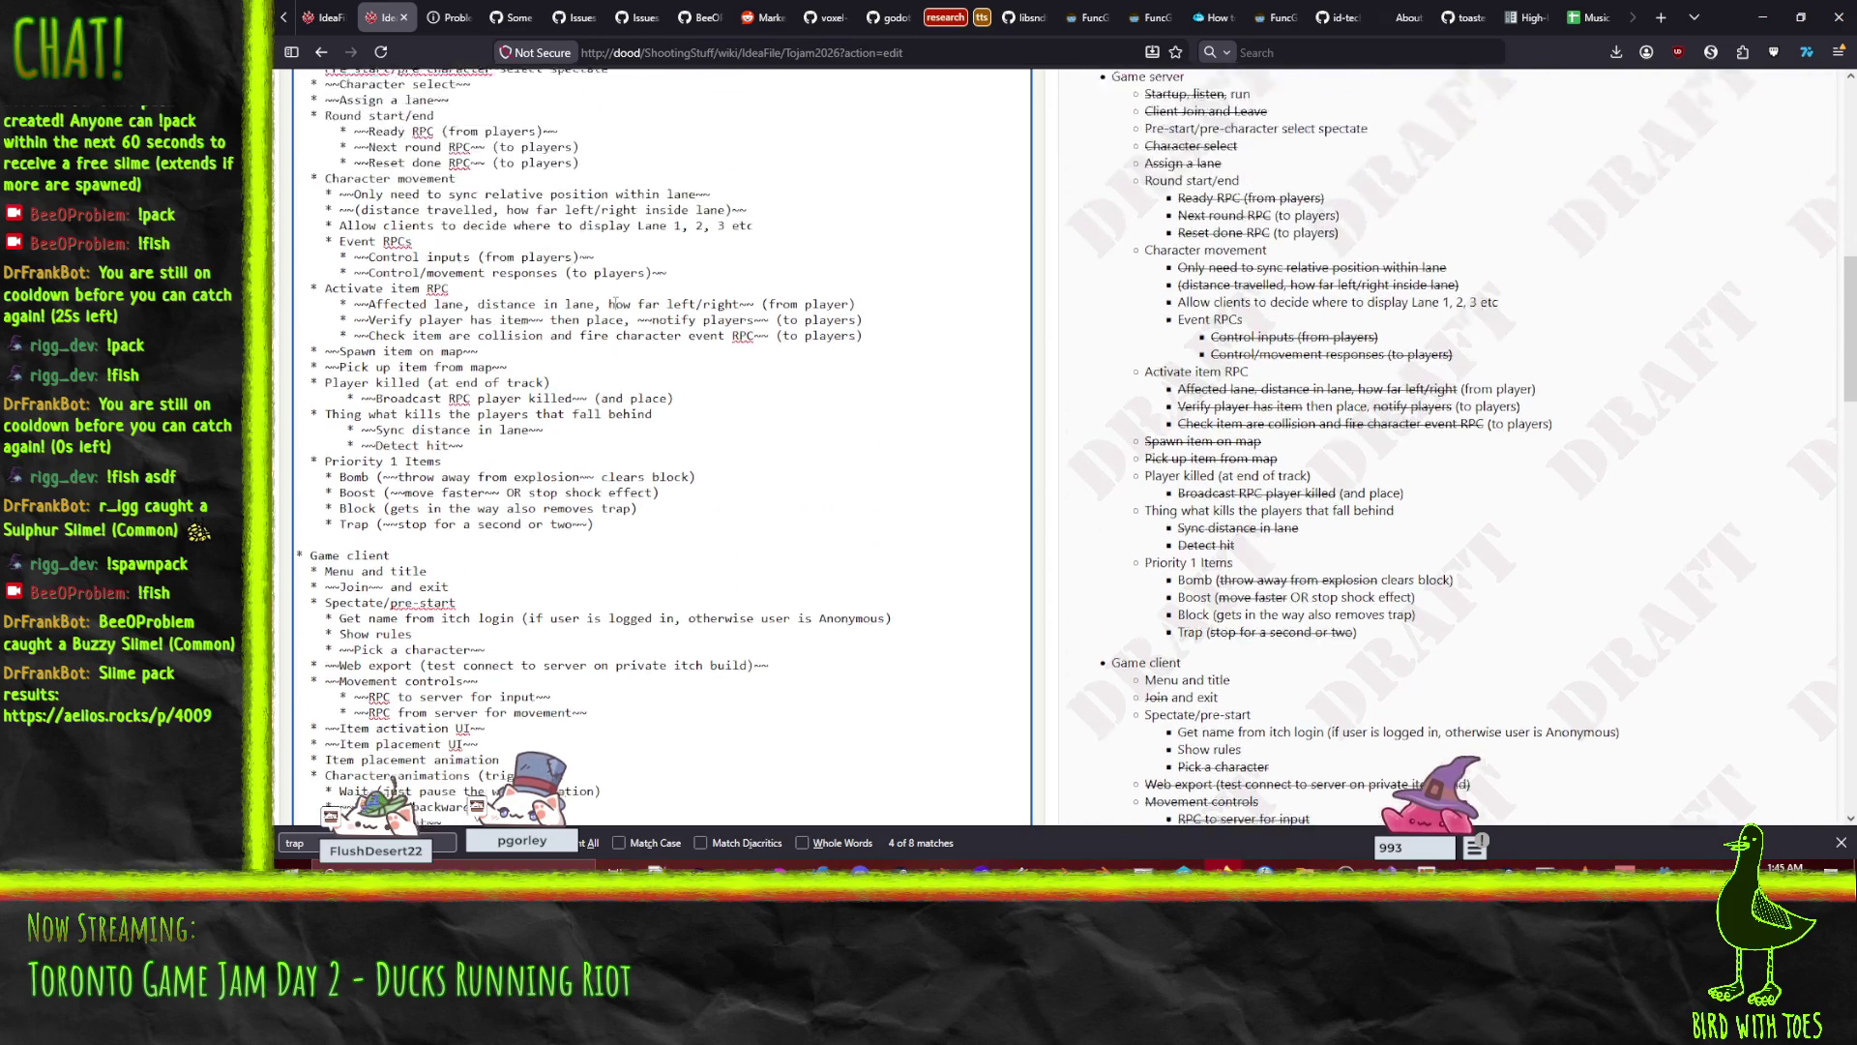
{"action": "scroll", "coordinate": [744, 382], "scroll_direction": "up", "scroll_amount": 3}
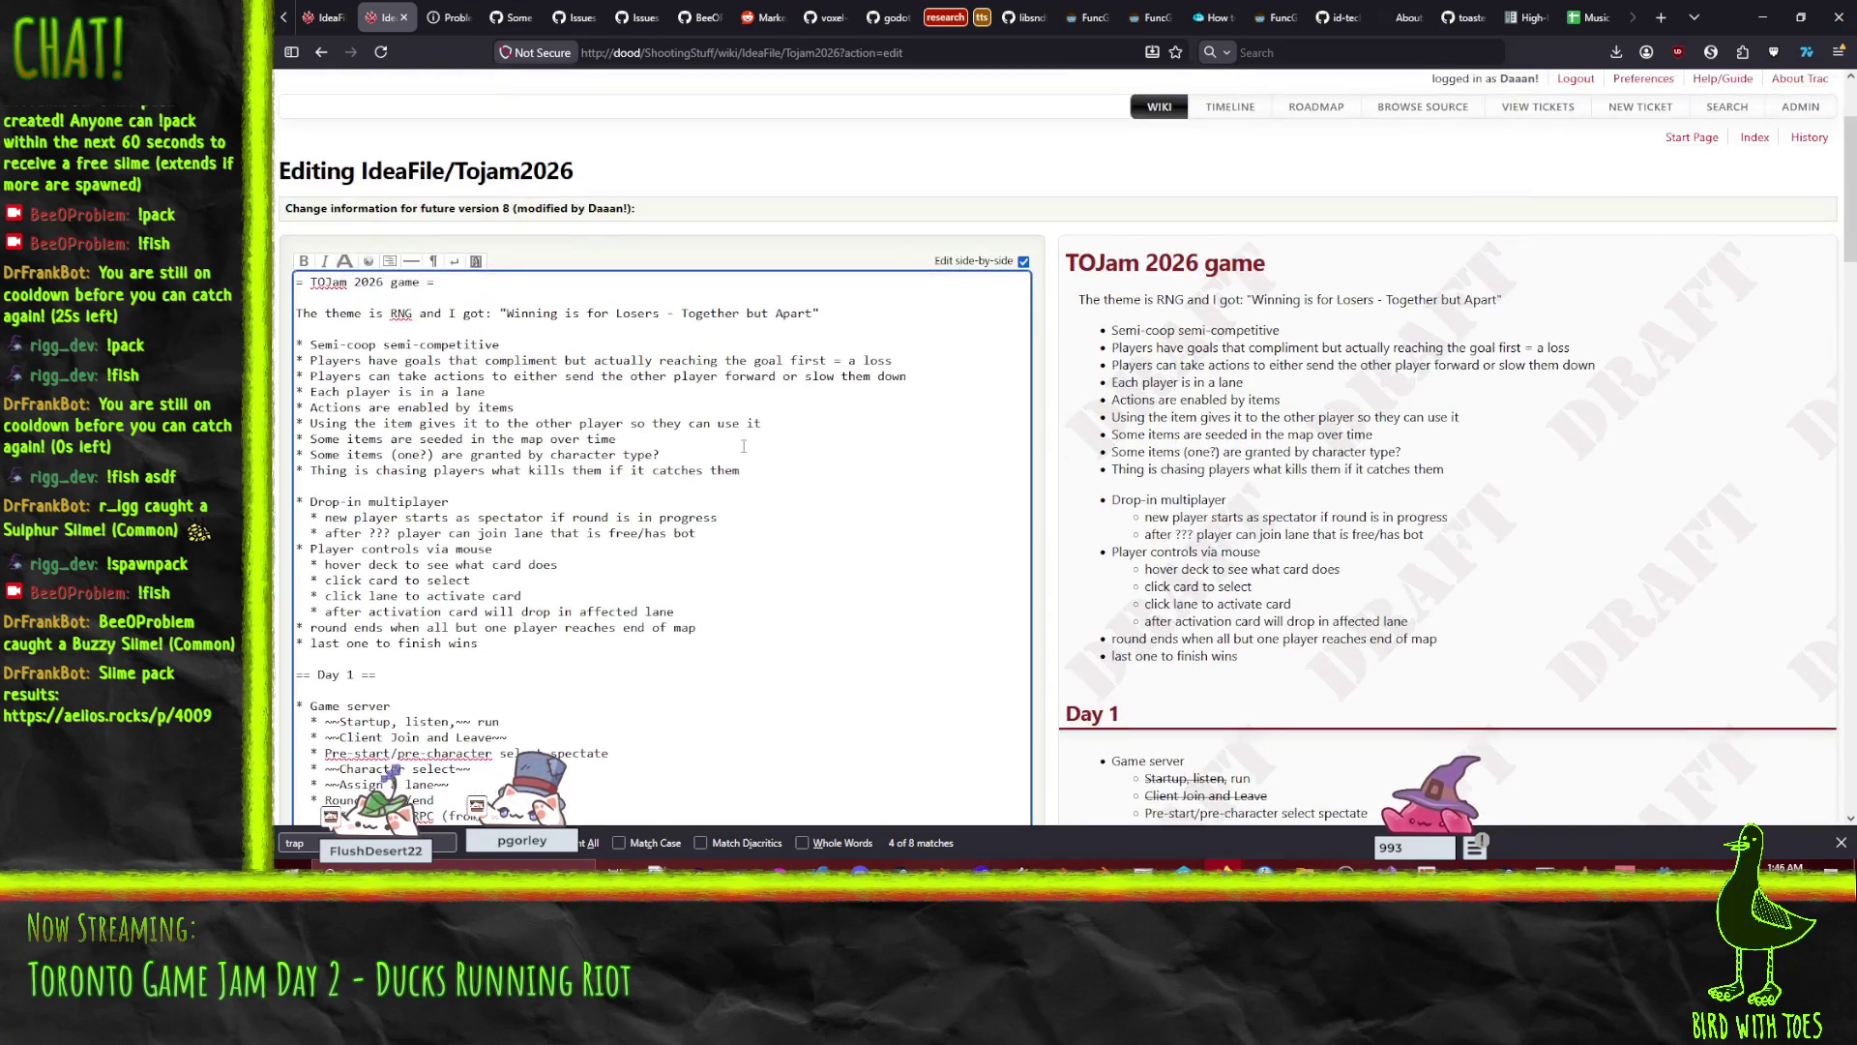
{"action": "scroll", "coordinate": [518, 445], "scroll_direction": "down", "scroll_amount": 15}
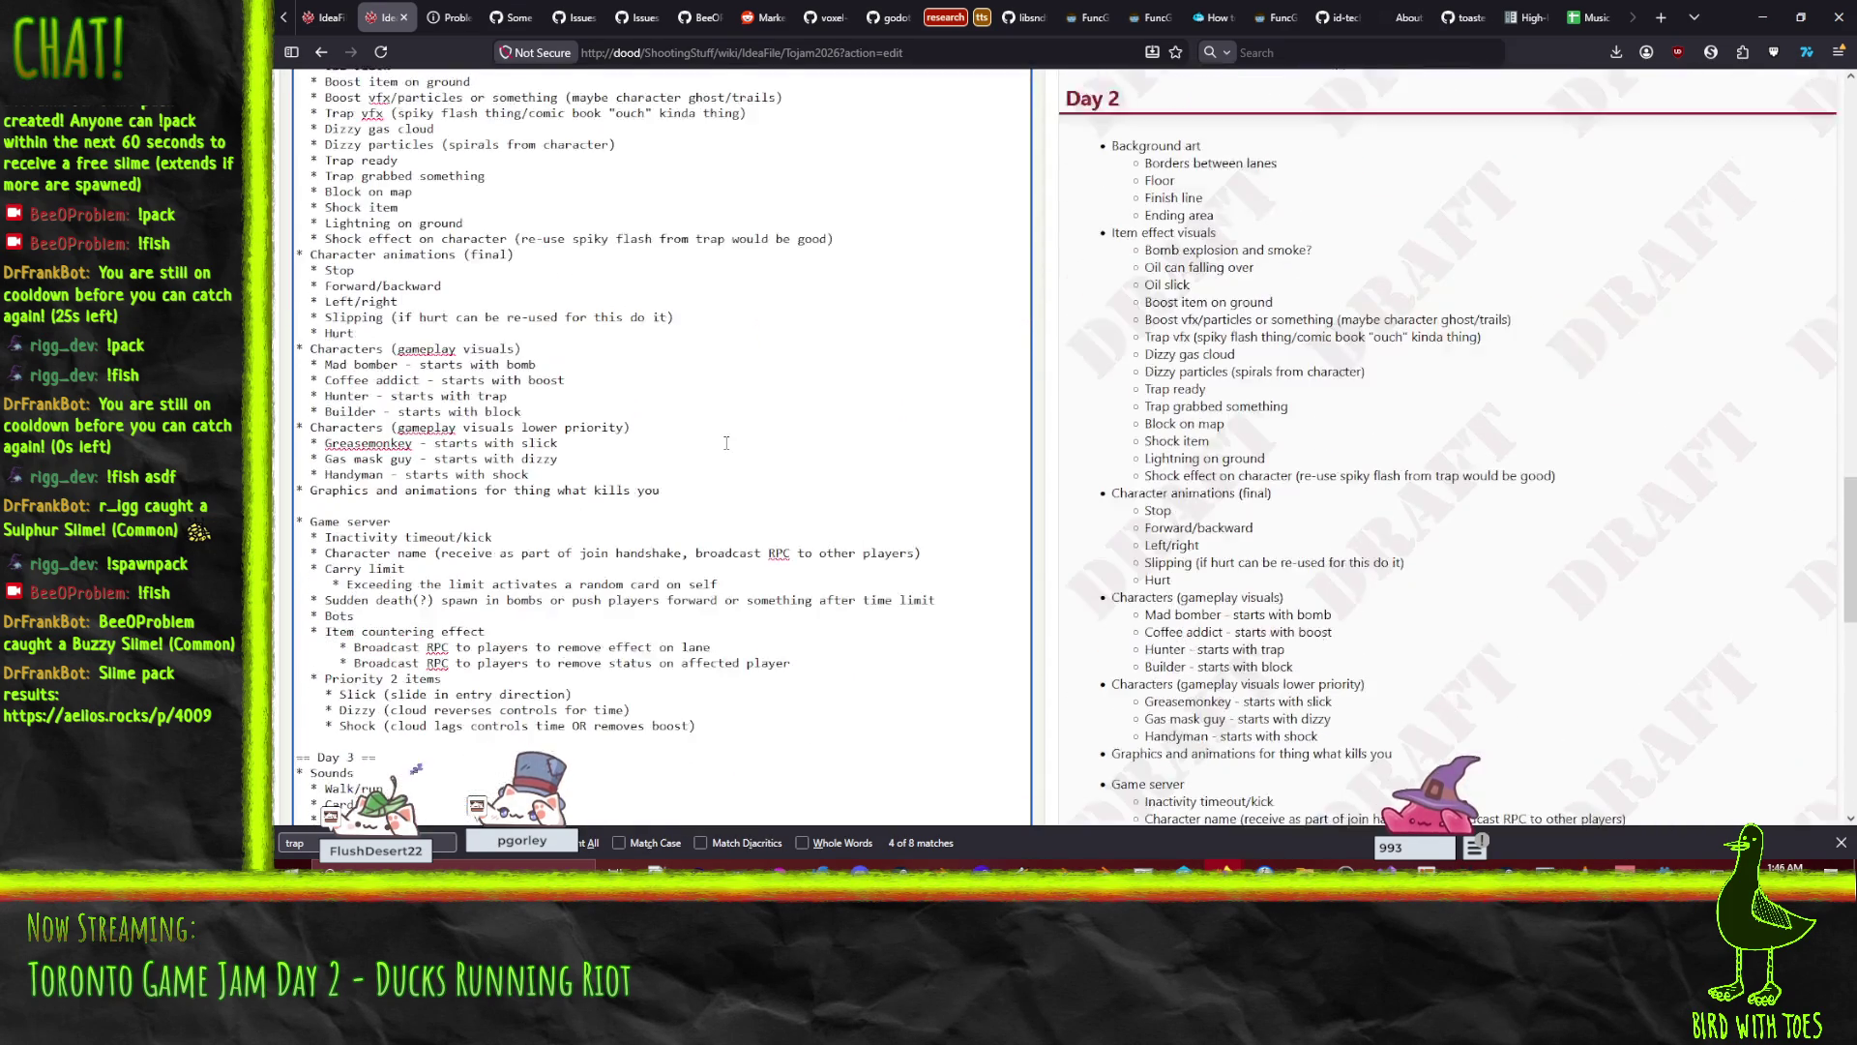
{"action": "scroll", "coordinate": [758, 484], "scroll_direction": "up", "scroll_amount": 1}
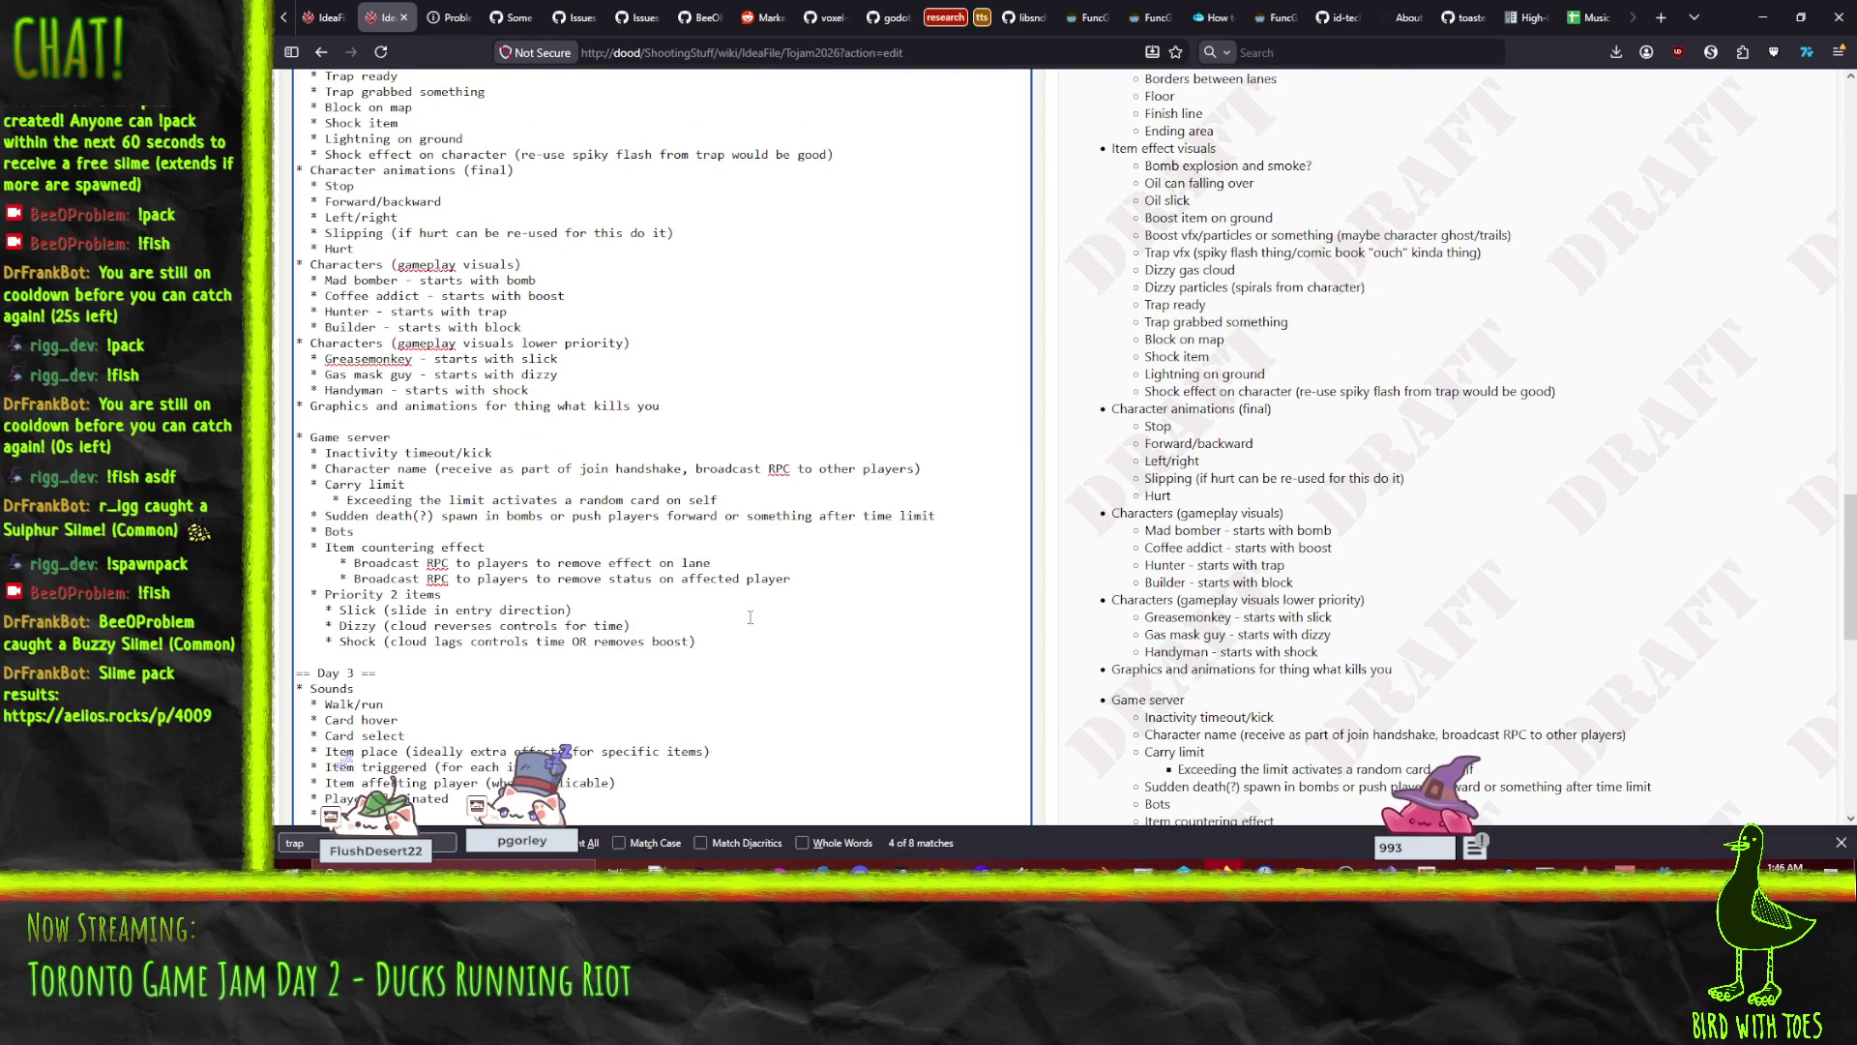
{"action": "scroll", "coordinate": [750, 618], "scroll_direction": "up", "scroll_amount": 10}
{"action": "left_click", "coordinate": [624, 452]}
{"action": "type", "text": "slick, i"}
{"action": "key", "text": "BackSpace"}
{"action": "key", "text": "BackSpace"}
{"action": "type", "text": "dizzy, sho"}
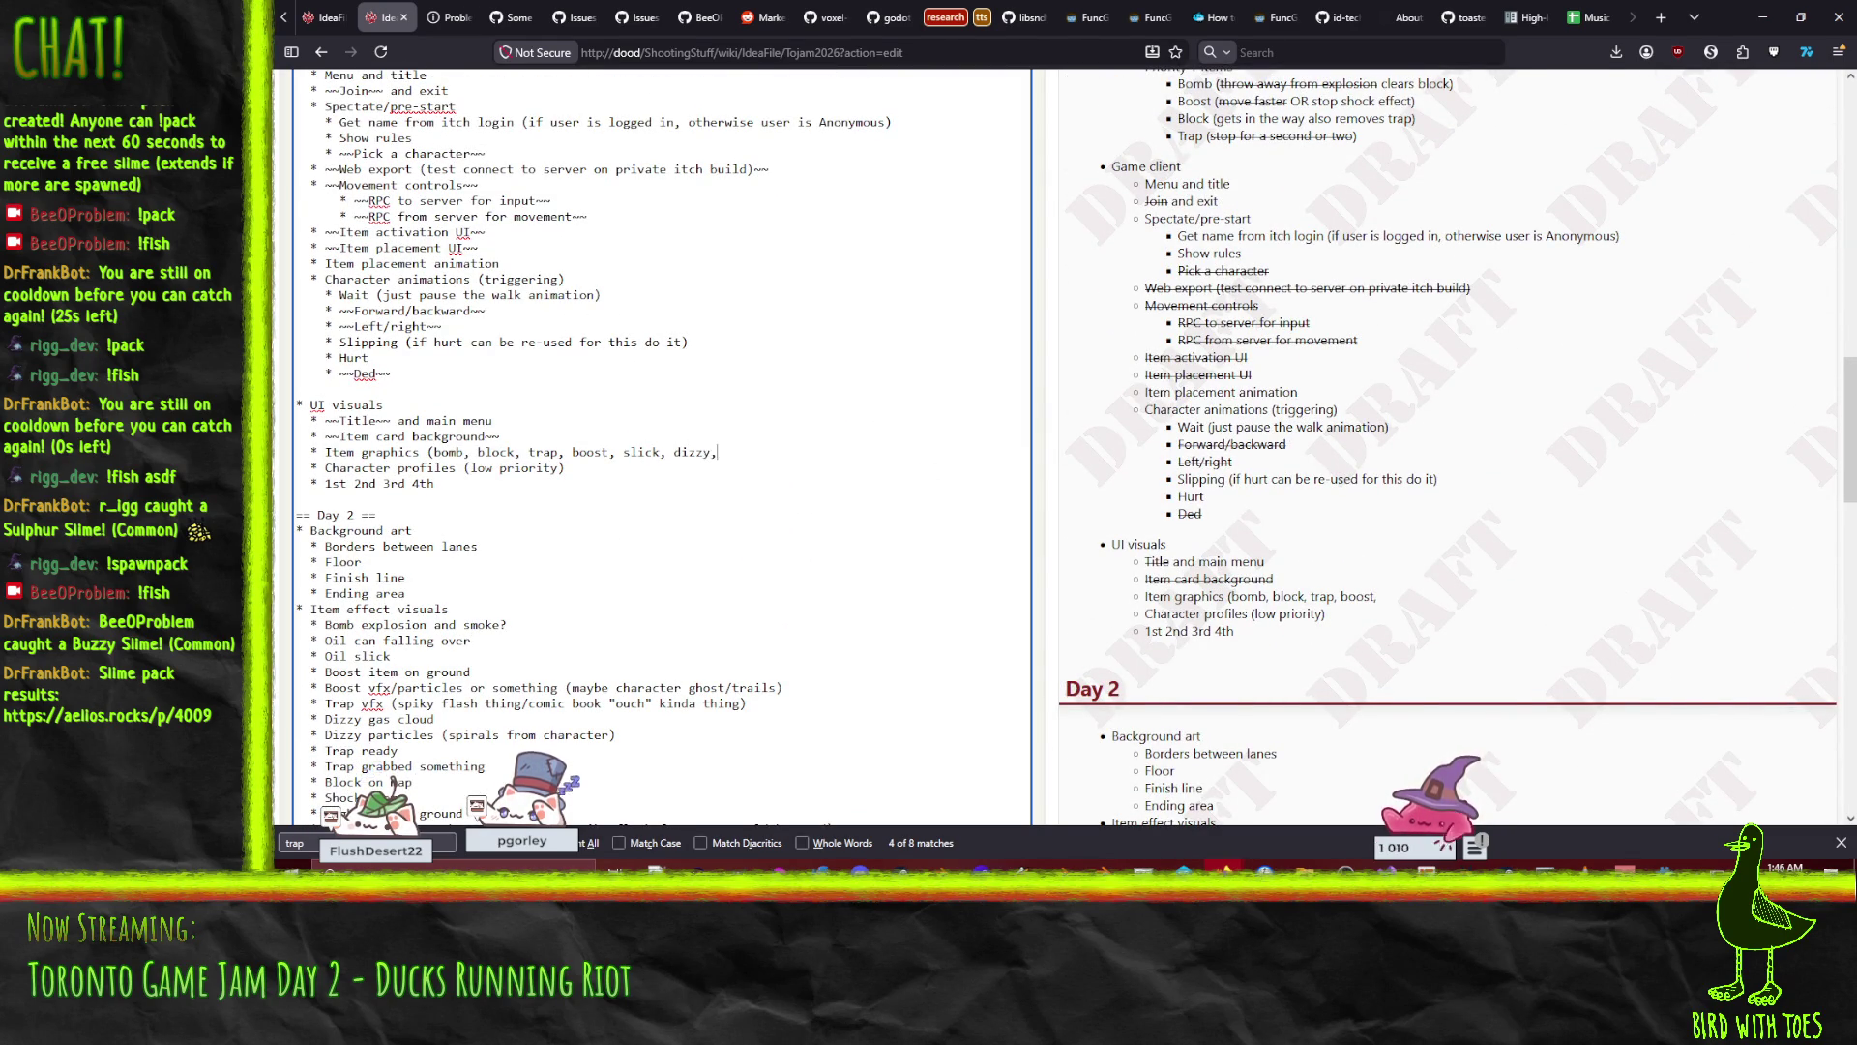
{"action": "type", "text": "ck)"}
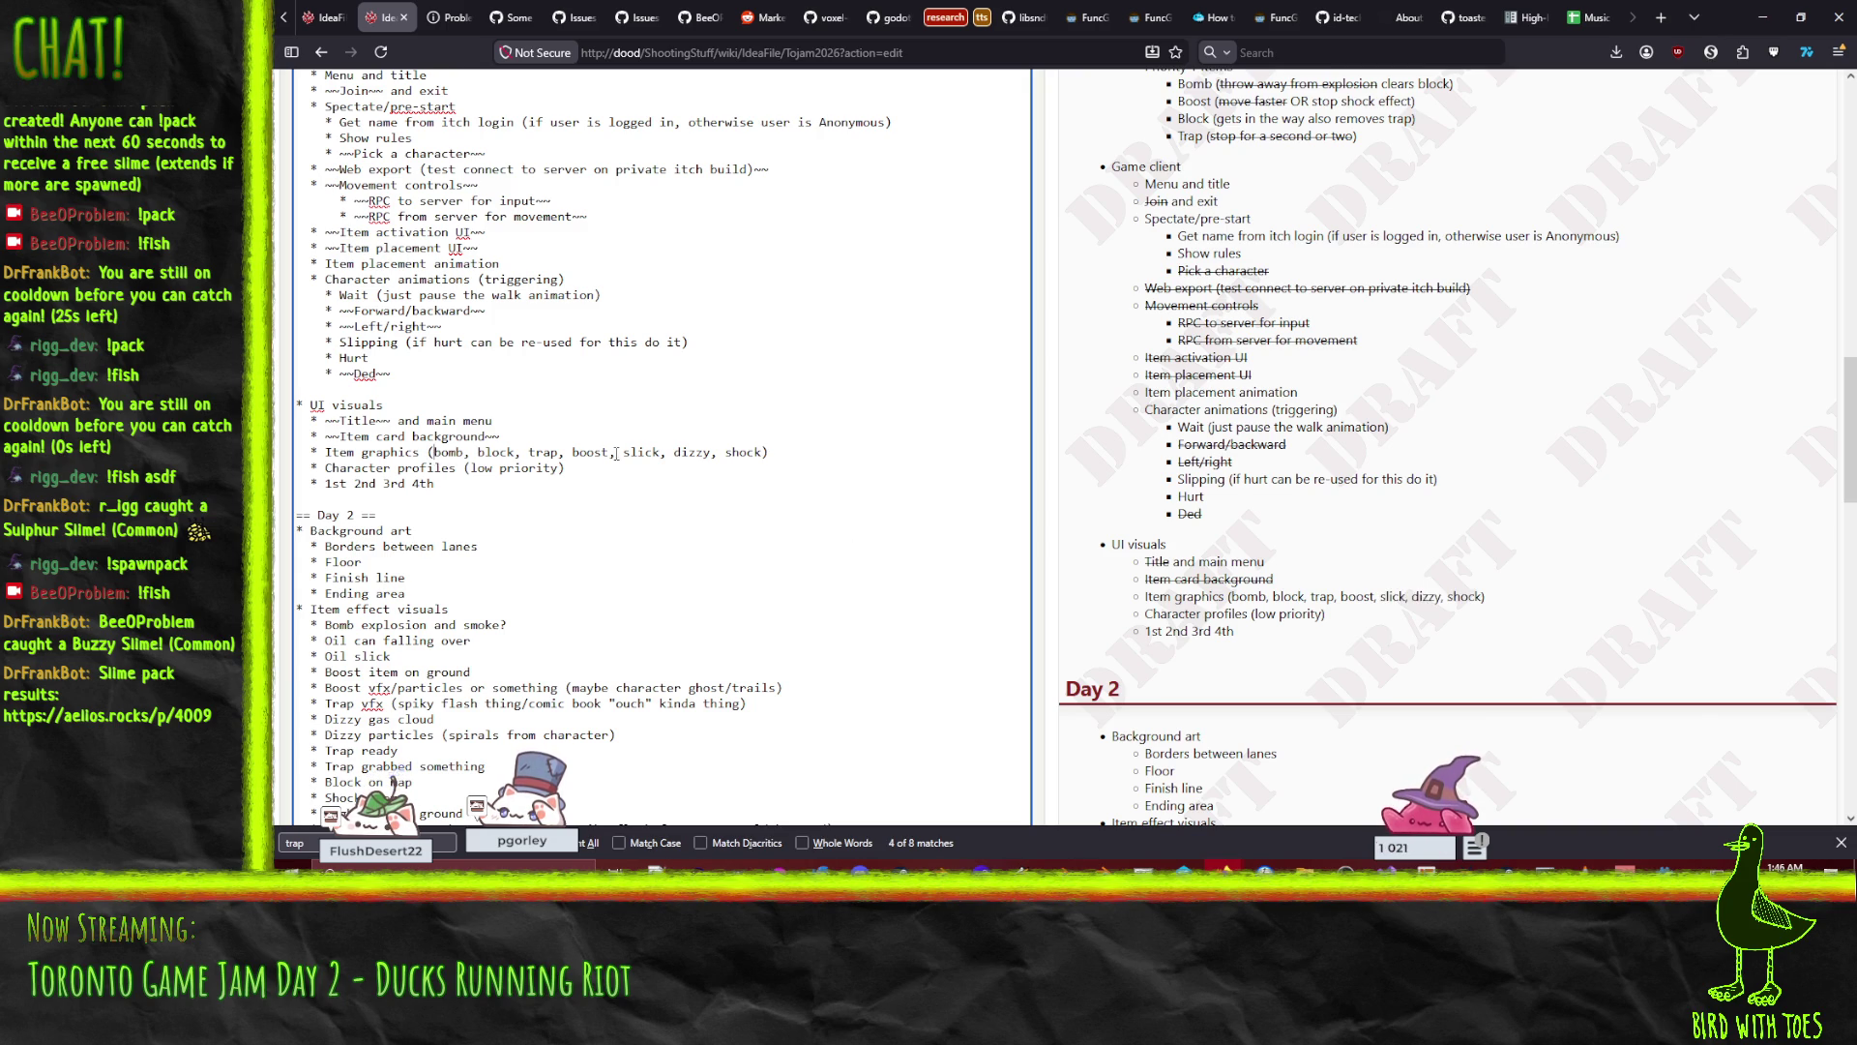
{"action": "type", "text": "~~"}
{"action": "type", "text": "~~"}
{"action": "left_click", "coordinate": [745, 410]}
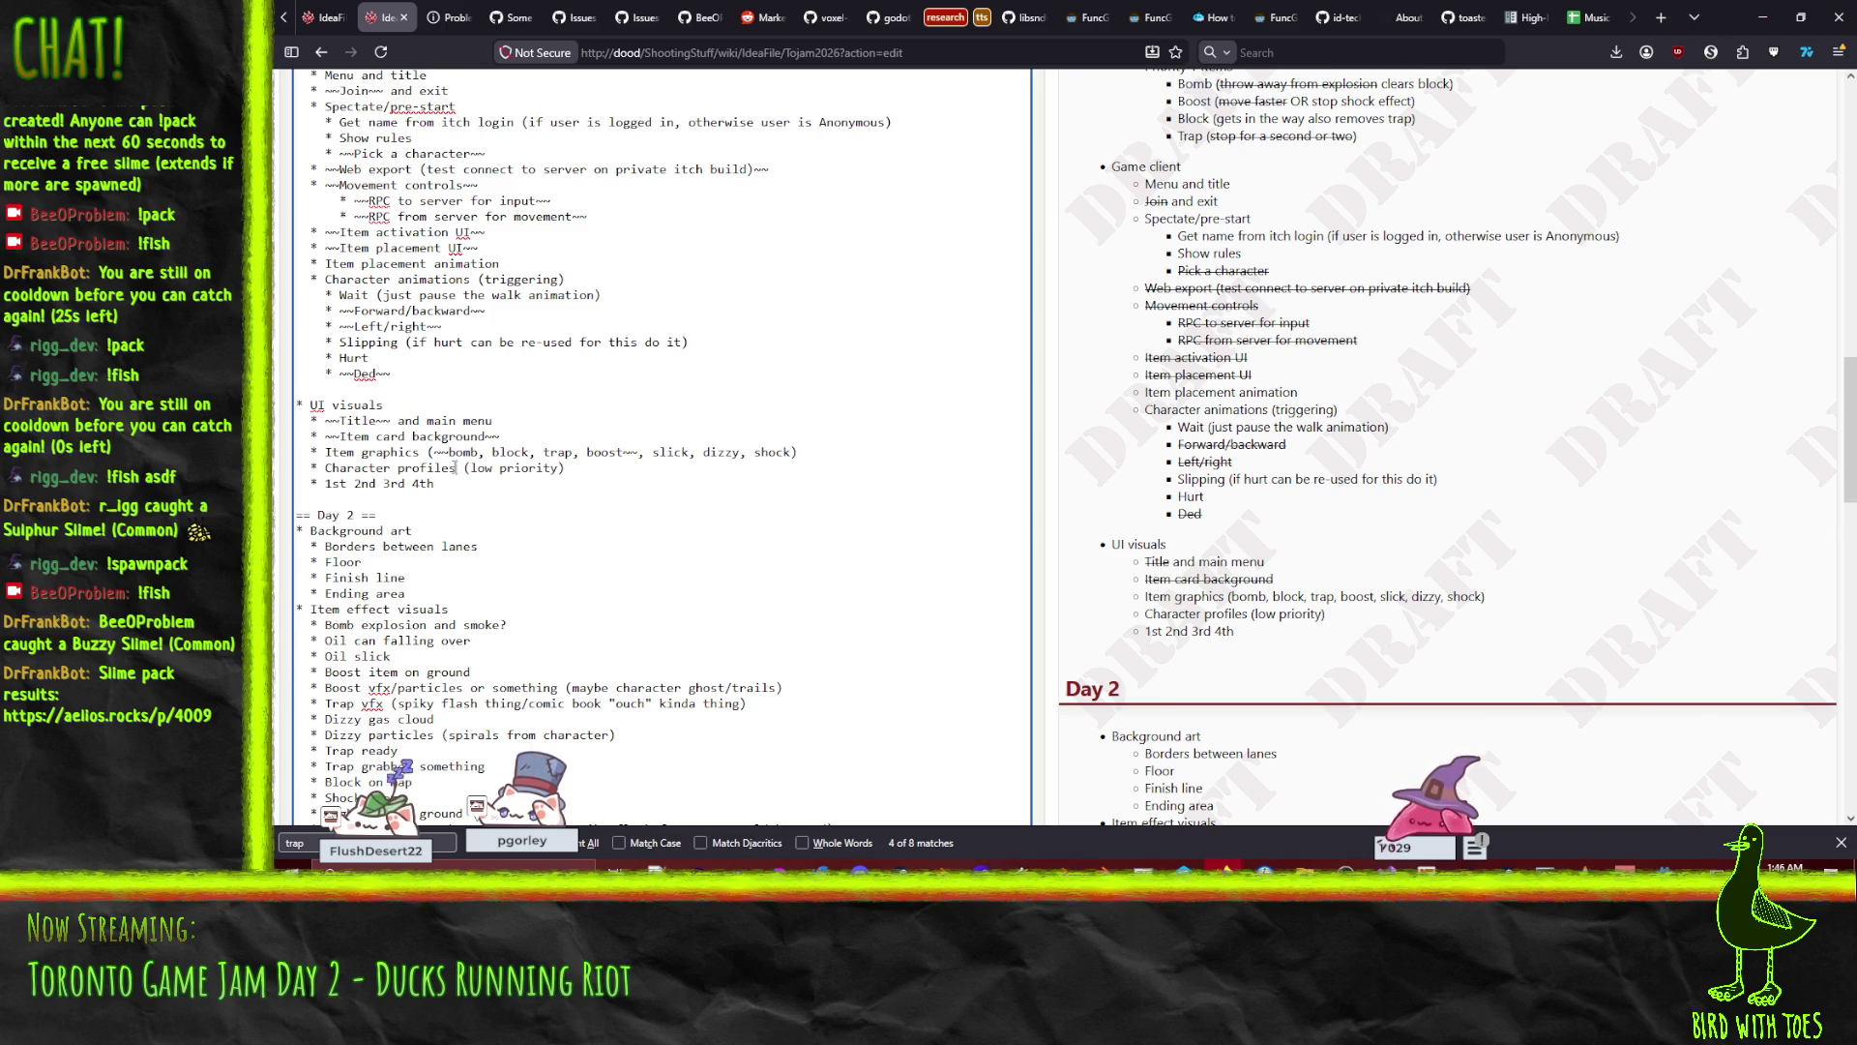
{"action": "scroll", "coordinate": [592, 416], "scroll_direction": "down", "scroll_amount": 5}
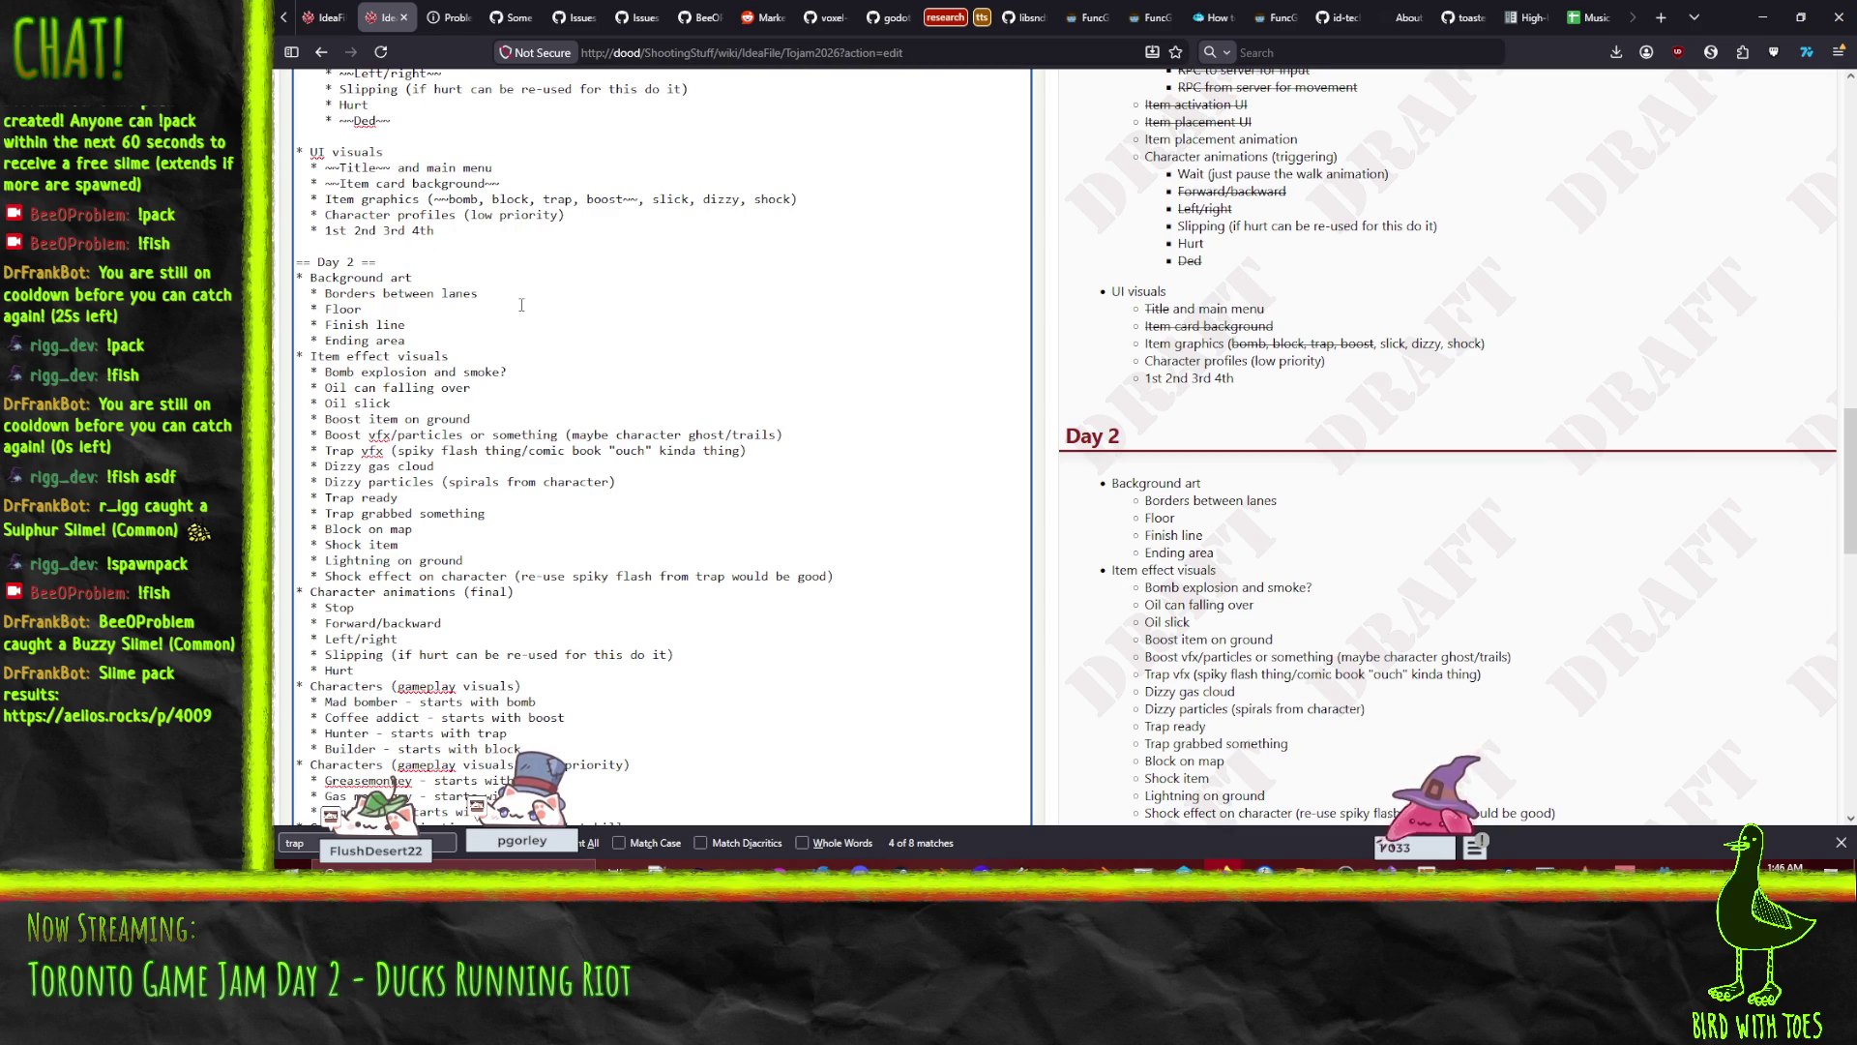
Strike through the Borders between lanes line.
{"action": "left_click", "coordinate": [326, 293]}
{"action": "type", "text": "~~"}
{"action": "key", "text": "End"}
{"action": "type", "text": "~~"}
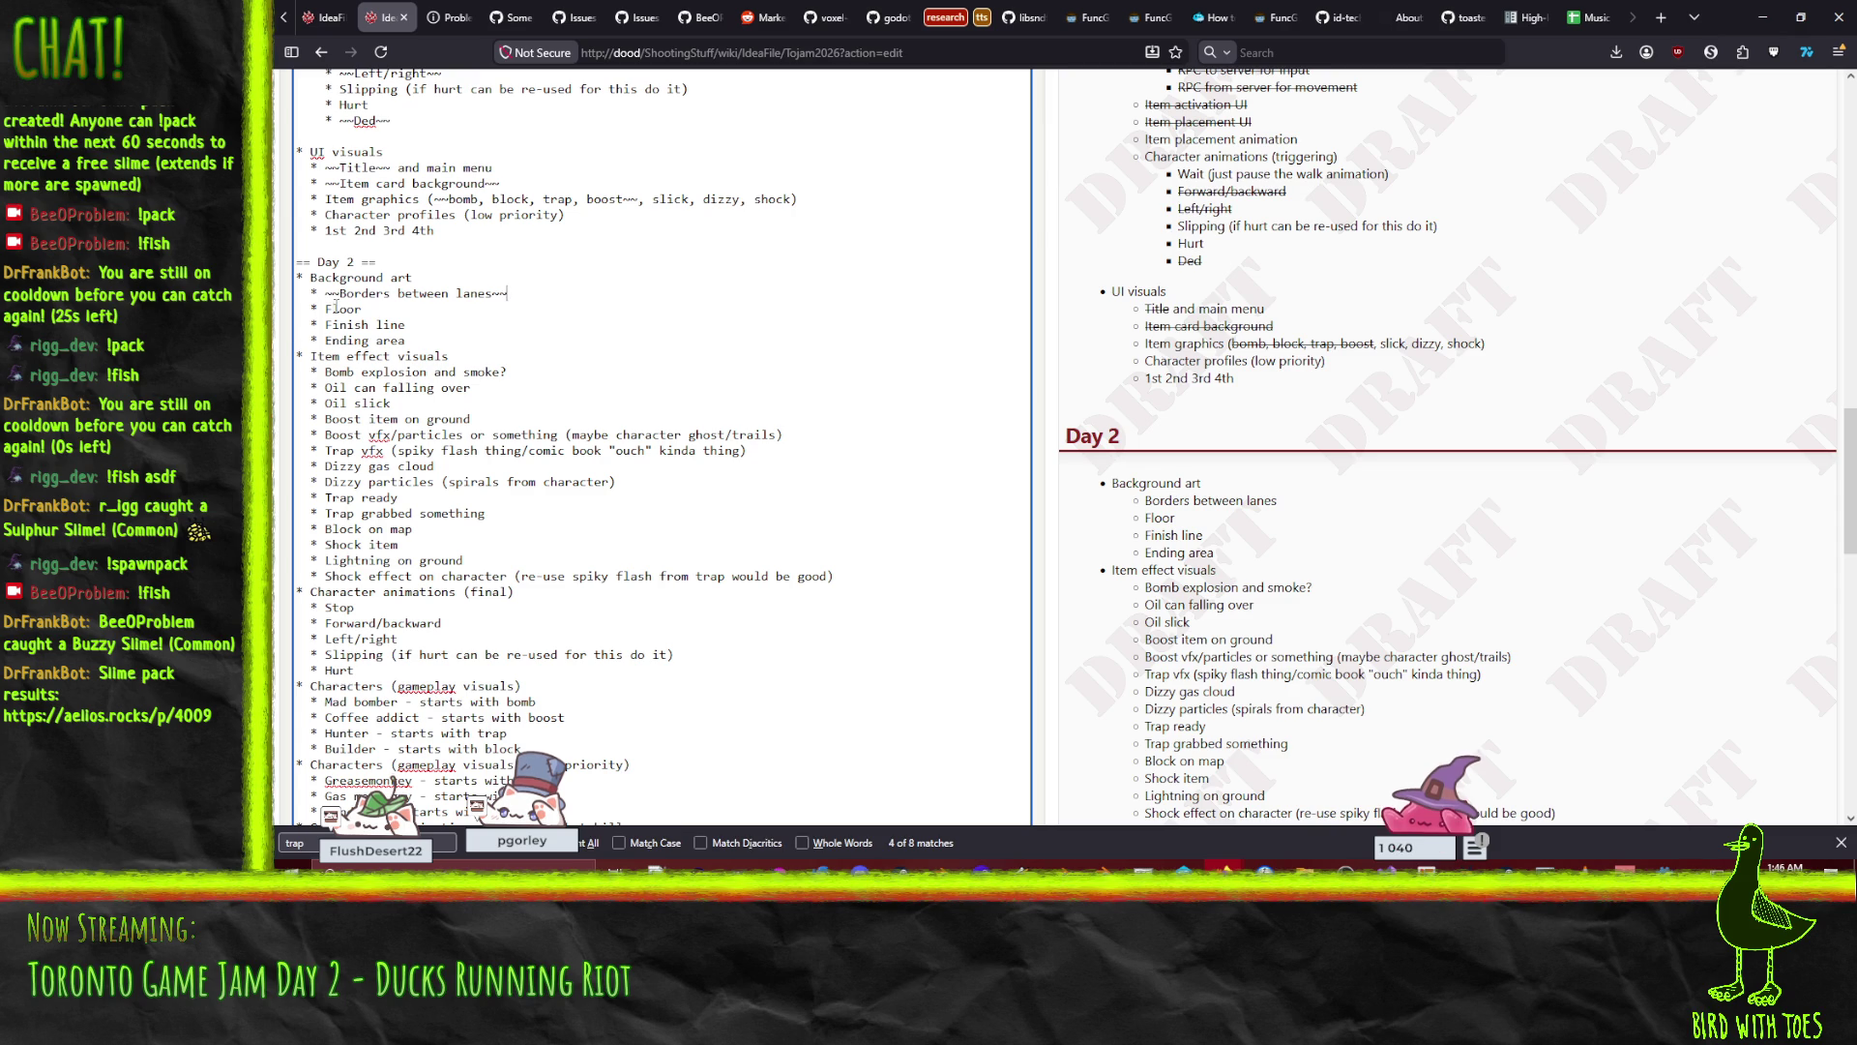
{"action": "scroll", "coordinate": [682, 385], "scroll_direction": "down", "scroll_amount": 4}
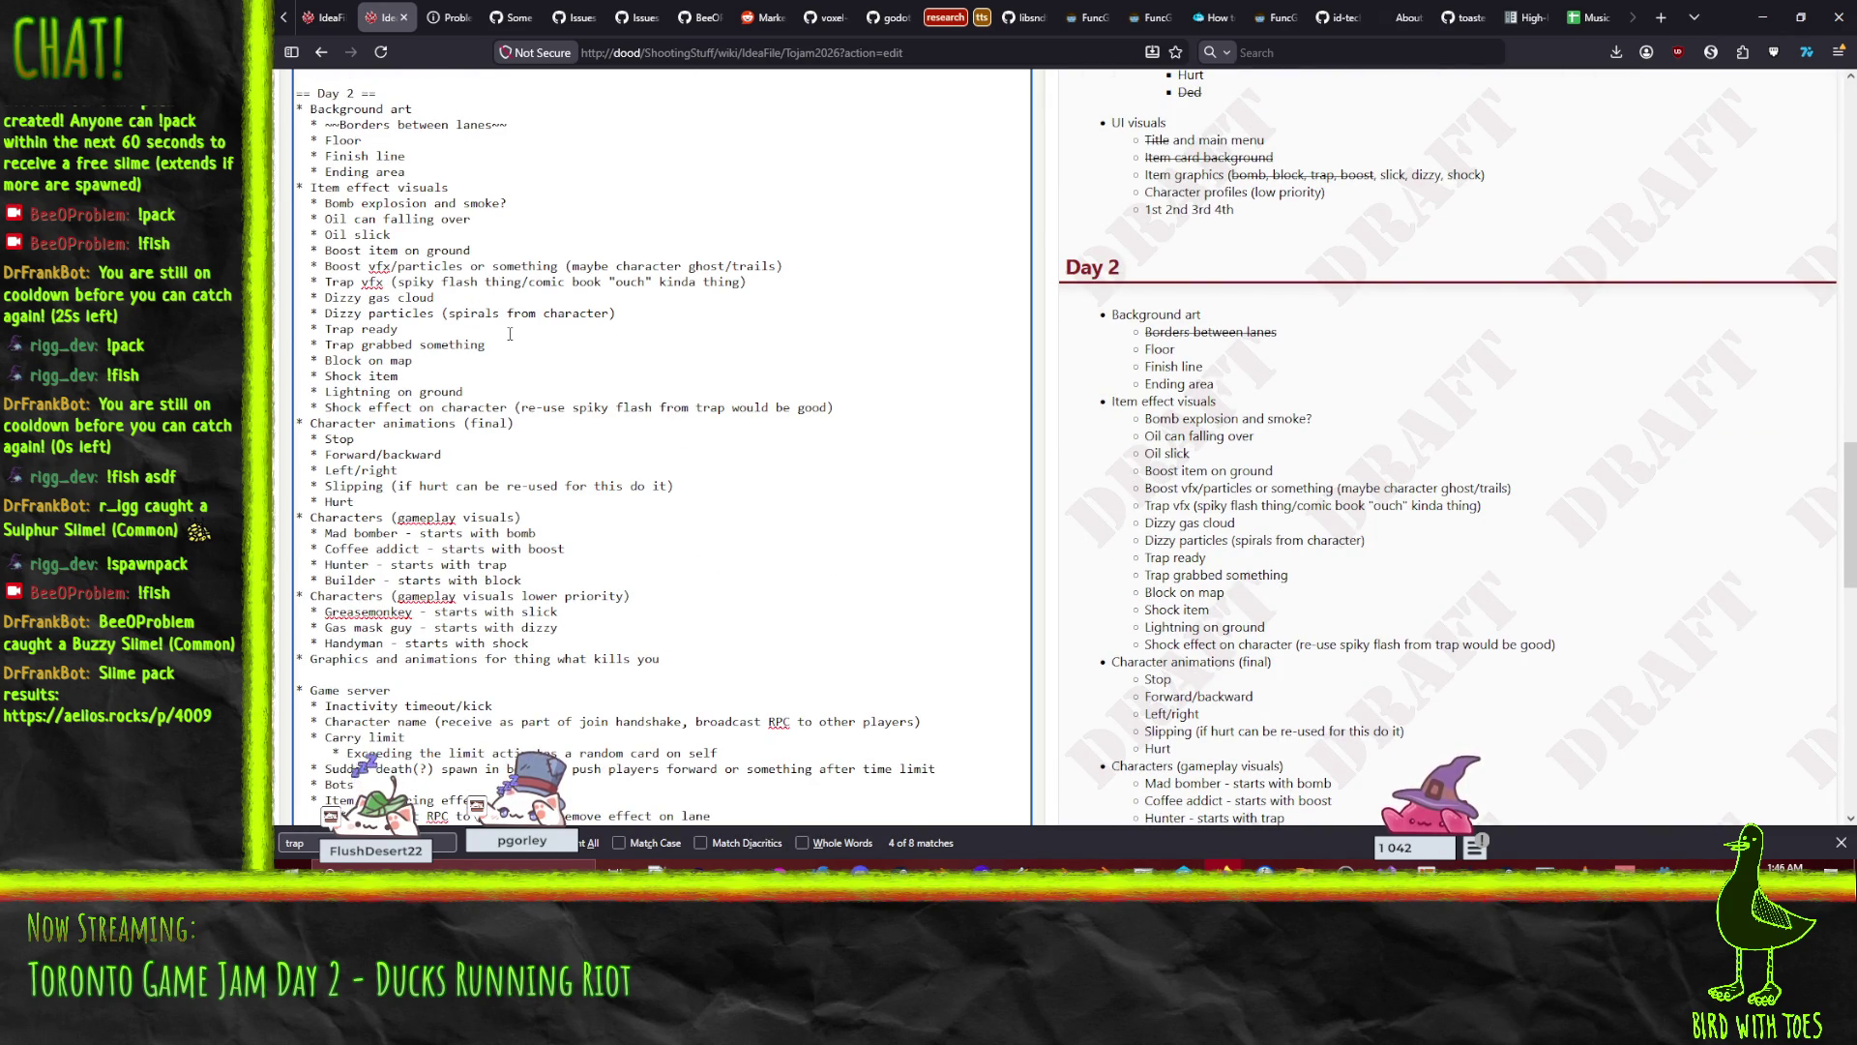
{"action": "scroll", "coordinate": [521, 380], "scroll_direction": "down", "scroll_amount": 2}
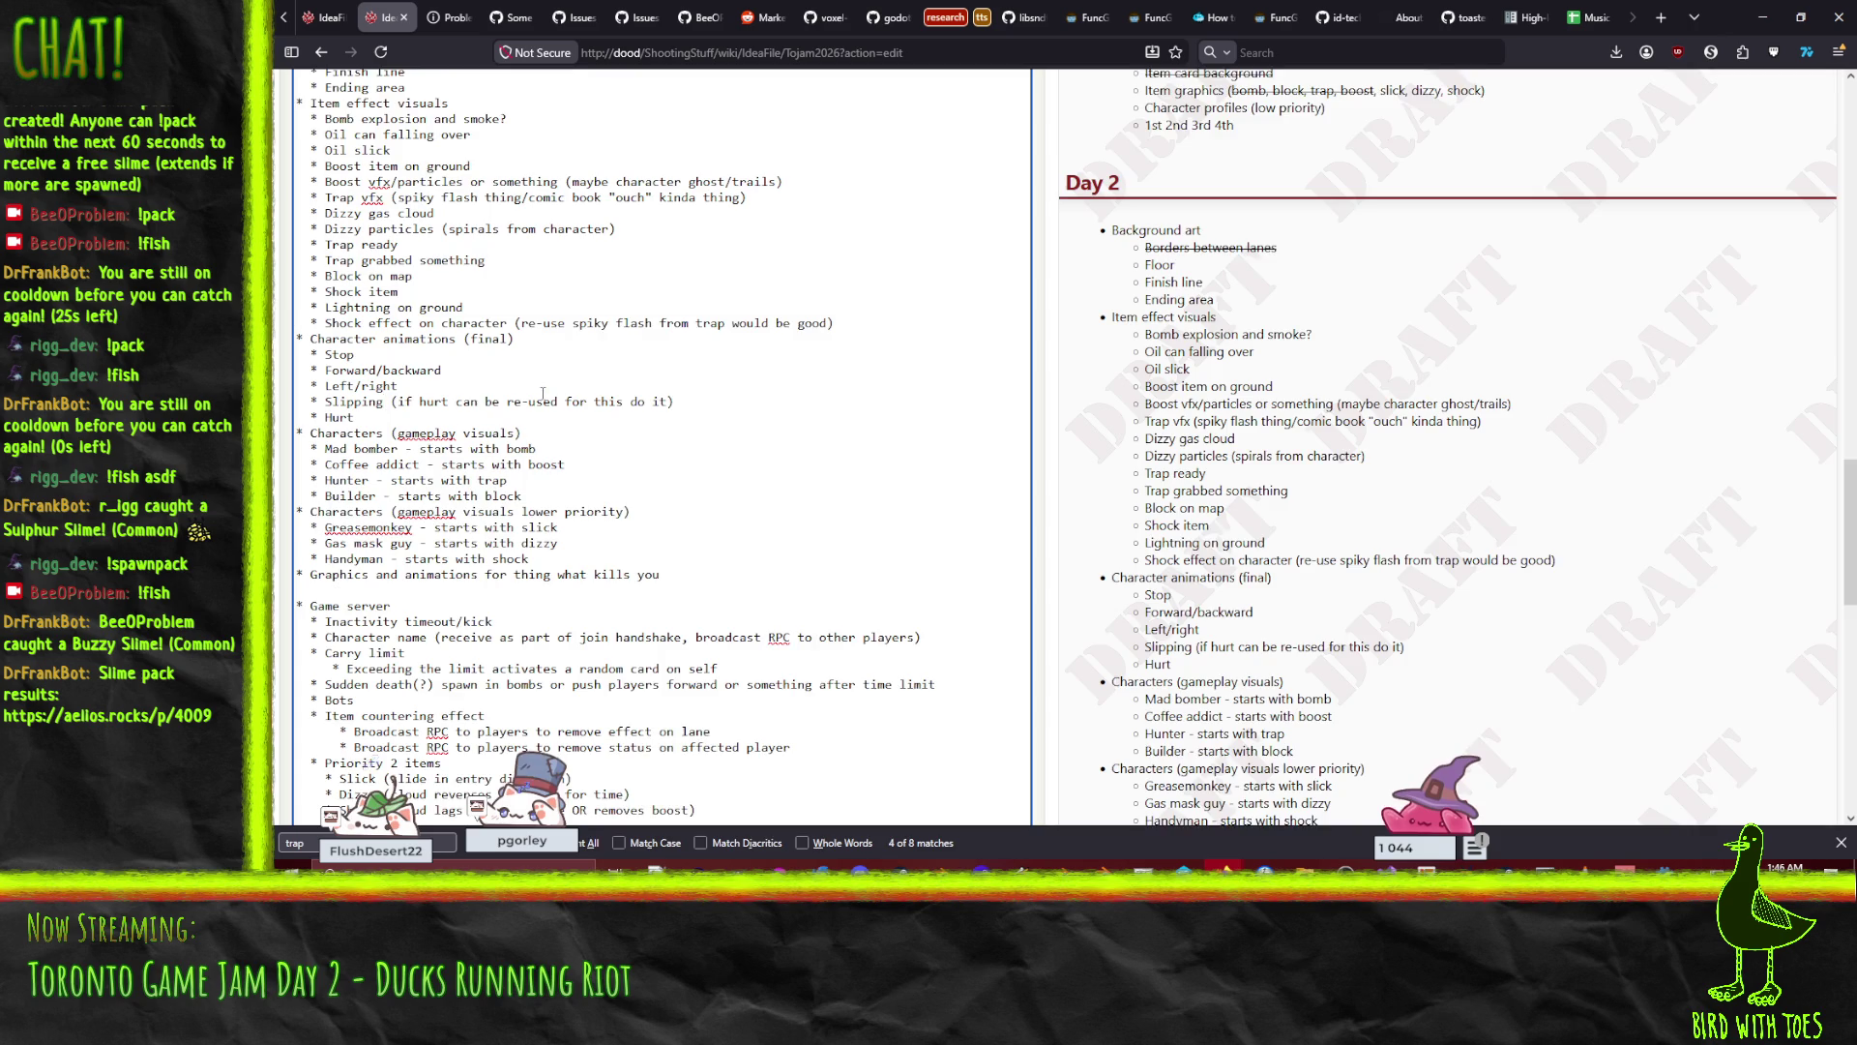
{"action": "scroll", "coordinate": [533, 412], "scroll_direction": "down", "scroll_amount": 2}
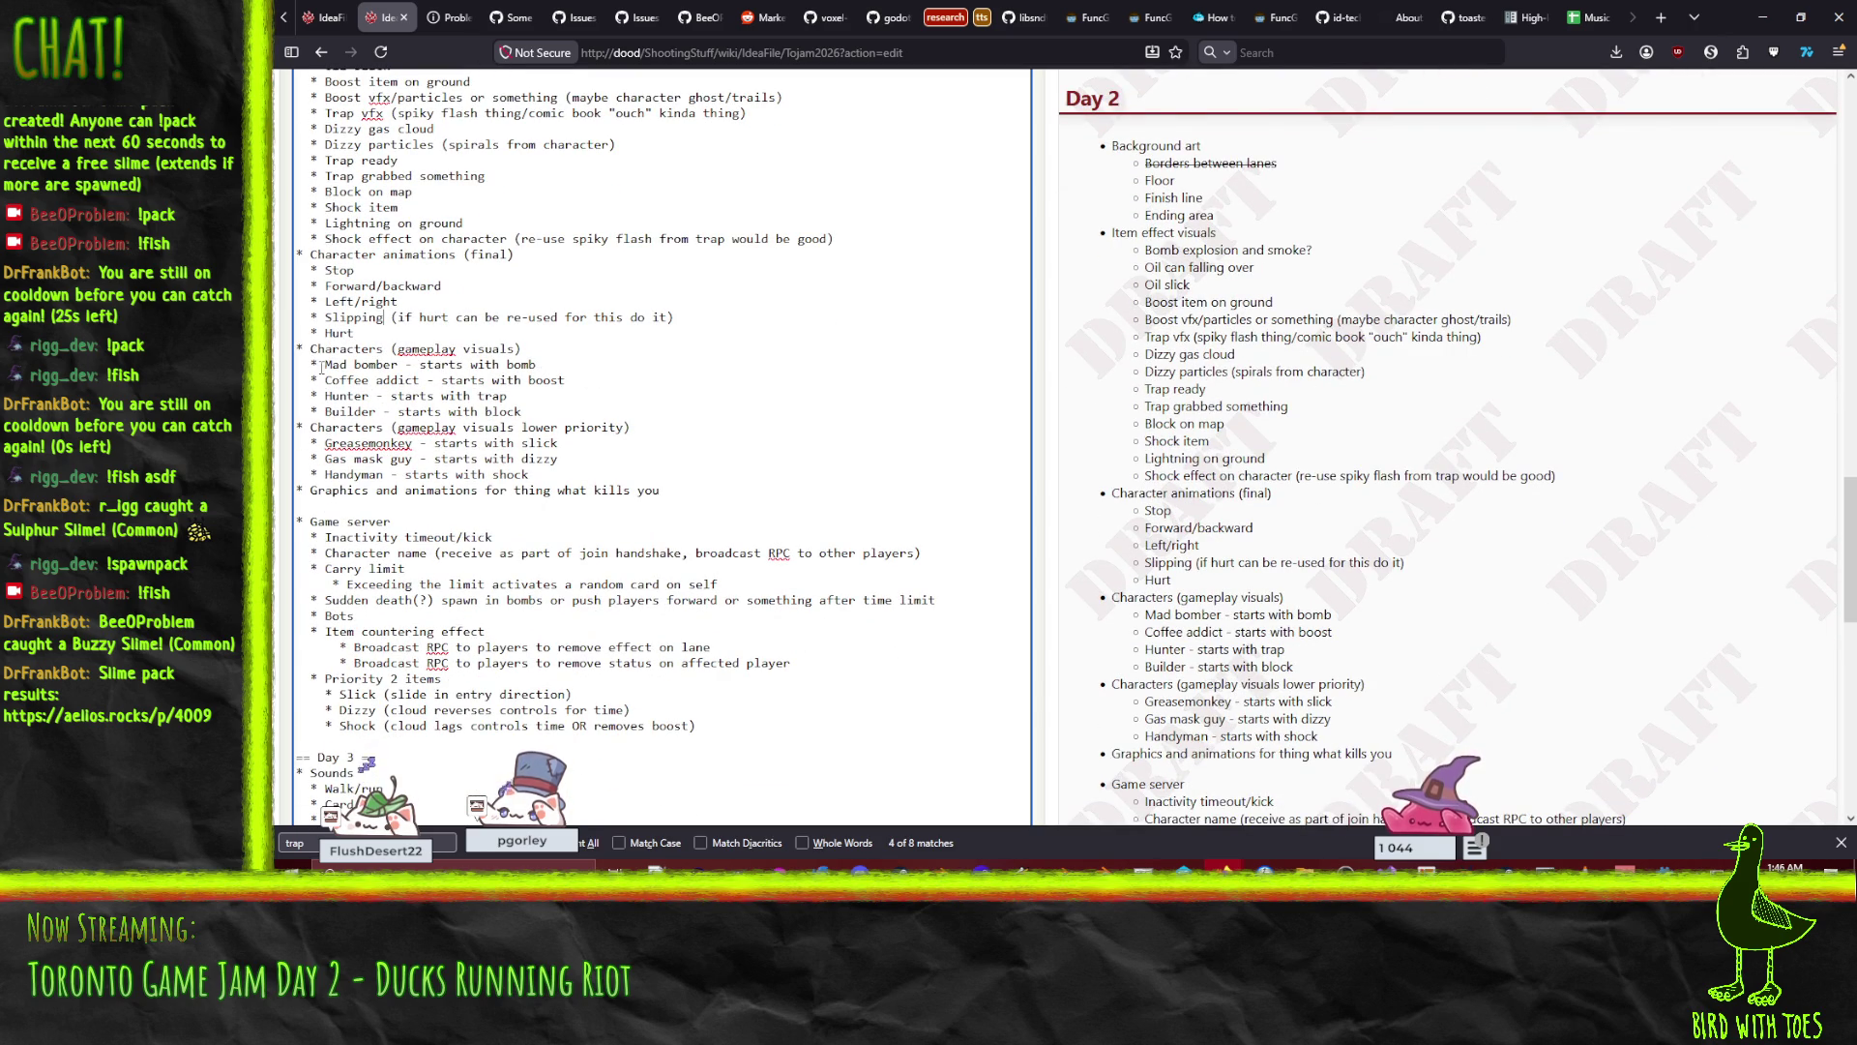
Add ~~ strikethrough markup around the Mad bomber and Coffee addict lines.
{"action": "left_click", "coordinate": [326, 364]}
{"action": "type", "text": "~~"}
{"action": "left_click", "coordinate": [586, 368]}
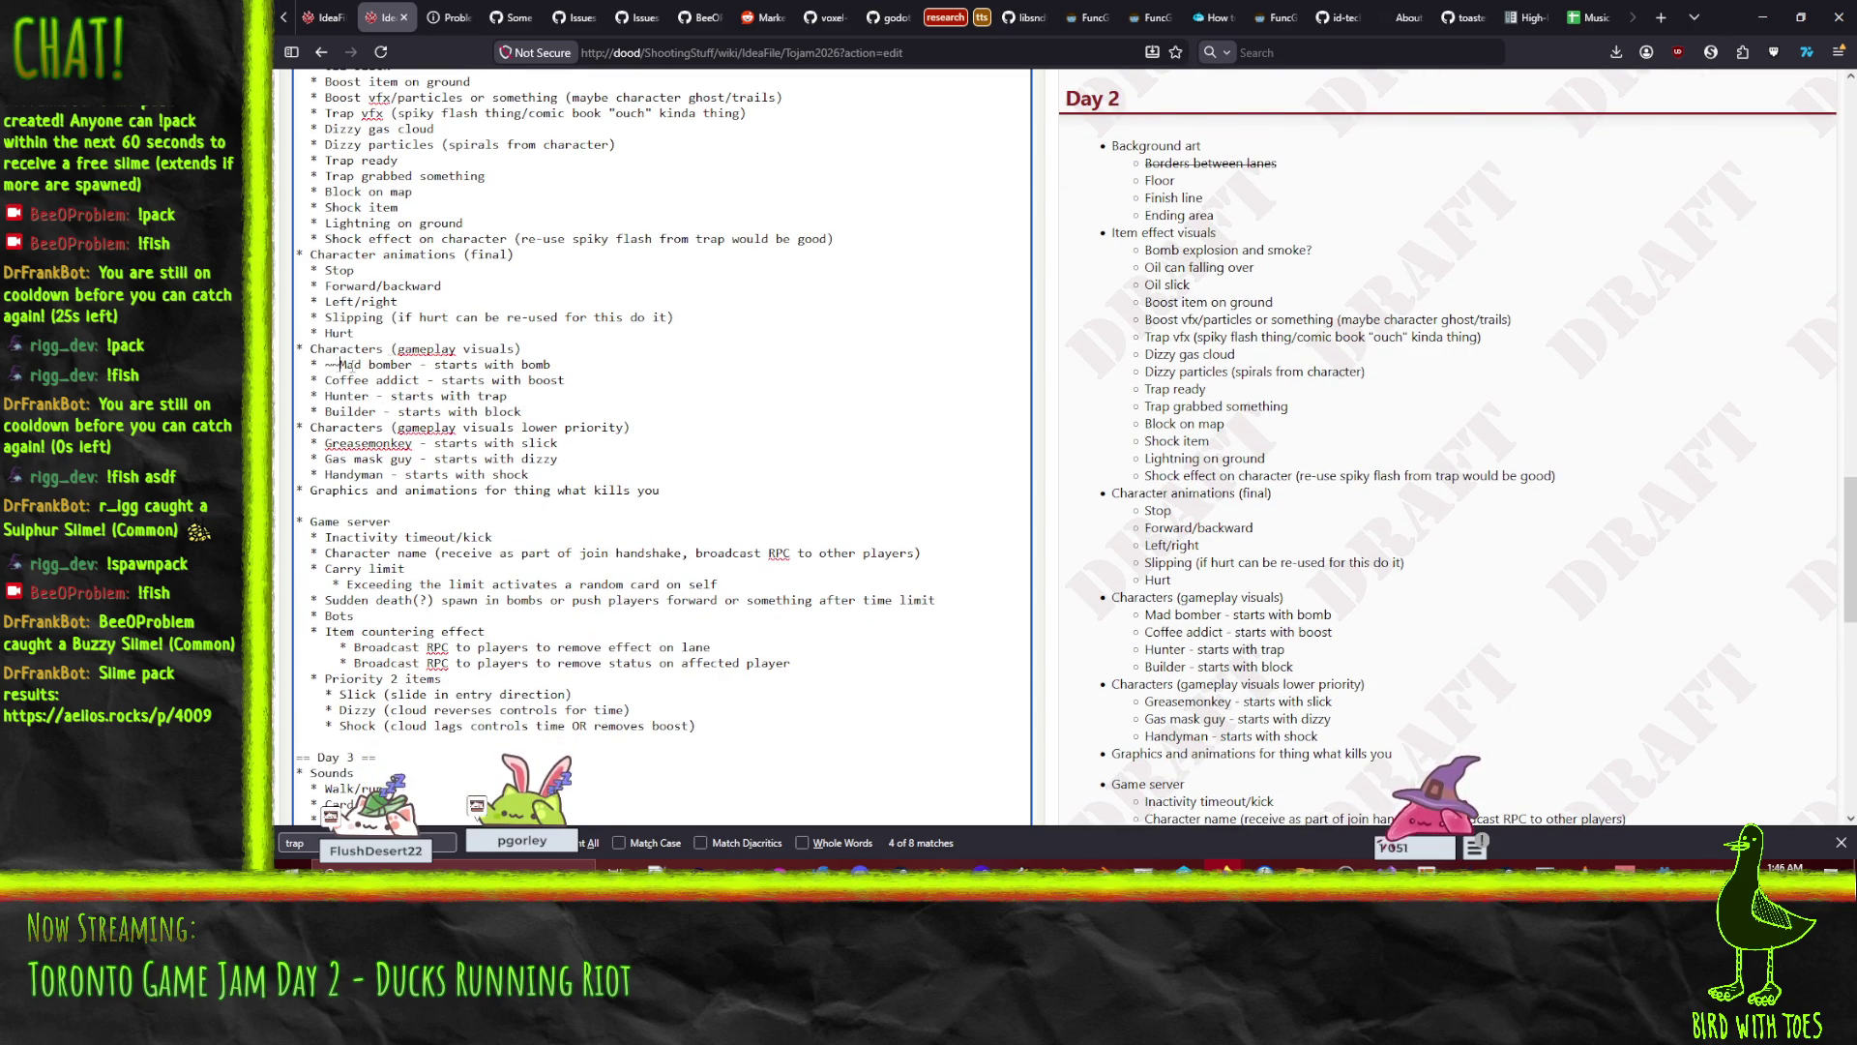
{"action": "type", "text": "~~"}
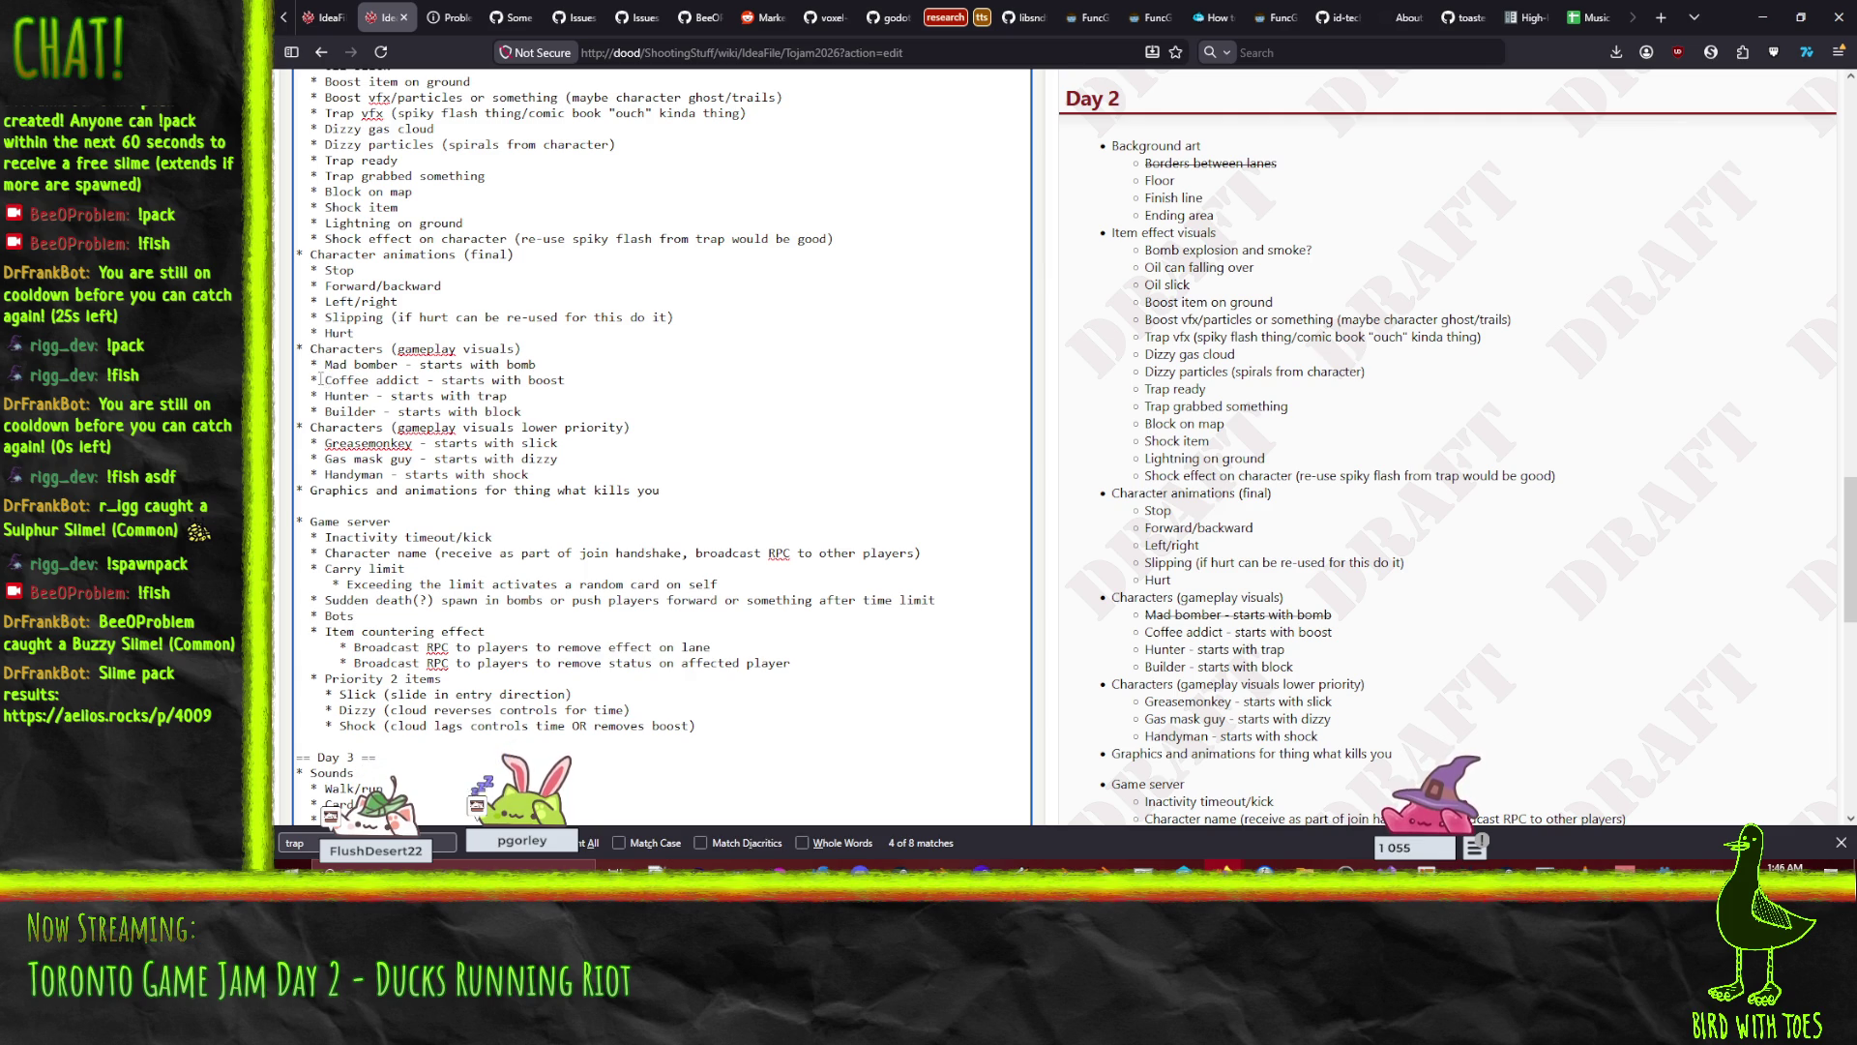
{"action": "key", "text": "Home"}
{"action": "type", "text": "~~"}
{"action": "left_click", "coordinate": [624, 388]}
{"action": "type", "text": "~~"}
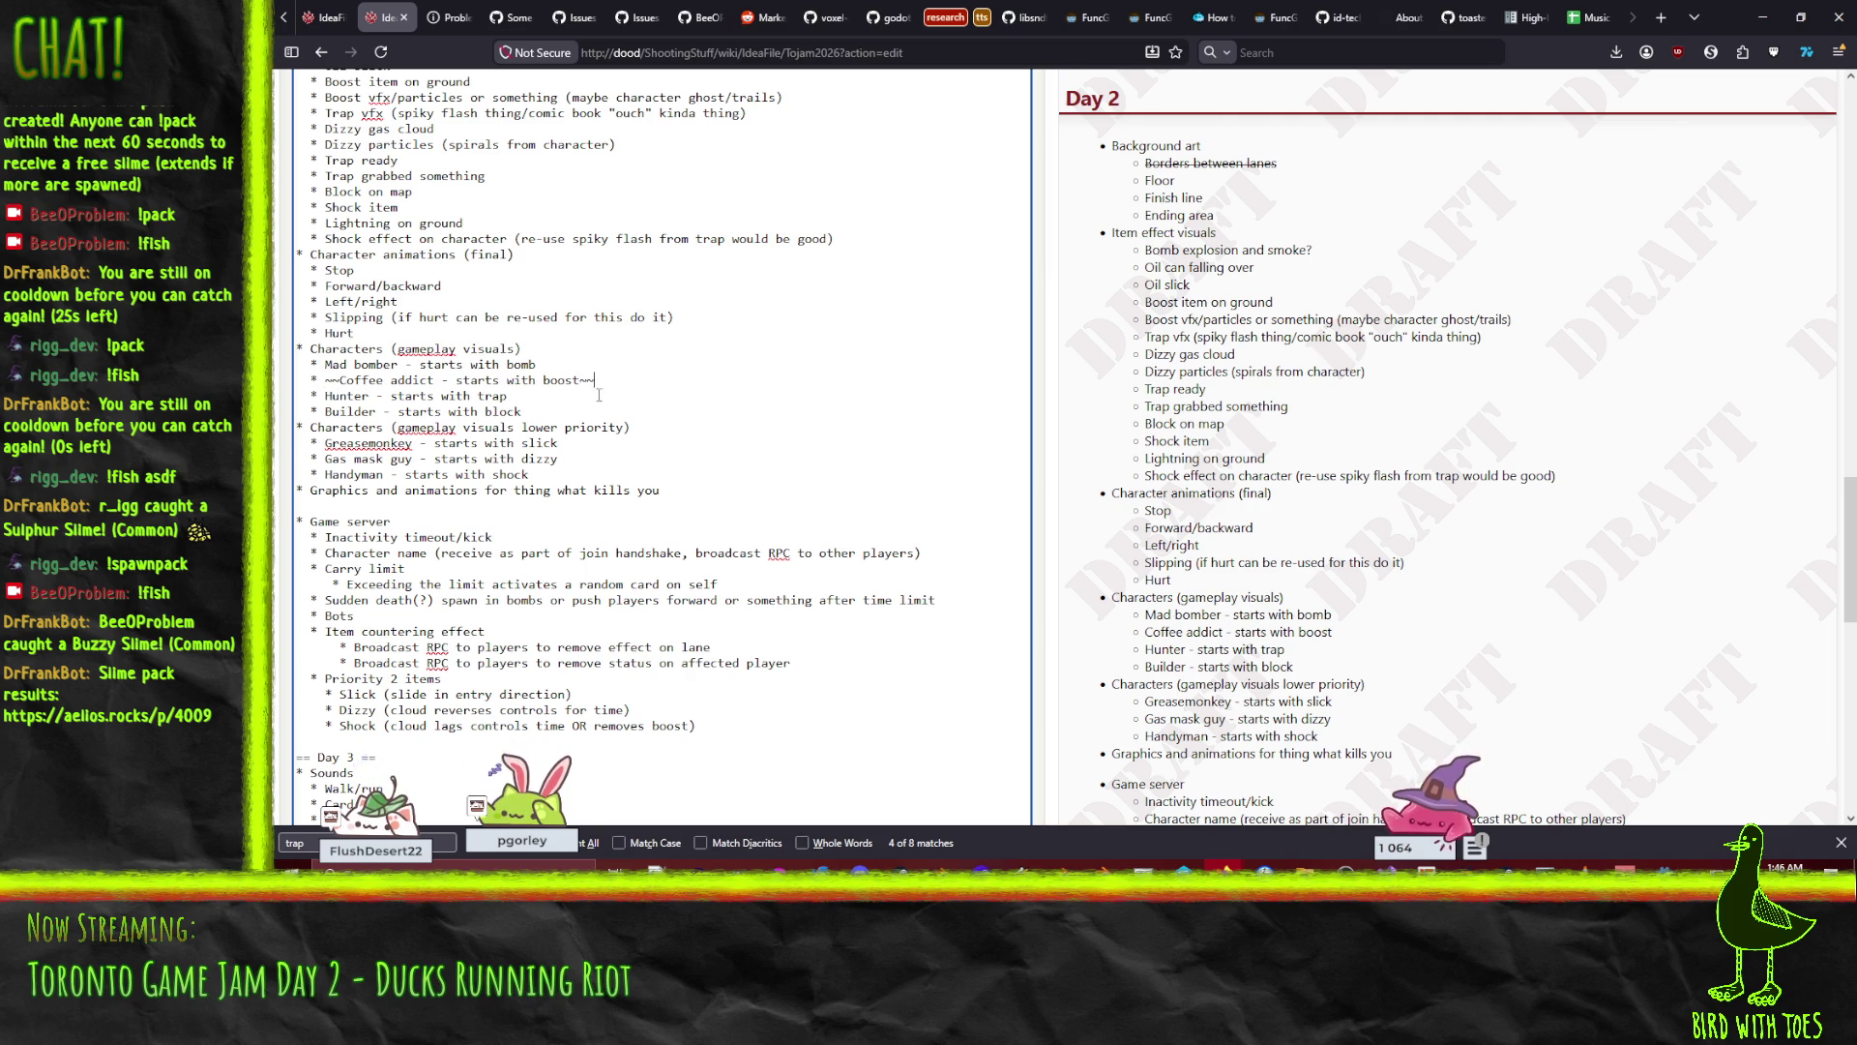
{"action": "type", "text": "~~"}
Strike through Builder and Carry limit, then move down to the Bots line.
{"action": "left_click", "coordinate": [707, 407]}
{"action": "type", "text": "~~"}
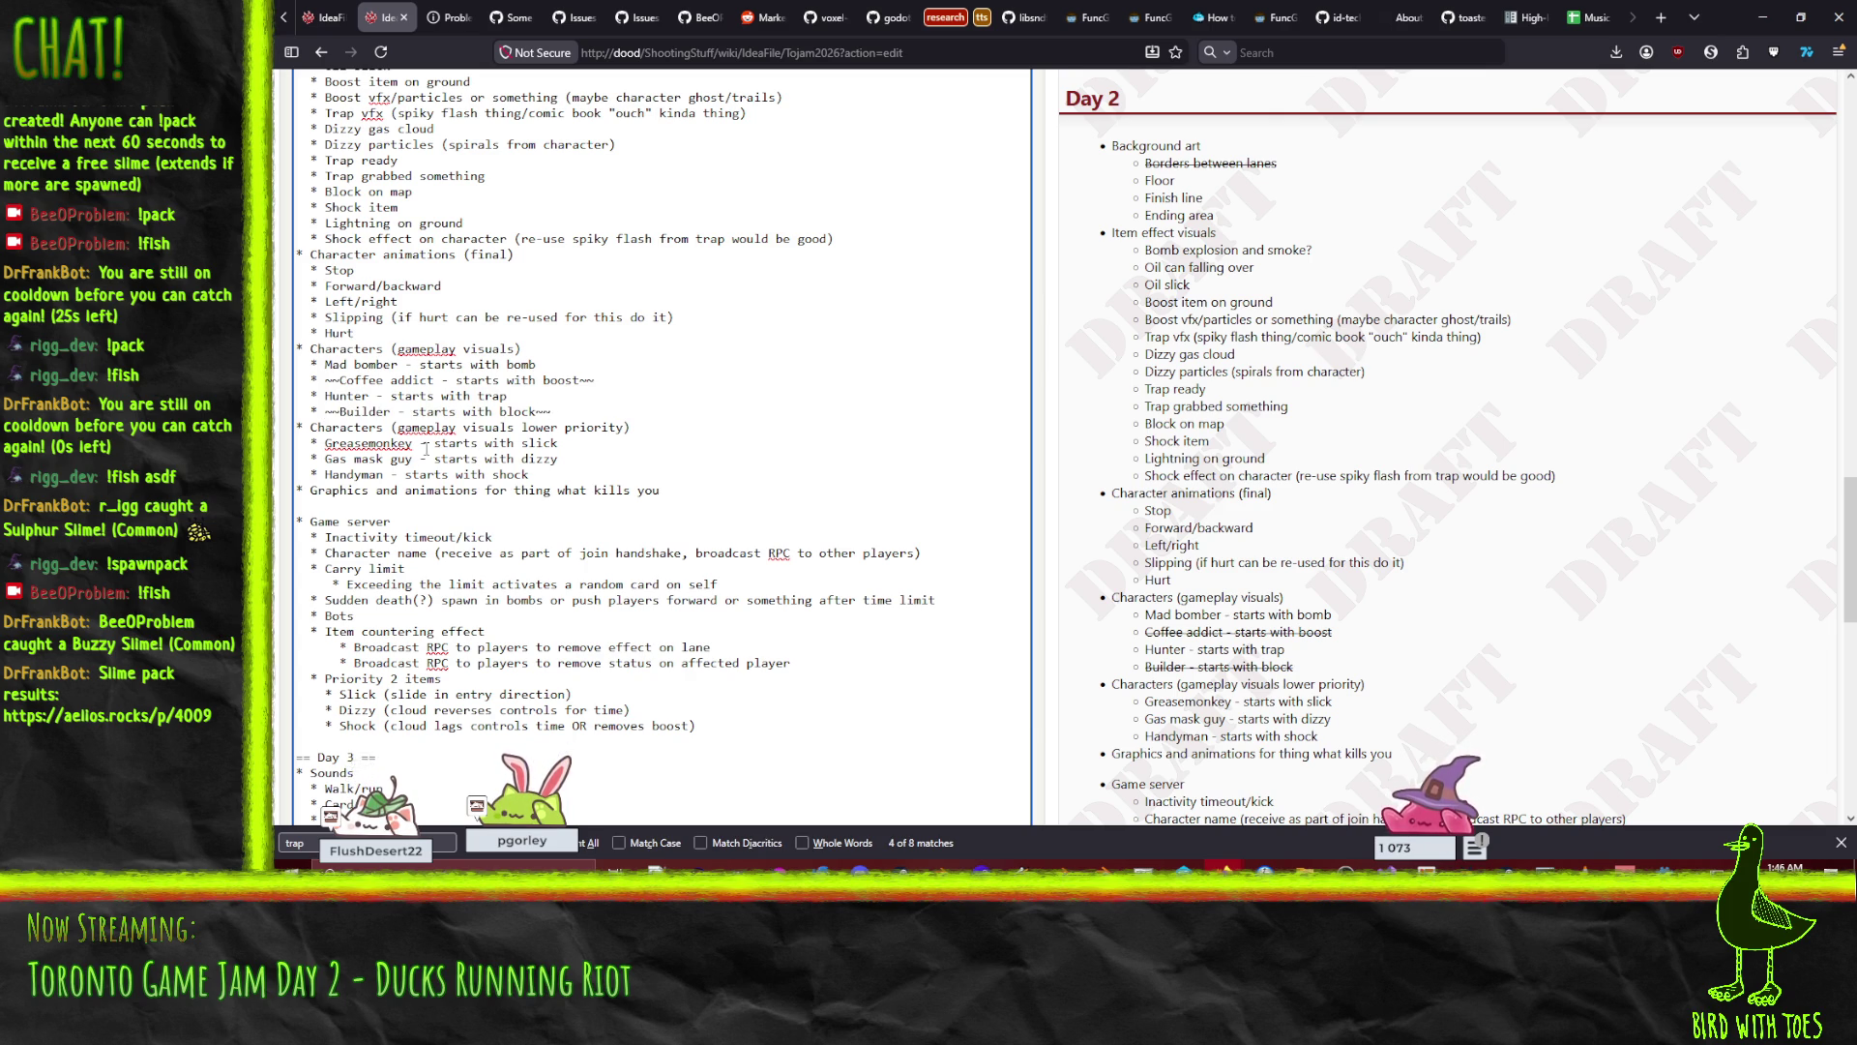
{"action": "left_click", "coordinate": [612, 465]}
{"action": "scroll", "coordinate": [371, 469], "scroll_direction": "down", "scroll_amount": 3}
{"action": "left_click", "coordinate": [382, 368]}
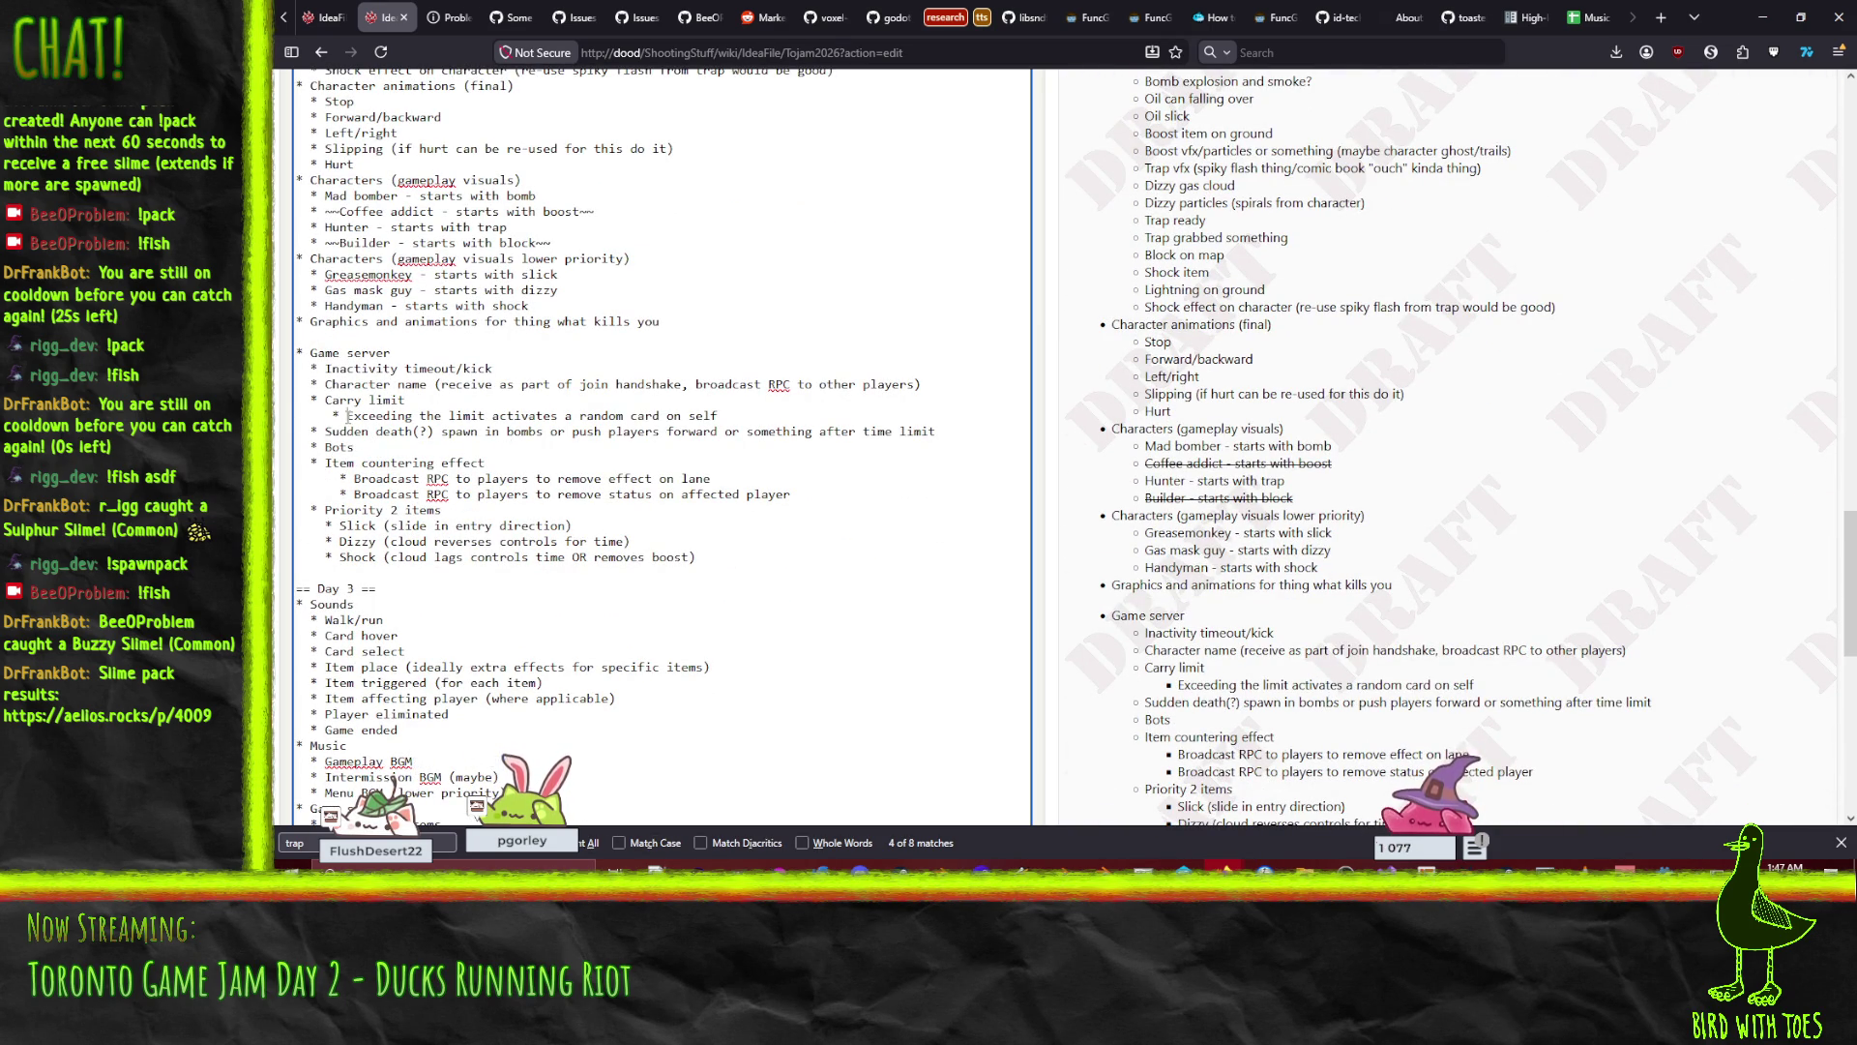
{"action": "left_click", "coordinate": [411, 400]}
{"action": "type", "text": "~~"}
{"action": "key", "text": "ctrl+Left"}
{"action": "key", "text": "ctrl+Left"}
{"action": "type", "text": "~~"}
{"action": "key", "text": "End"}
{"action": "key", "text": "Down"}
Strike through the Gameplay BGM item in the Day 3 Music list.
{"action": "left_click", "coordinate": [440, 462]}
{"action": "scroll", "coordinate": [395, 430], "scroll_direction": "down", "scroll_amount": 3}
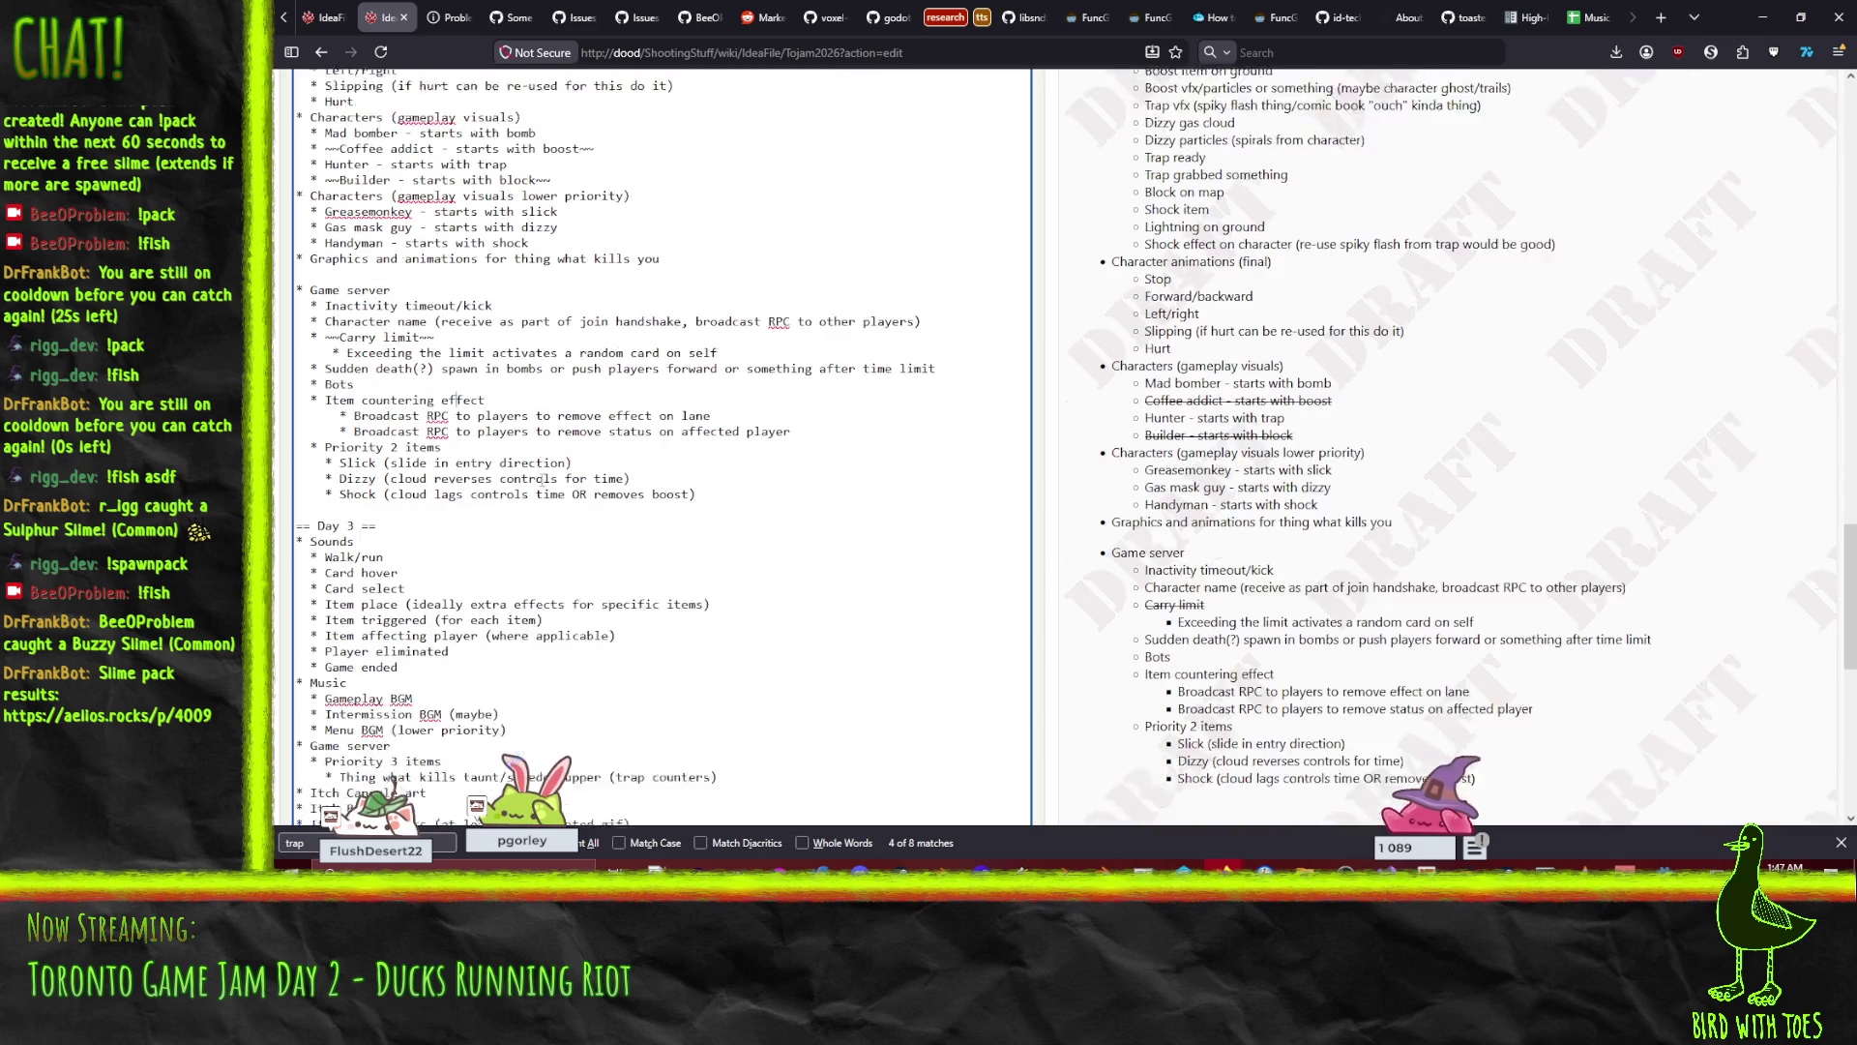
{"action": "left_click", "coordinate": [397, 373]}
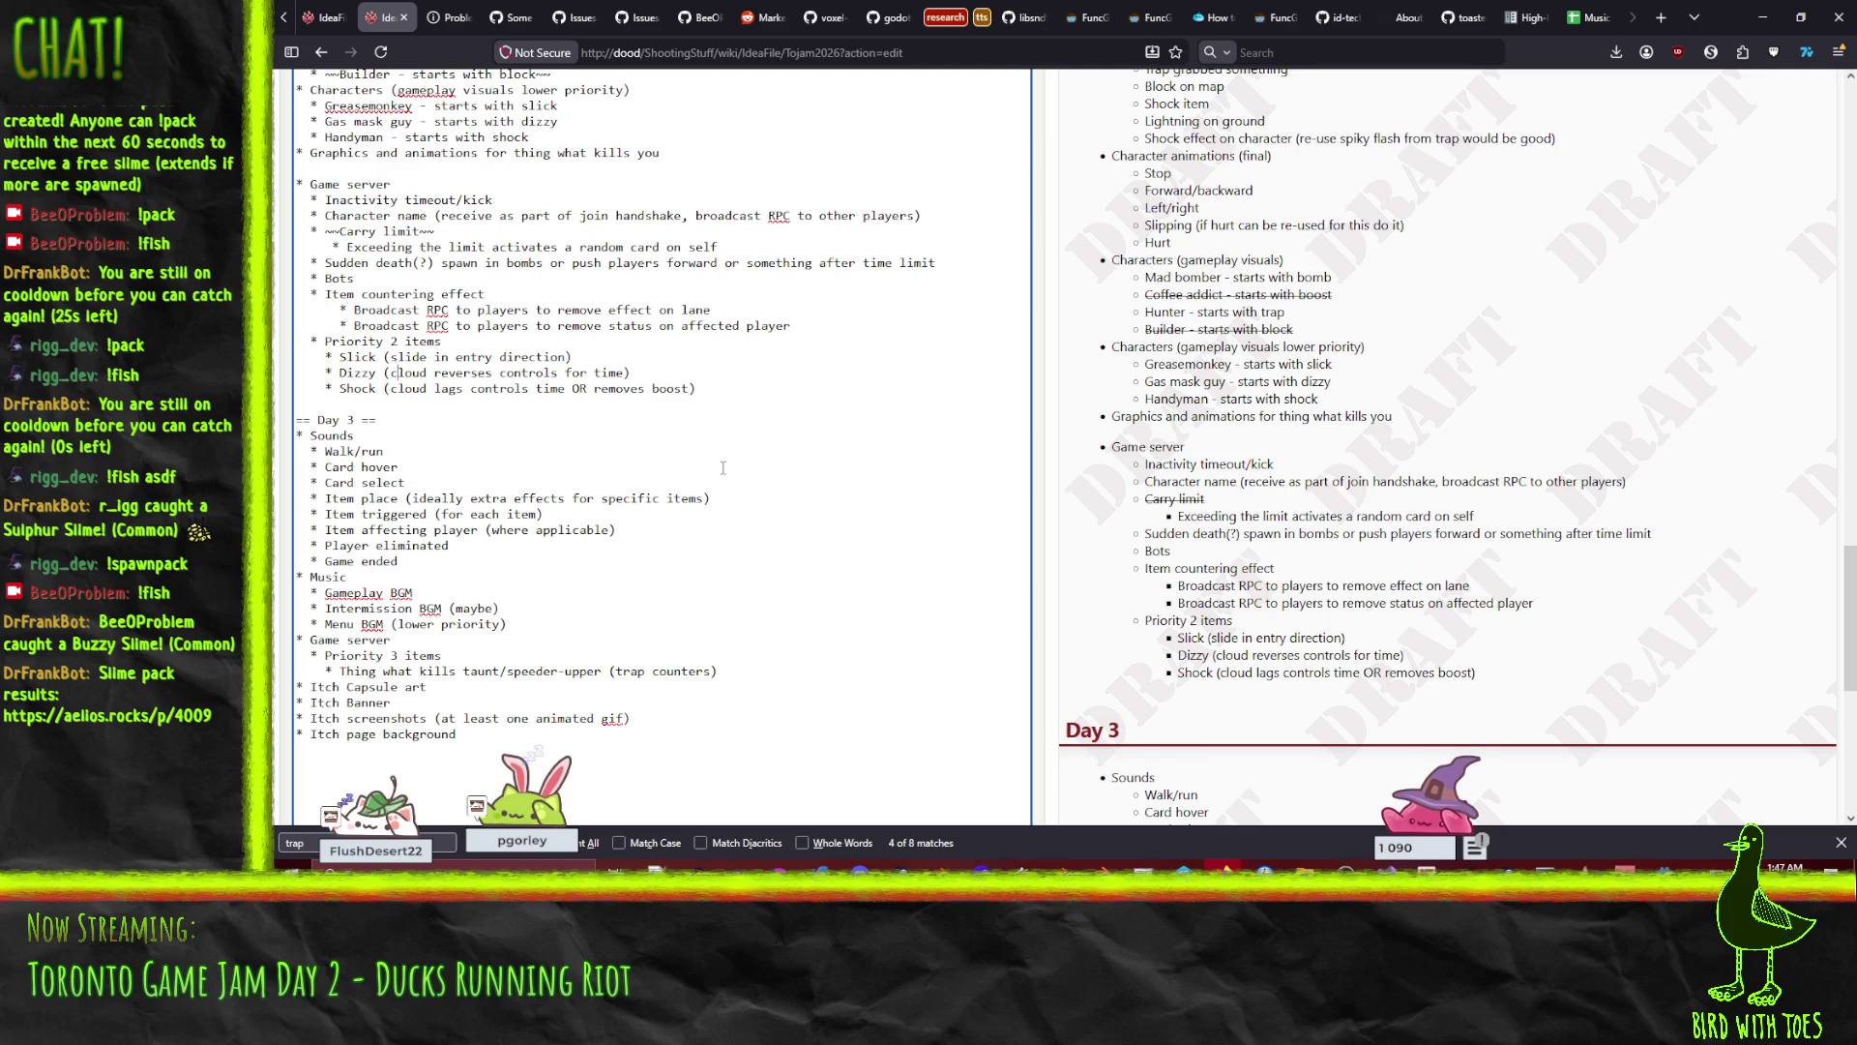
{"action": "left_click", "coordinate": [326, 592]}
{"action": "type", "text": "~~"}
{"action": "key", "text": "End"}
{"action": "type", "text": "~~"}
{"action": "left_click", "coordinate": [326, 608]}
{"action": "type", "text": "~~"}
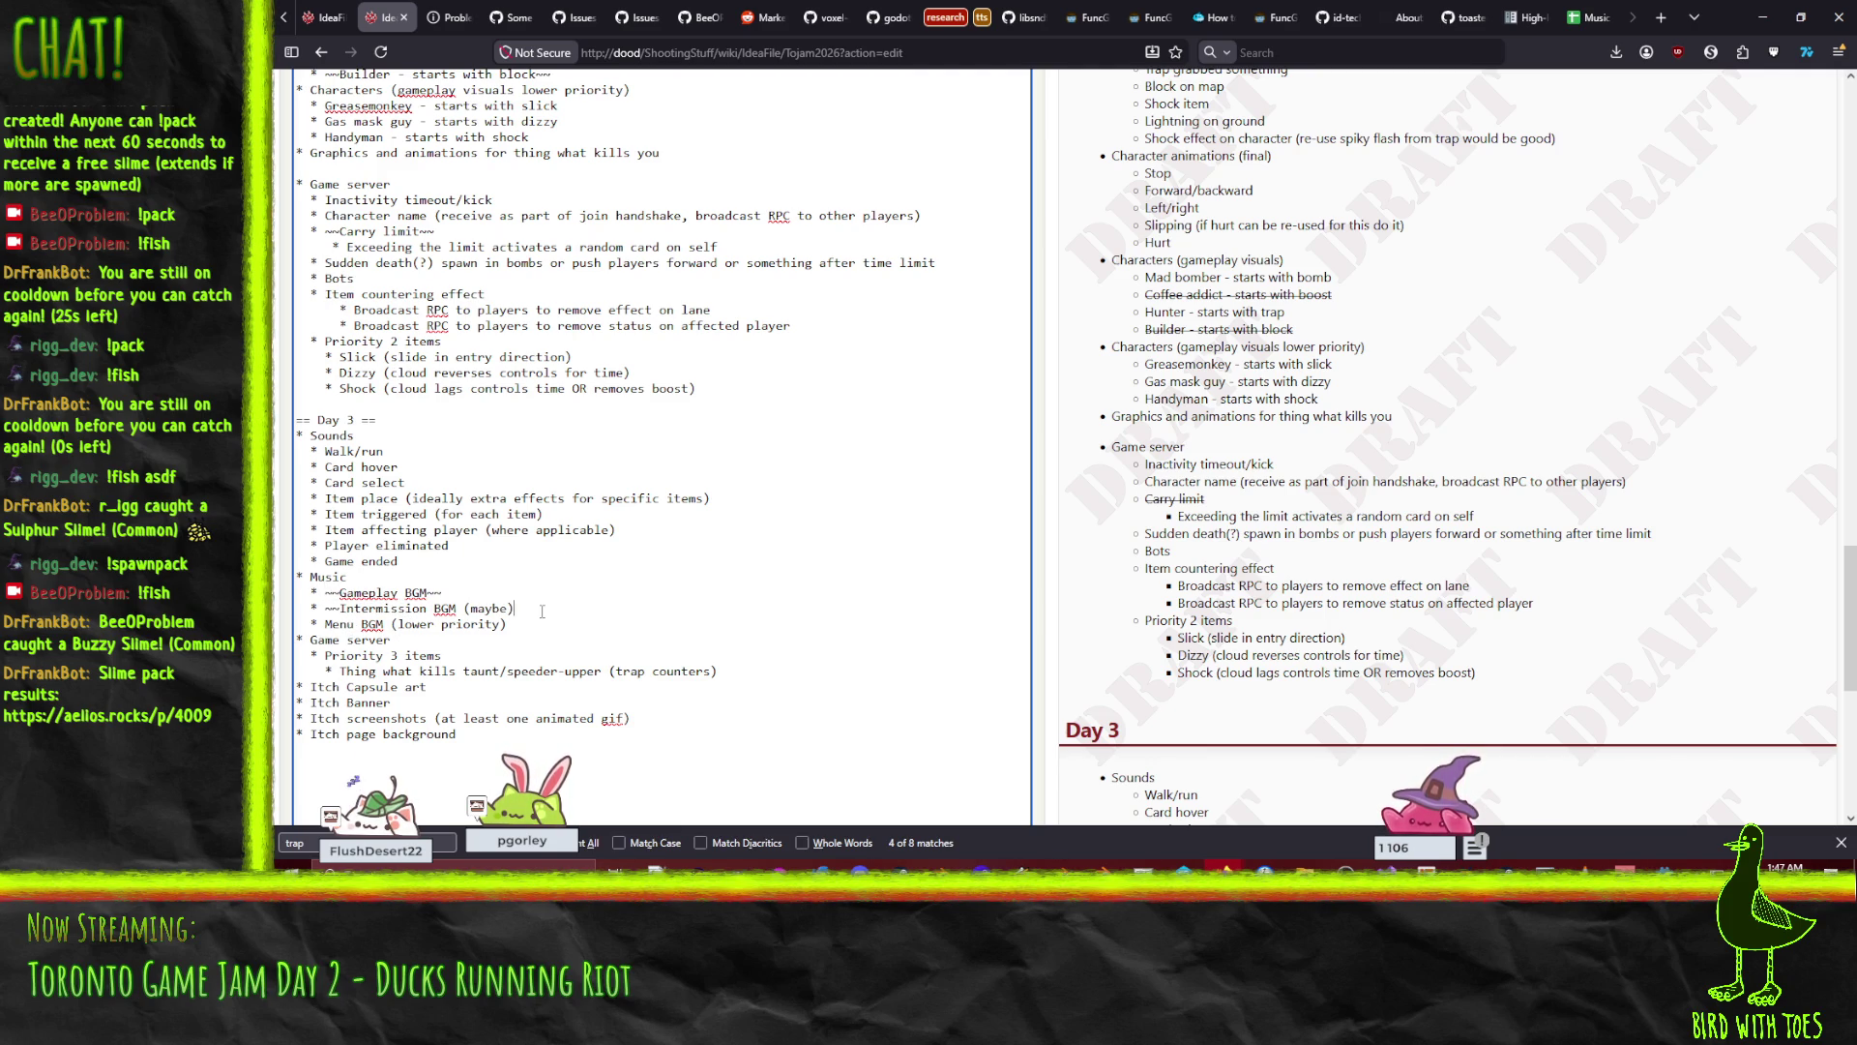
{"action": "left_click_drag", "start_coordinate": [341, 608], "coordinate": [326, 609]}
{"action": "key", "text": "BackSpace"}
Wrap Menu BGM in ~~ and close Intermission BGM's strikethrough, adding '(no)'.
{"action": "left_click", "coordinate": [326, 623]}
{"action": "type", "text": "~~"}
{"action": "key", "text": "End"}
{"action": "type", "text": "~"}
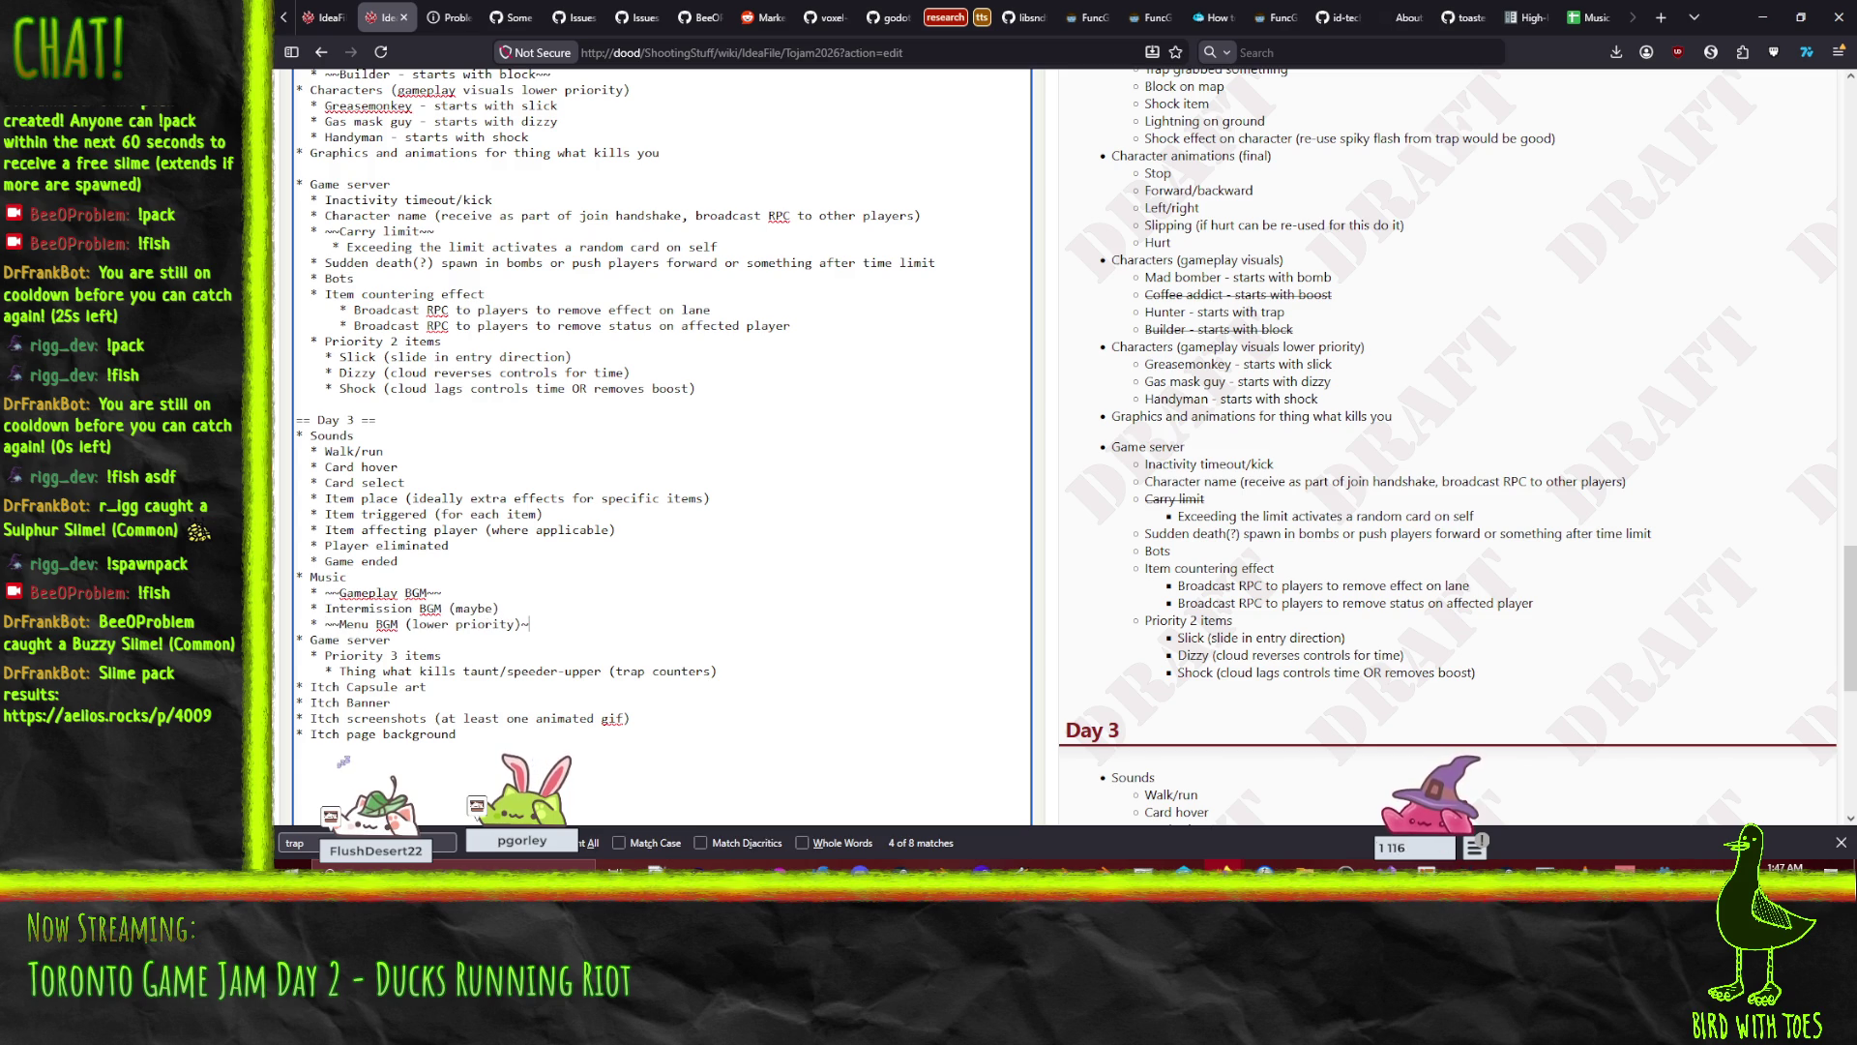
{"action": "type", "text": "~"}
{"action": "left_click", "coordinate": [326, 607]}
{"action": "type", "text": "~~"}
{"action": "key", "text": "End"}
{"action": "type", "text": "~~ (no)"}
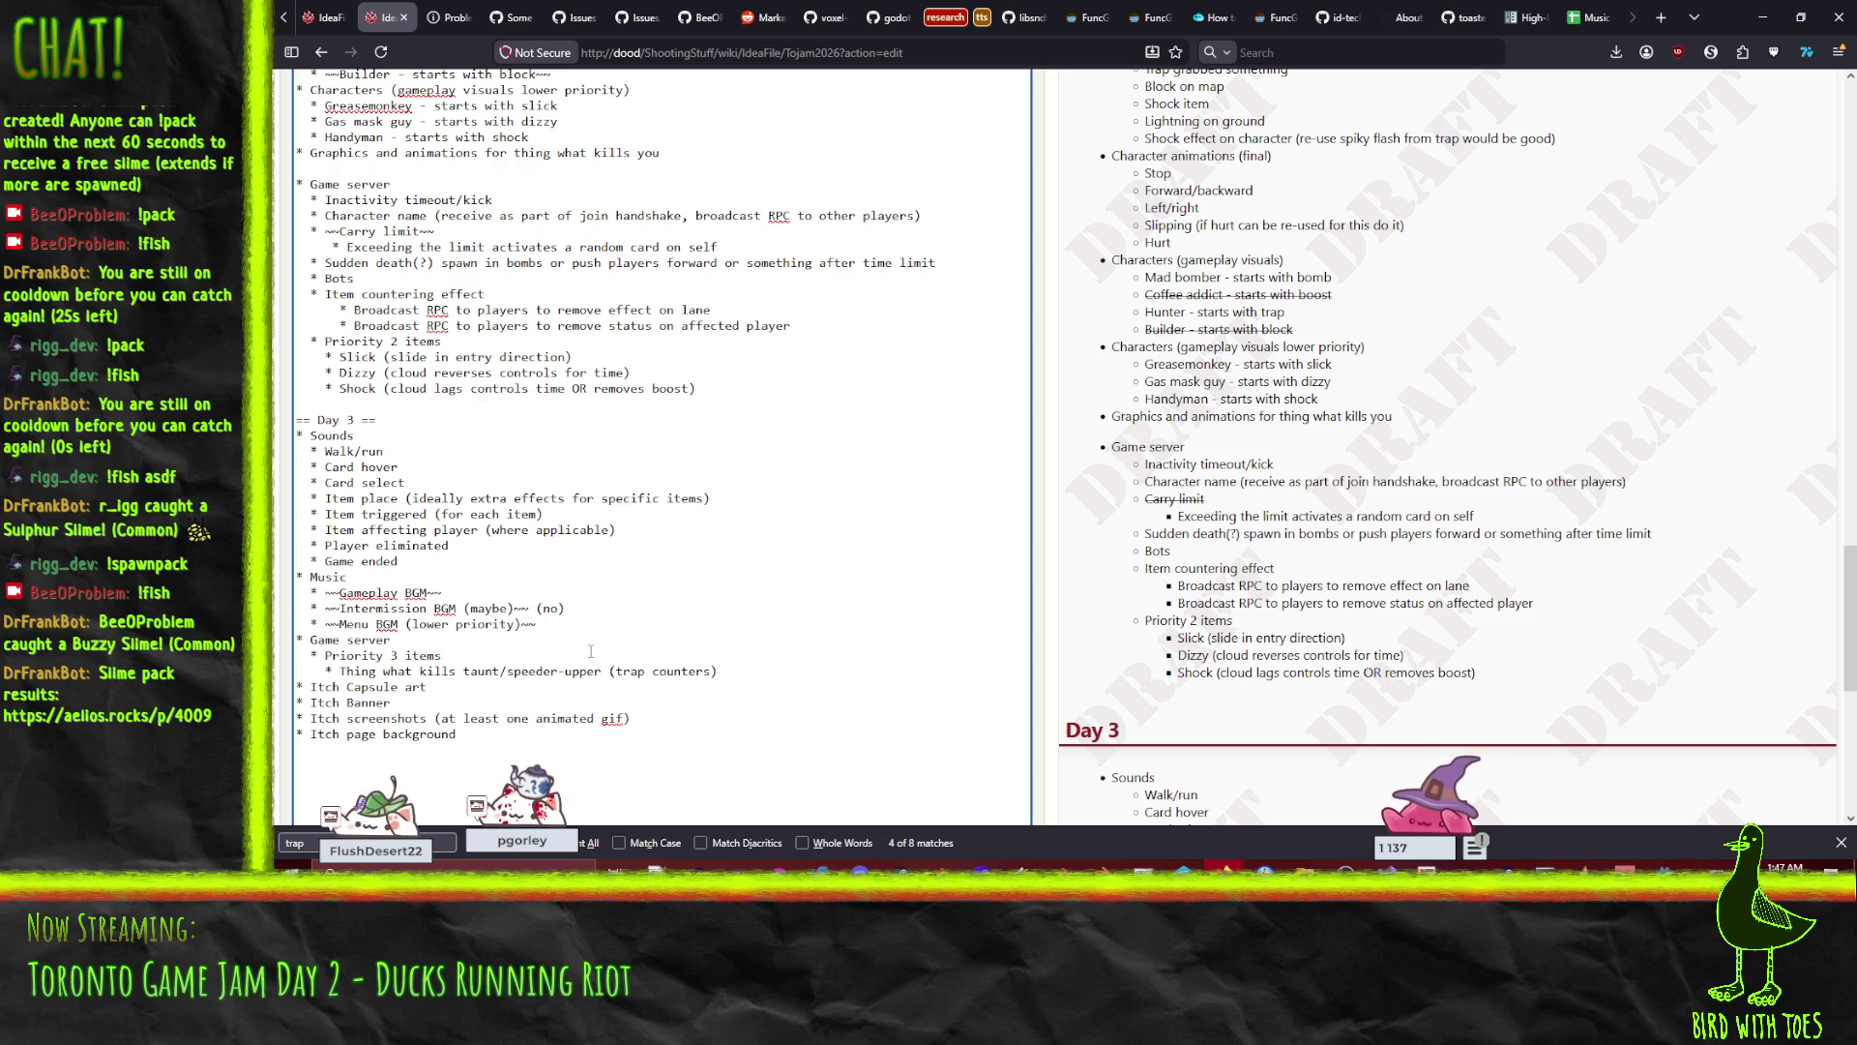
Look over the nearby wiki lines, then undo the strikethrough on Menu BGM.
{"action": "left_click", "coordinate": [507, 670]}
{"action": "key", "text": "Down"}
{"action": "scroll", "coordinate": [519, 689], "scroll_direction": "down", "scroll_amount": 2}
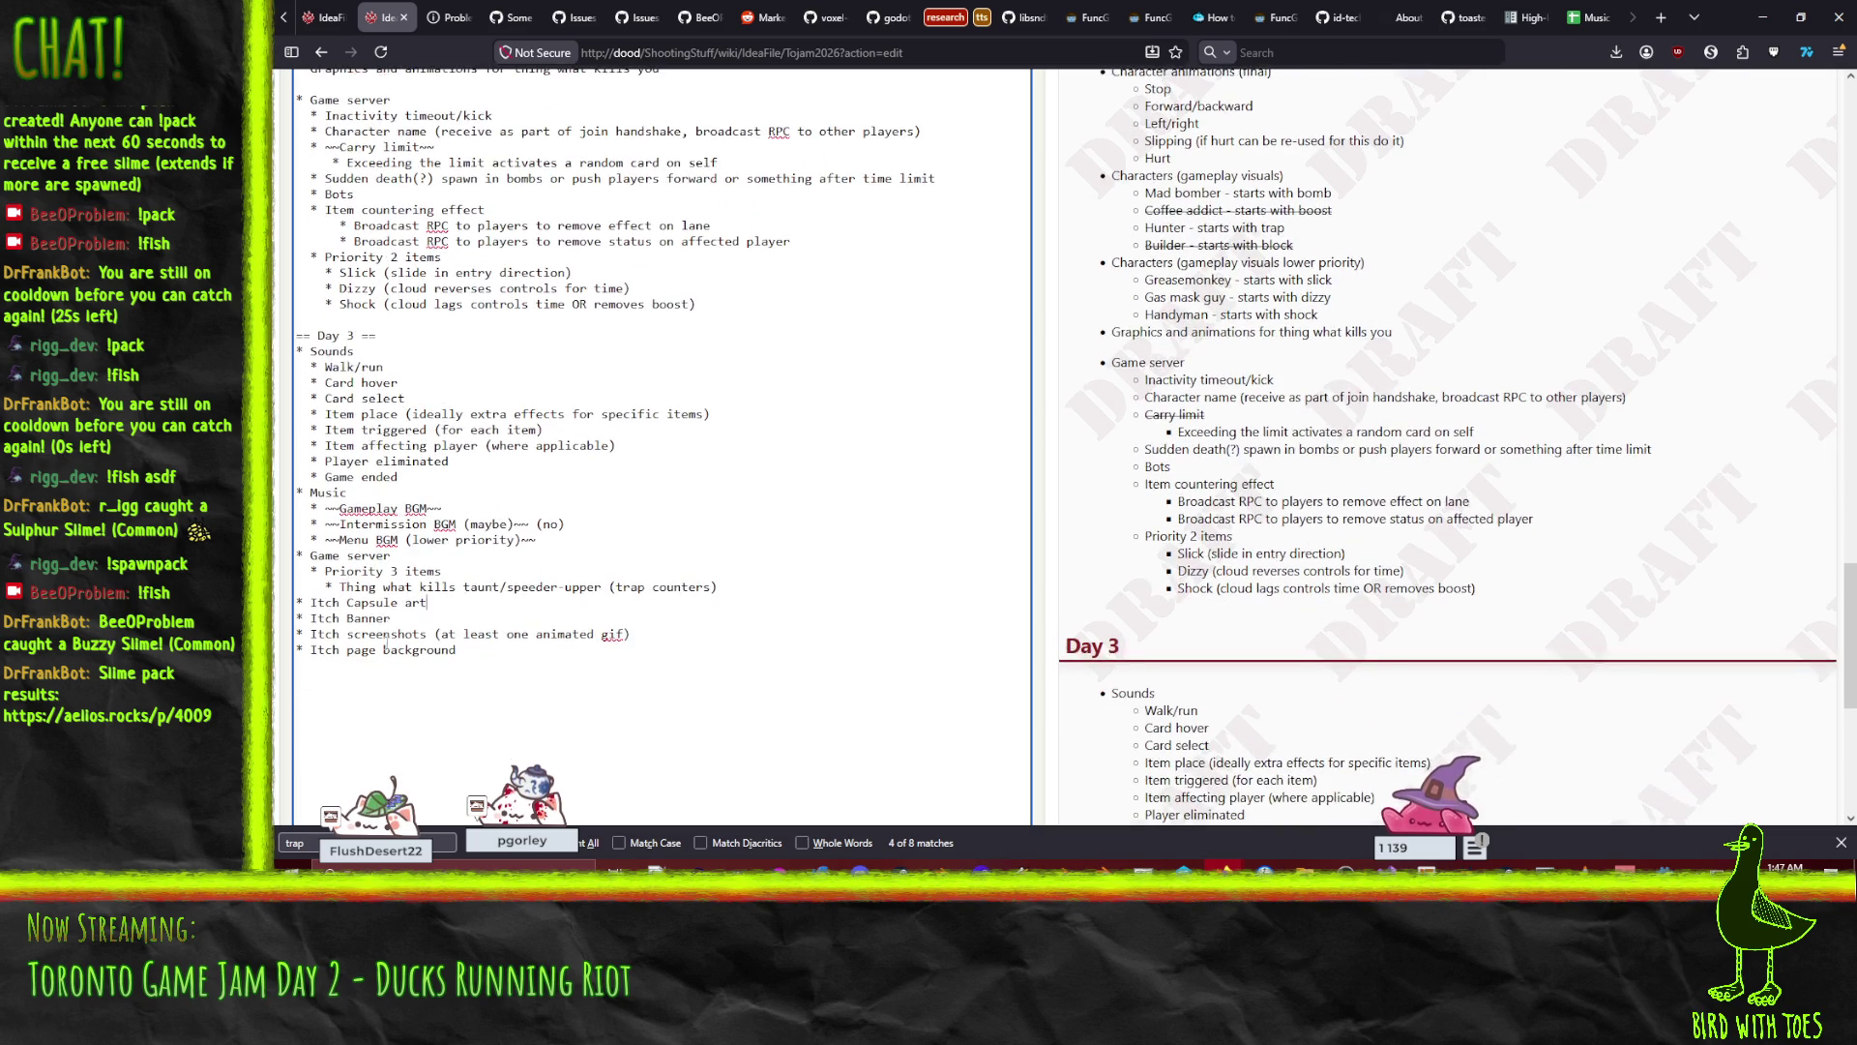
{"action": "left_click_drag", "start_coordinate": [460, 662], "coordinate": [300, 607]}
{"action": "left_click", "coordinate": [408, 586]}
{"action": "scroll", "coordinate": [759, 510], "scroll_direction": "up", "scroll_amount": 5}
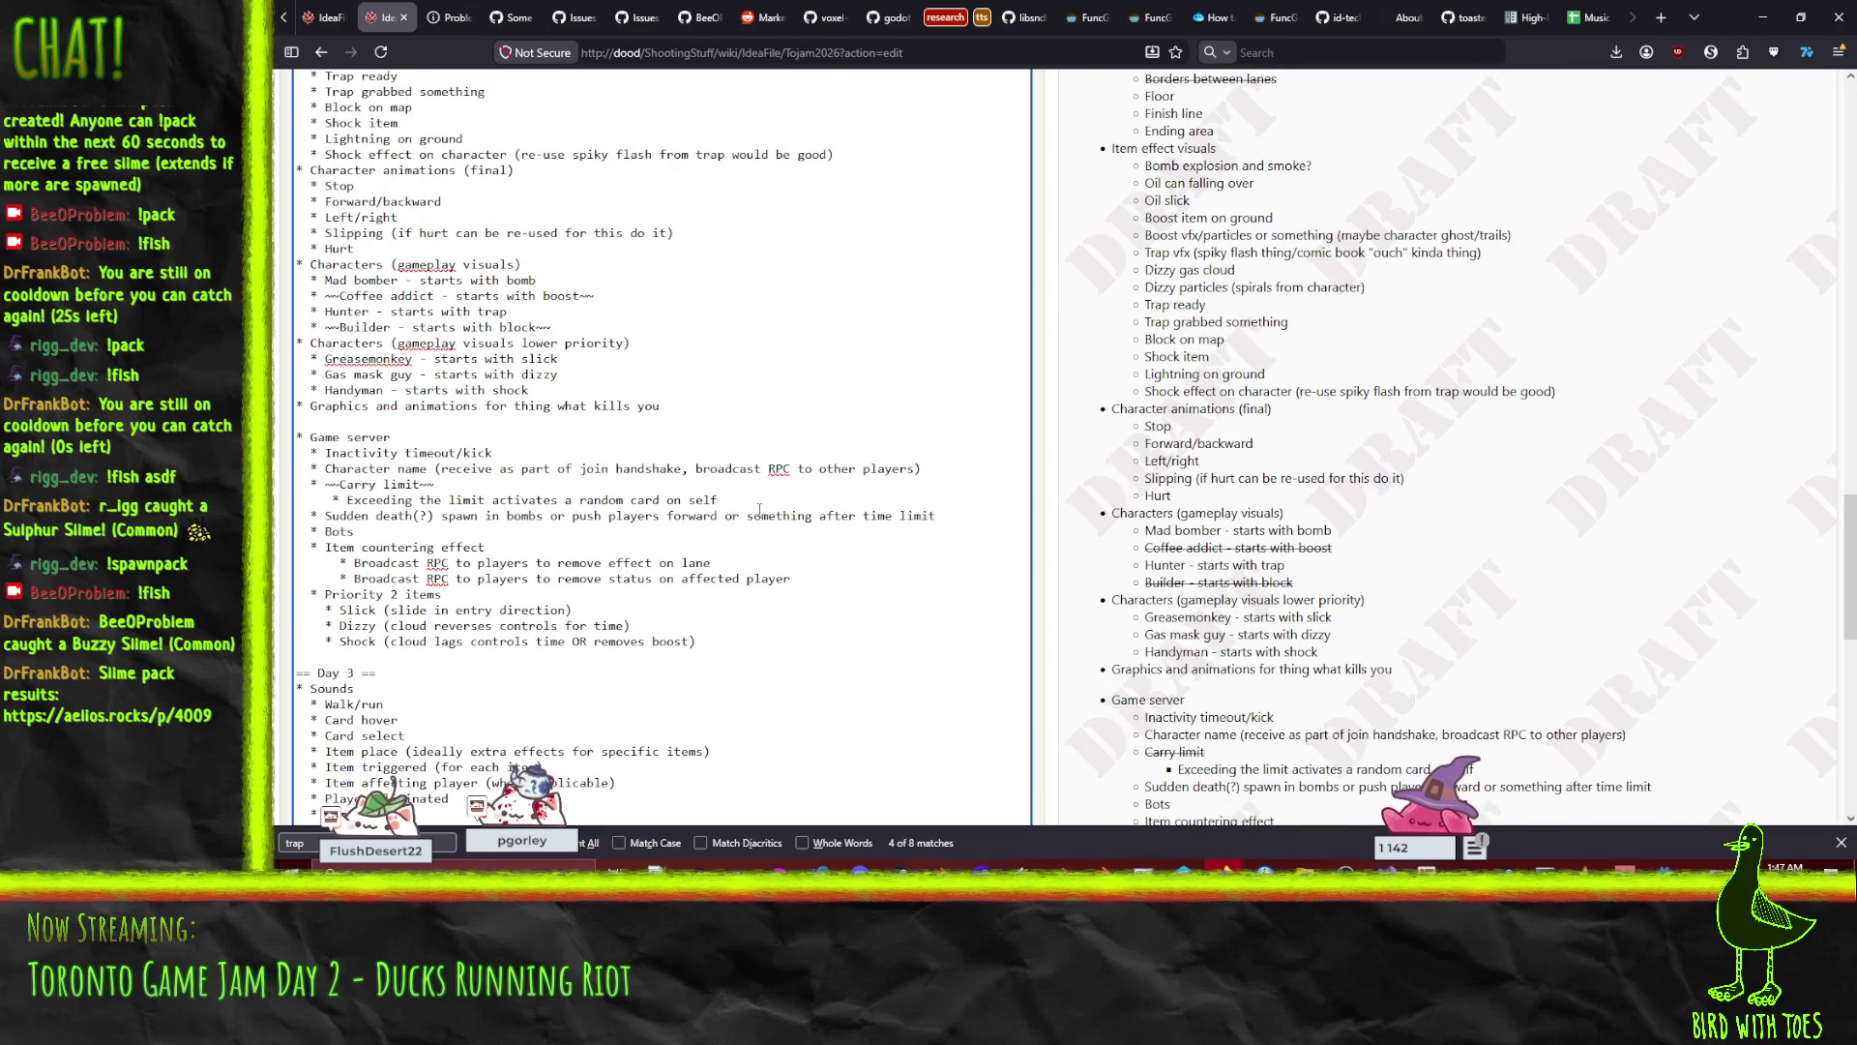
{"action": "scroll", "coordinate": [359, 374], "scroll_direction": "down", "scroll_amount": 5}
{"action": "left_click_drag", "start_coordinate": [329, 461], "coordinate": [339, 474]}
{"action": "left_click", "coordinate": [331, 440]}
{"action": "key", "text": "ctrl+z"}
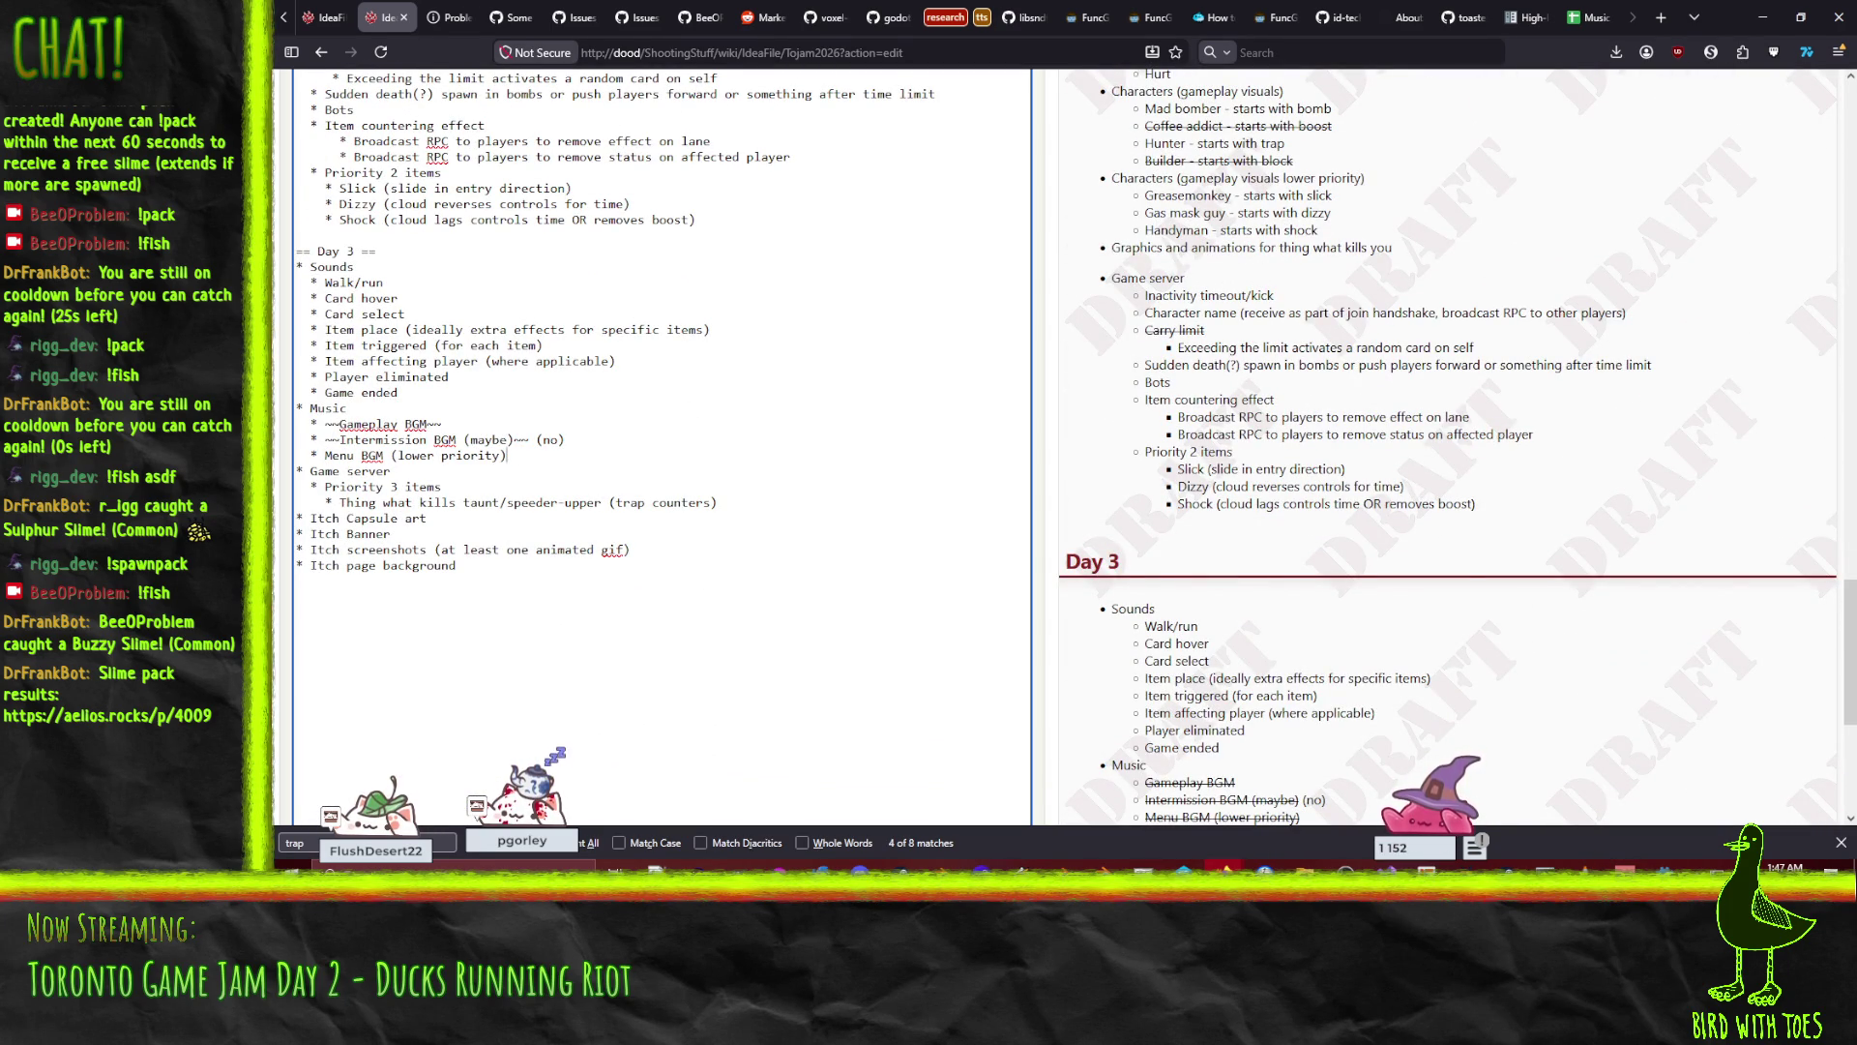
Add ', need to add filter on/off' inside the Menu BGM parentheses.
{"action": "key", "text": "Left"}
{"action": "type", "text": ", "}
{"action": "type", "text": "need to add ch"}
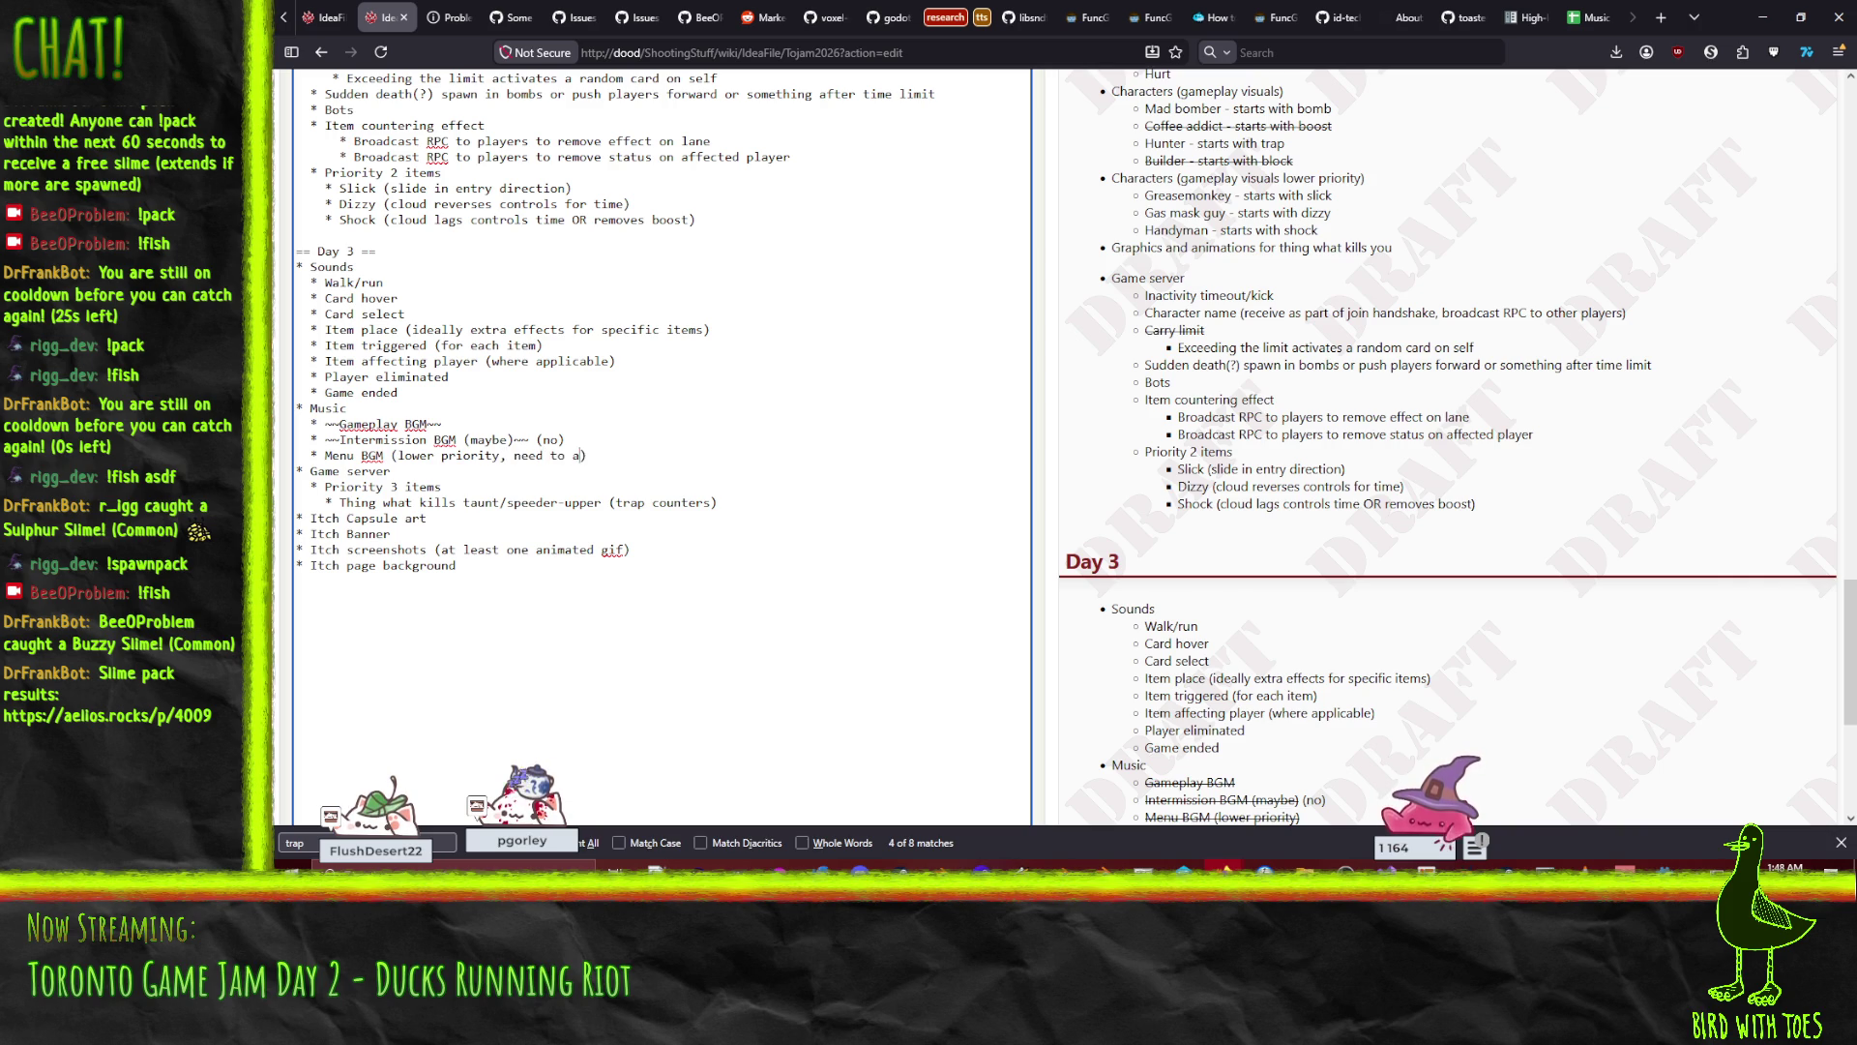
{"action": "key", "text": "BackSpace"}
{"action": "key", "text": "BackSpace"}
{"action": "type", "text": "filter on/off"}
{"action": "left_click", "coordinate": [429, 424]}
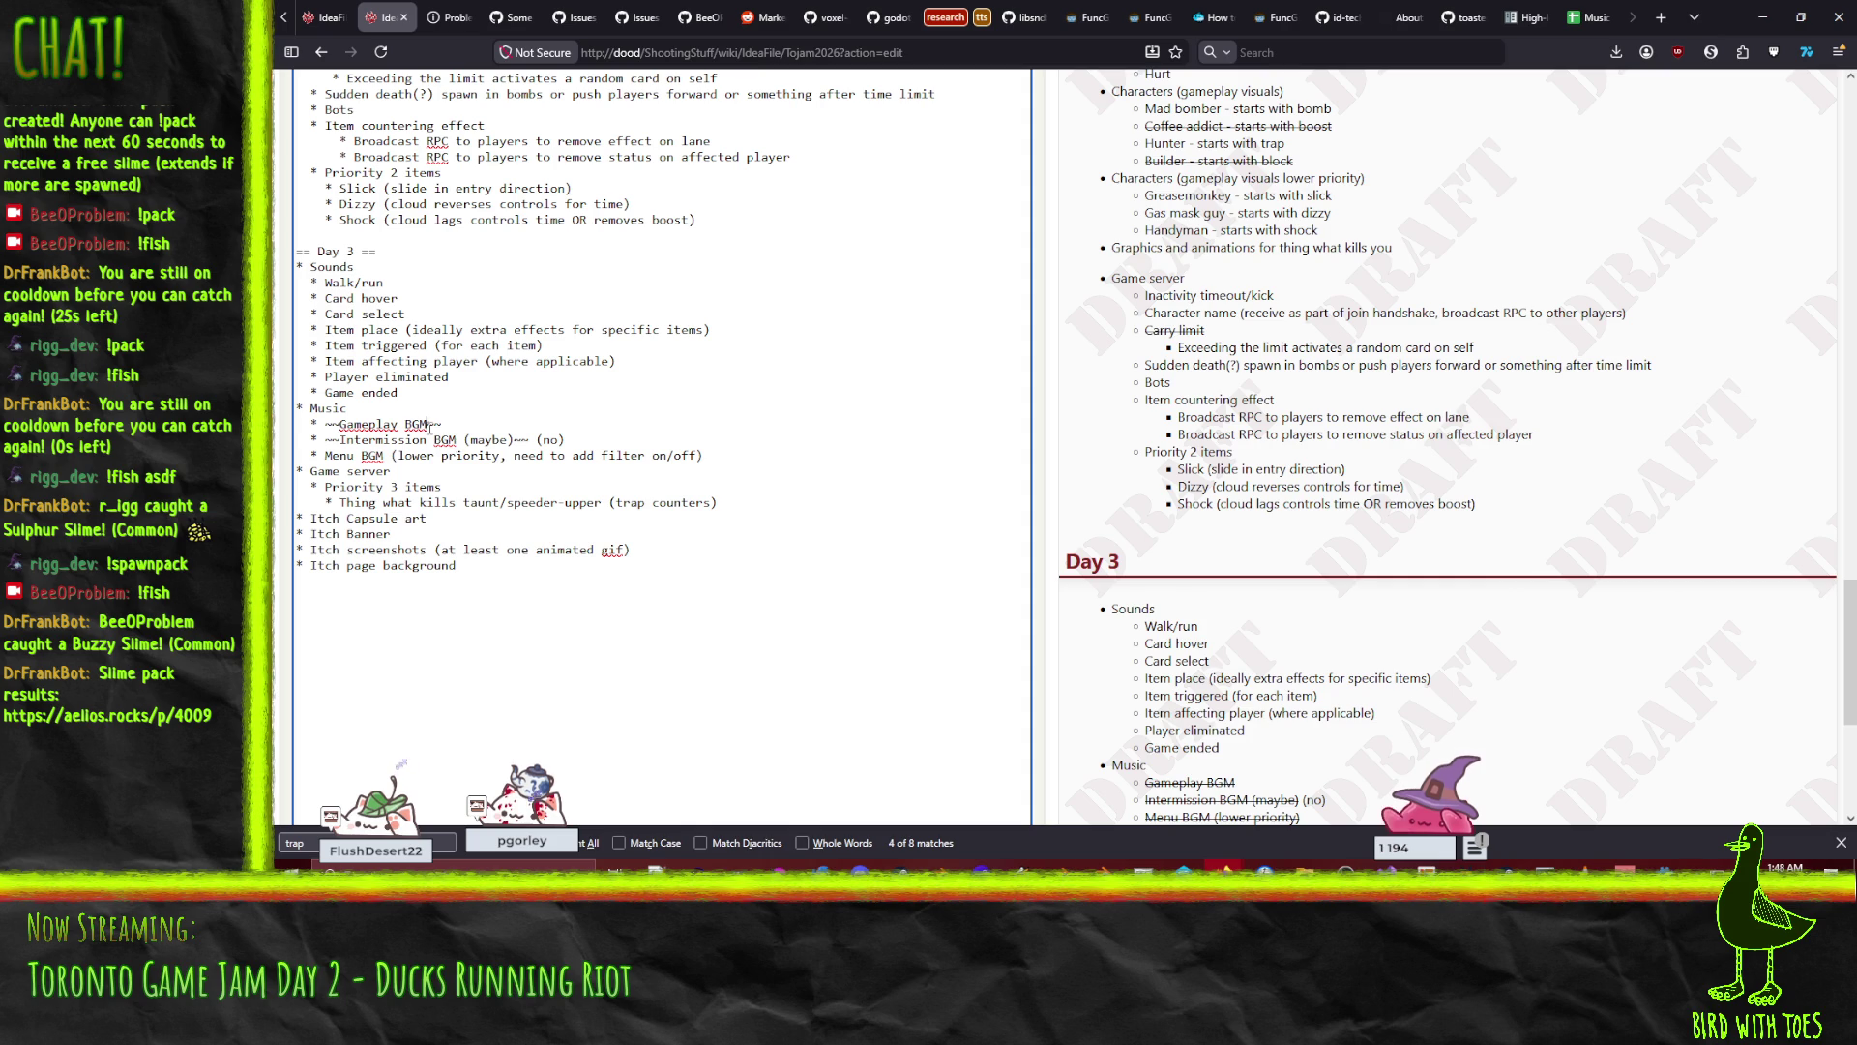
{"action": "scroll", "coordinate": [407, 440], "scroll_direction": "up", "scroll_amount": 8}
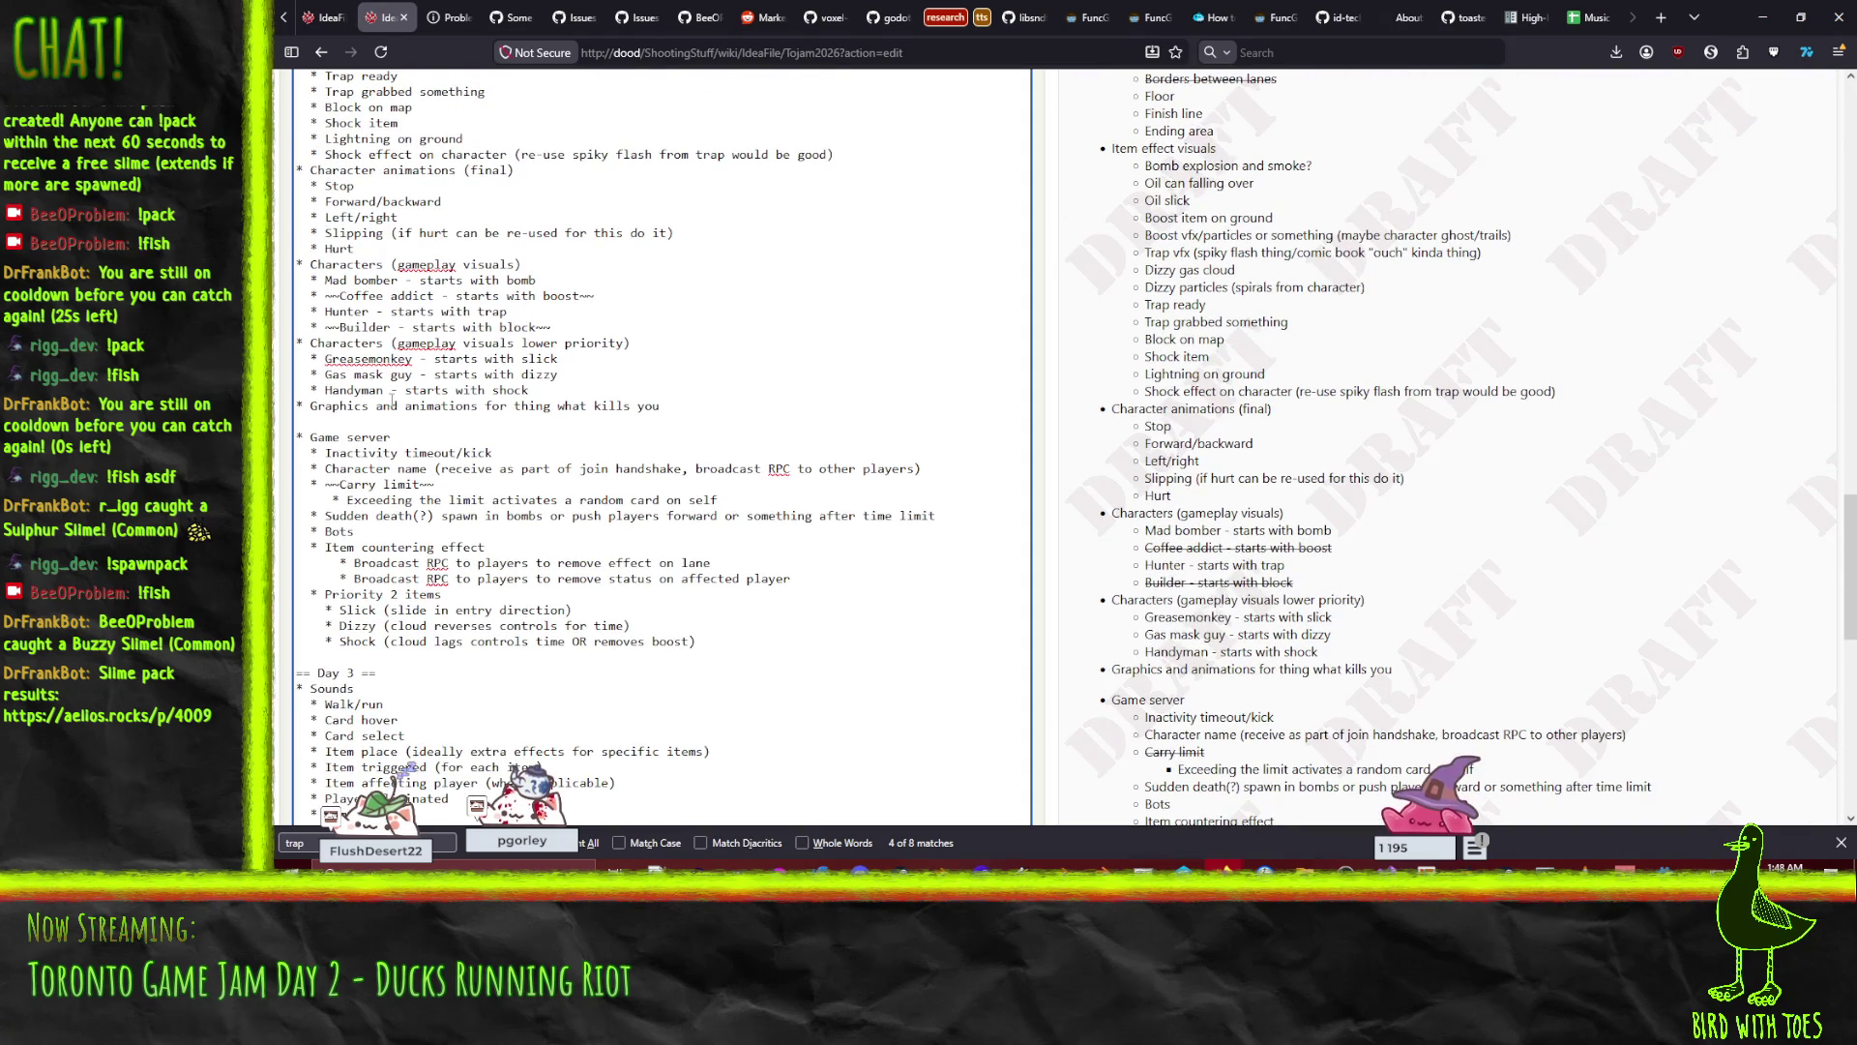
{"action": "scroll", "coordinate": [410, 416], "scroll_direction": "up", "scroll_amount": 8}
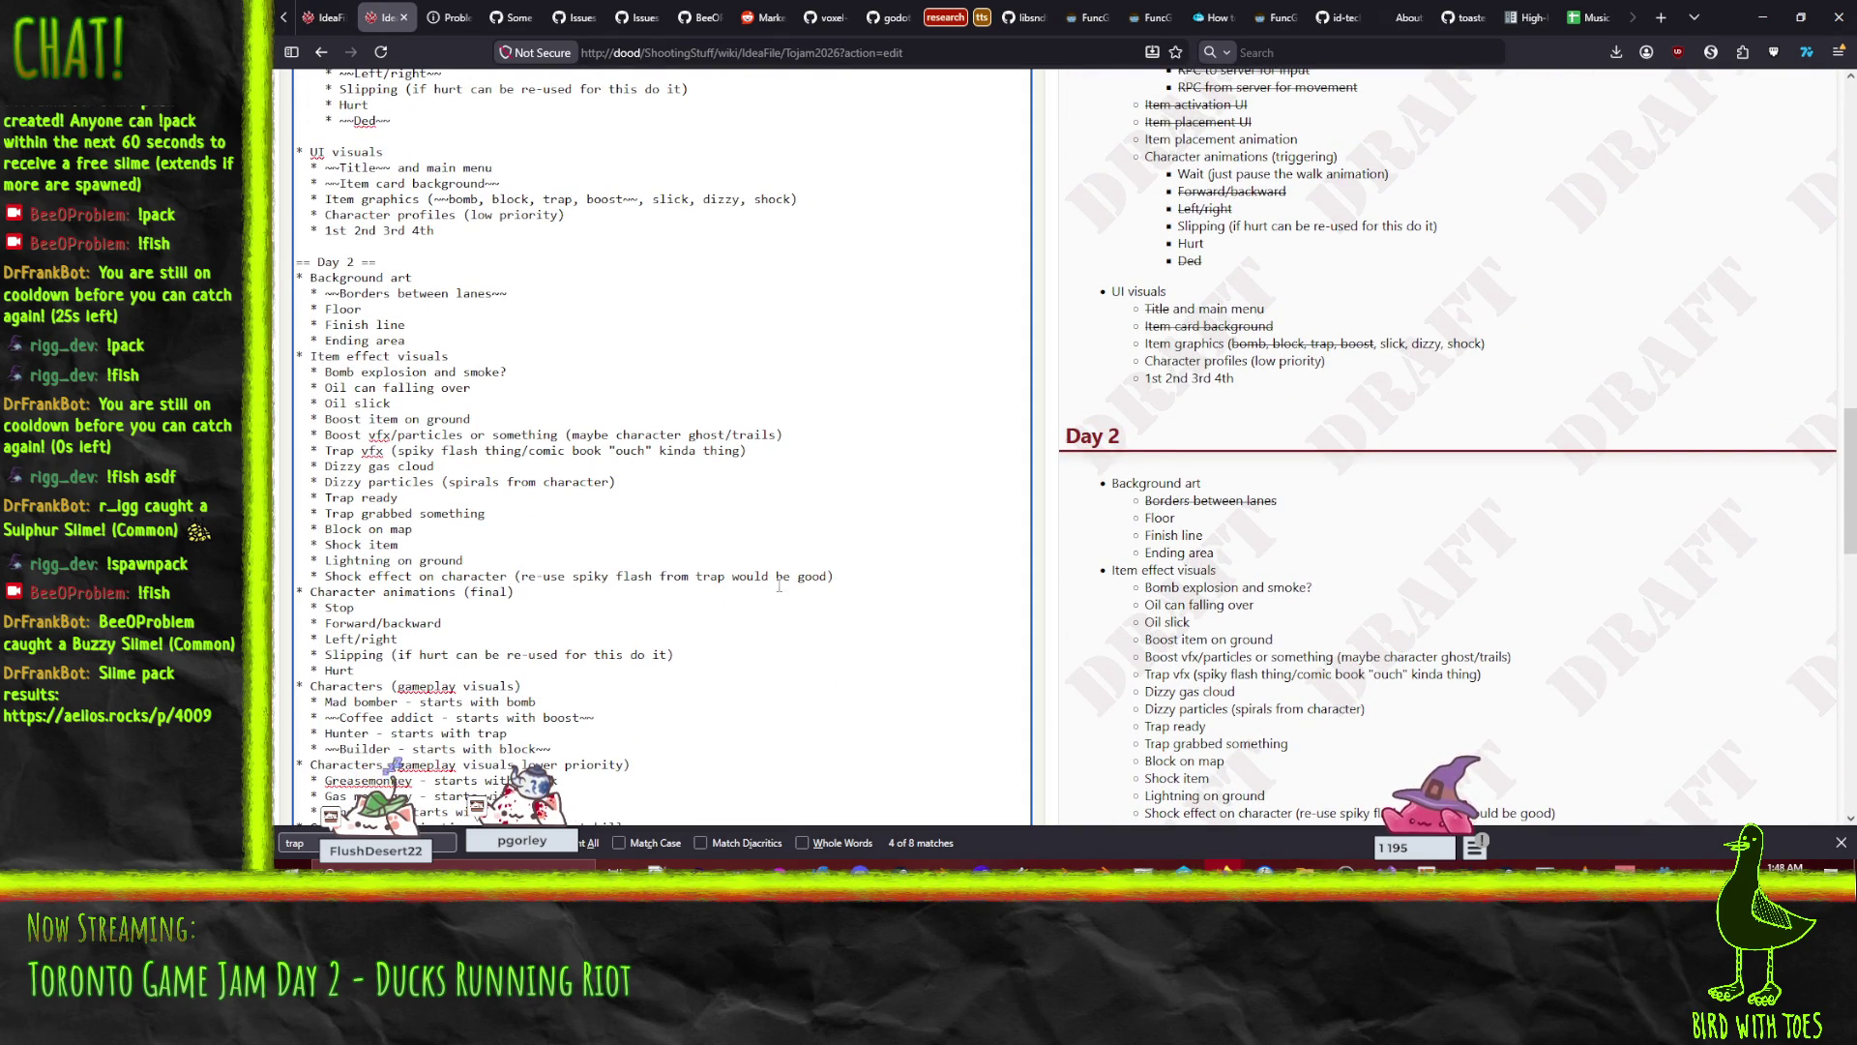
Strike through the Round start/end item in the Day 1 list.
{"action": "mouse_move", "coordinate": [880, 588]}
{"action": "left_mouse_down"}
{"action": "mouse_move", "coordinate": [581, 496]}
{"action": "mouse_move", "coordinate": [465, 406]}
{"action": "mouse_move", "coordinate": [450, 358]}
{"action": "left_mouse_up"}
{"action": "left_click", "coordinate": [450, 358]}
{"action": "scroll", "coordinate": [585, 370], "scroll_direction": "up", "scroll_amount": 4}
{"action": "scroll", "coordinate": [584, 370], "scroll_direction": "up", "scroll_amount": 4}
{"action": "scroll", "coordinate": [623, 469], "scroll_direction": "up", "scroll_amount": 11}
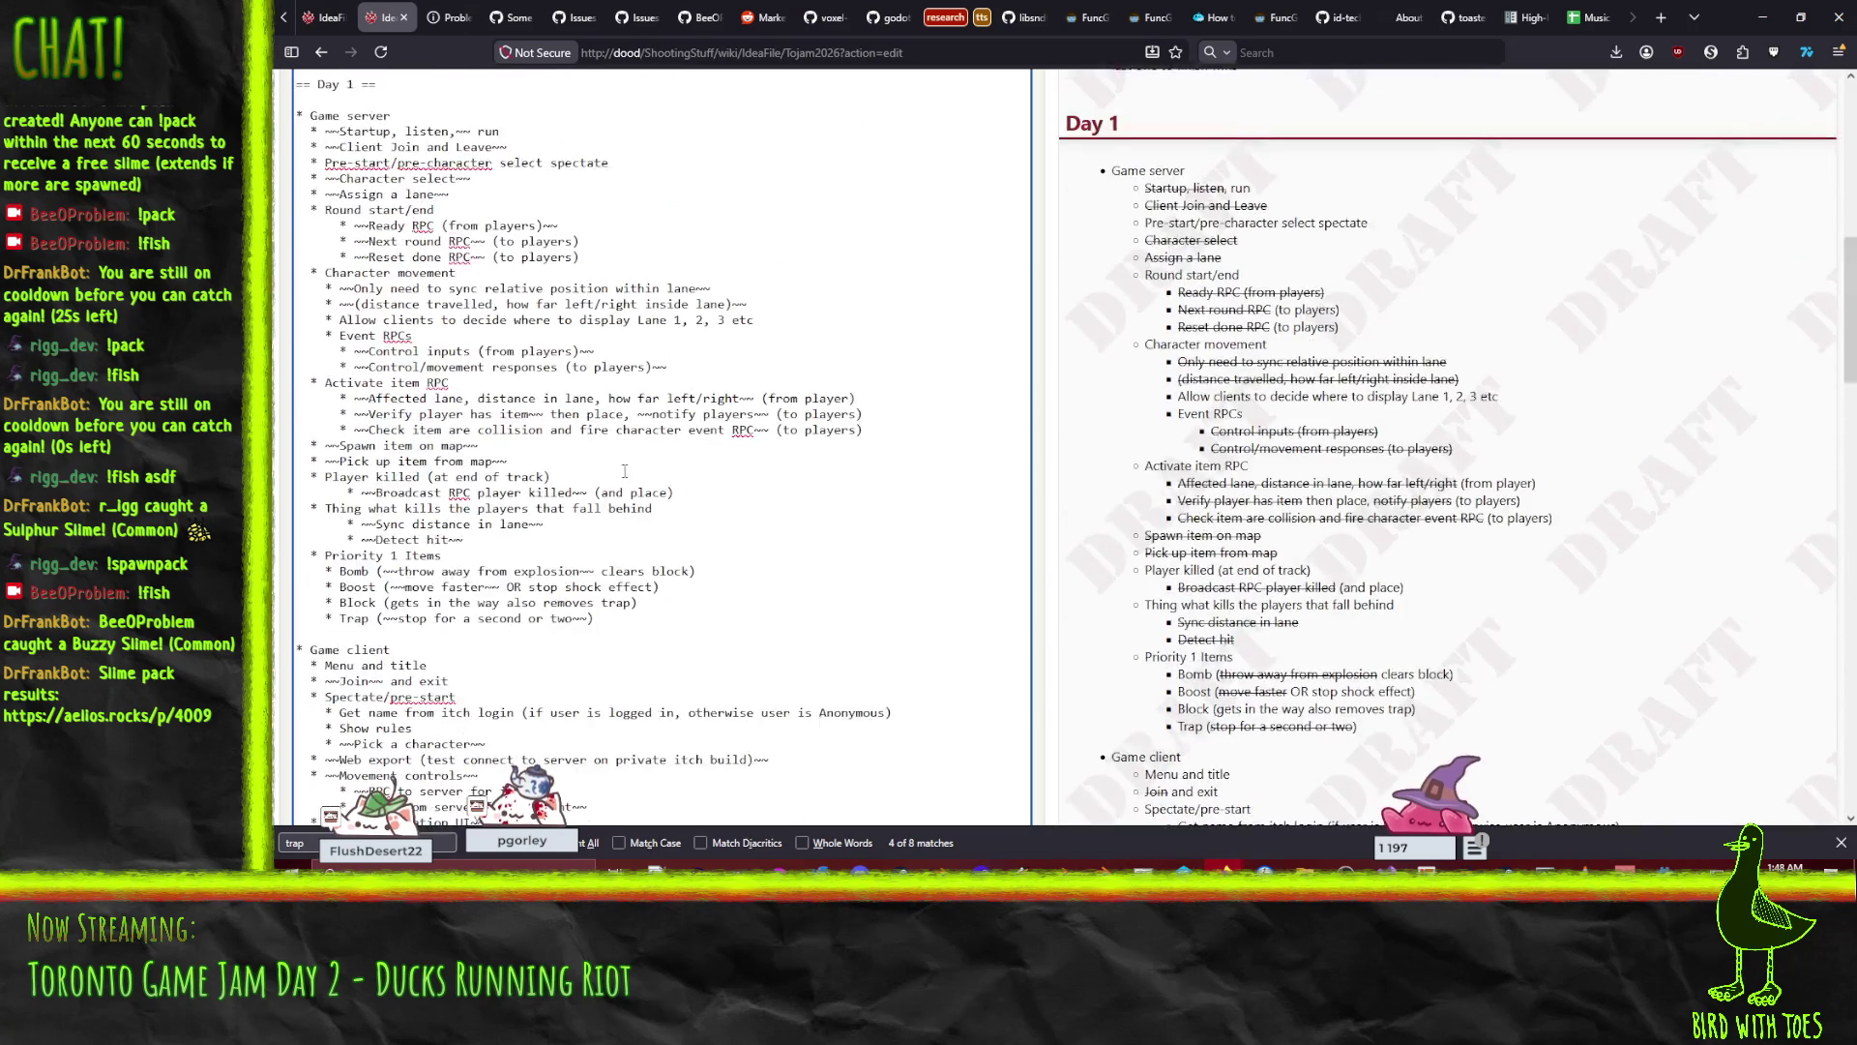
{"action": "scroll", "coordinate": [626, 472], "scroll_direction": "down", "scroll_amount": 2}
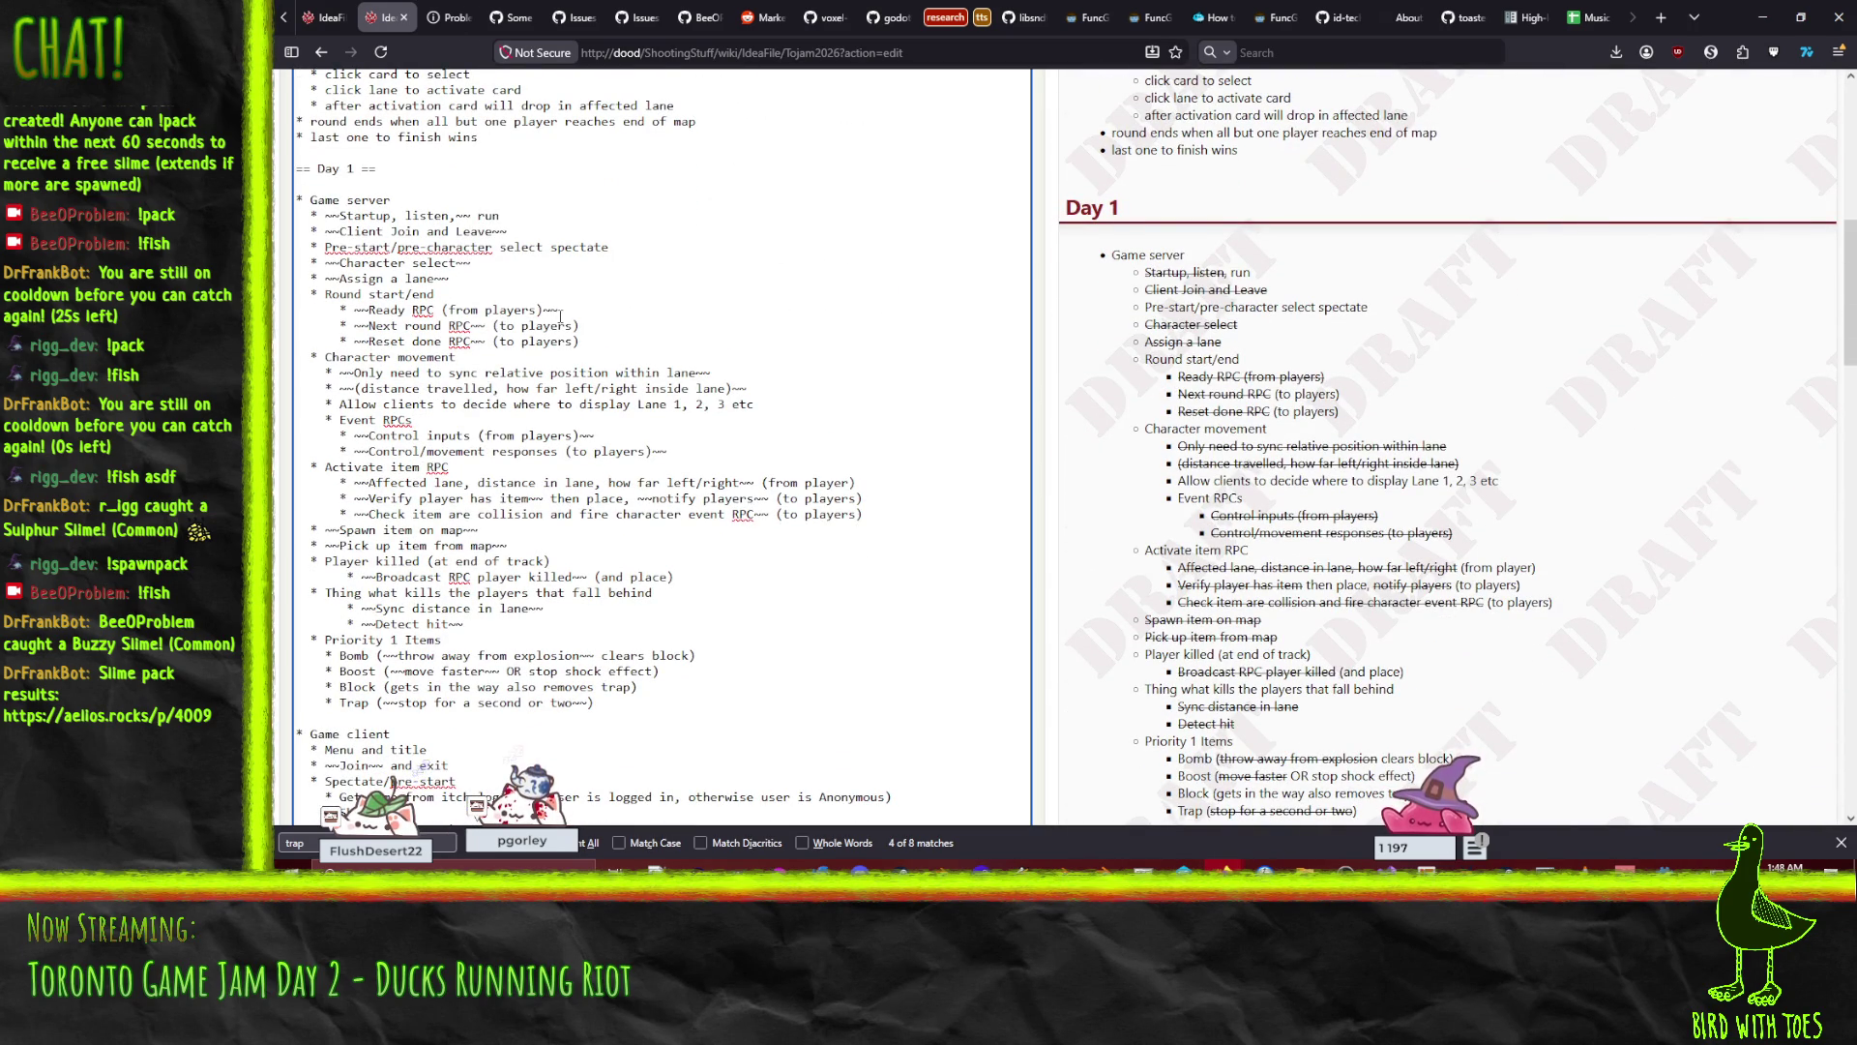
{"action": "left_click", "coordinate": [324, 247]}
{"action": "double_click", "coordinate": [578, 248]}
{"action": "left_click", "coordinate": [632, 256]}
{"action": "key", "text": "End"}
{"action": "key", "text": "Home"}
{"action": "type", "text": "~~"}
{"action": "key", "text": "End"}
{"action": "type", "text": "~~"}
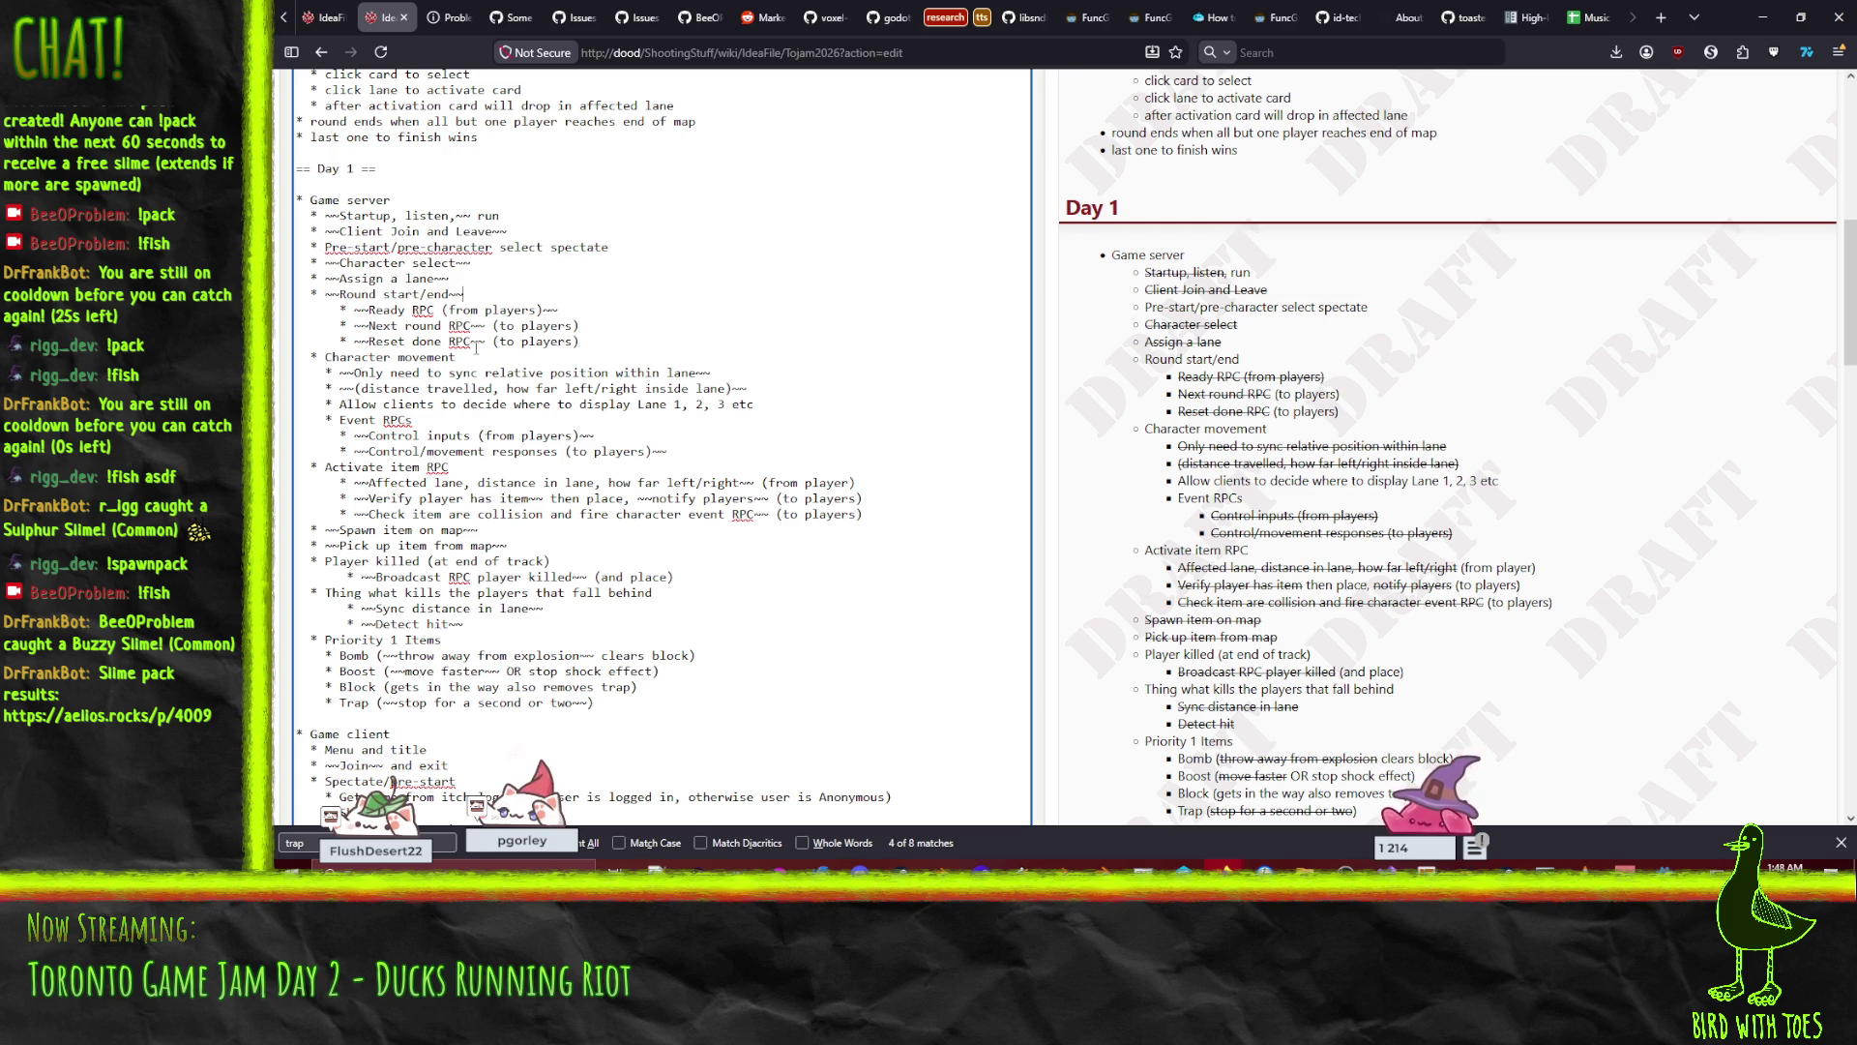
Strike through the Allow clients and Event RPCs items.
{"action": "left_click", "coordinate": [436, 357]}
{"action": "scroll", "coordinate": [329, 357], "scroll_direction": "down", "scroll_amount": 2}
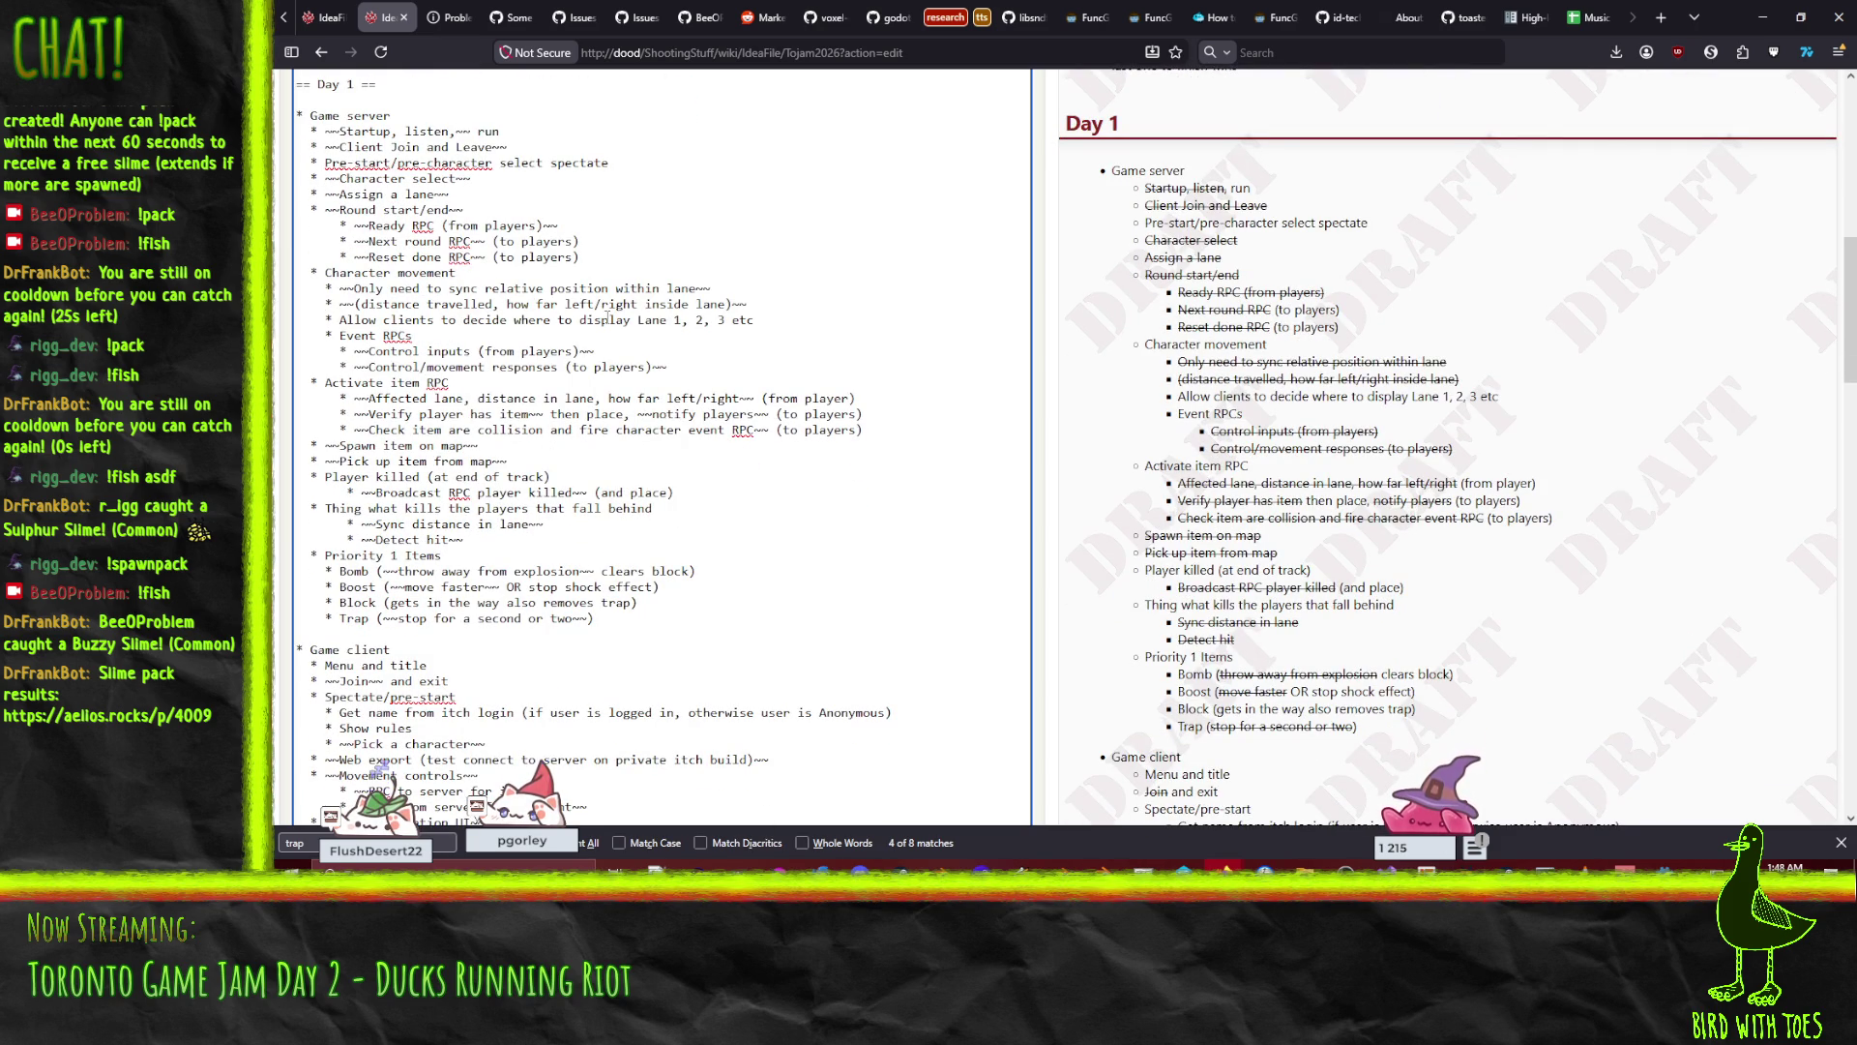
{"action": "left_click", "coordinate": [341, 320]}
{"action": "type", "text": "~~"}
{"action": "key", "text": "End"}
{"action": "type", "text": "~~"}
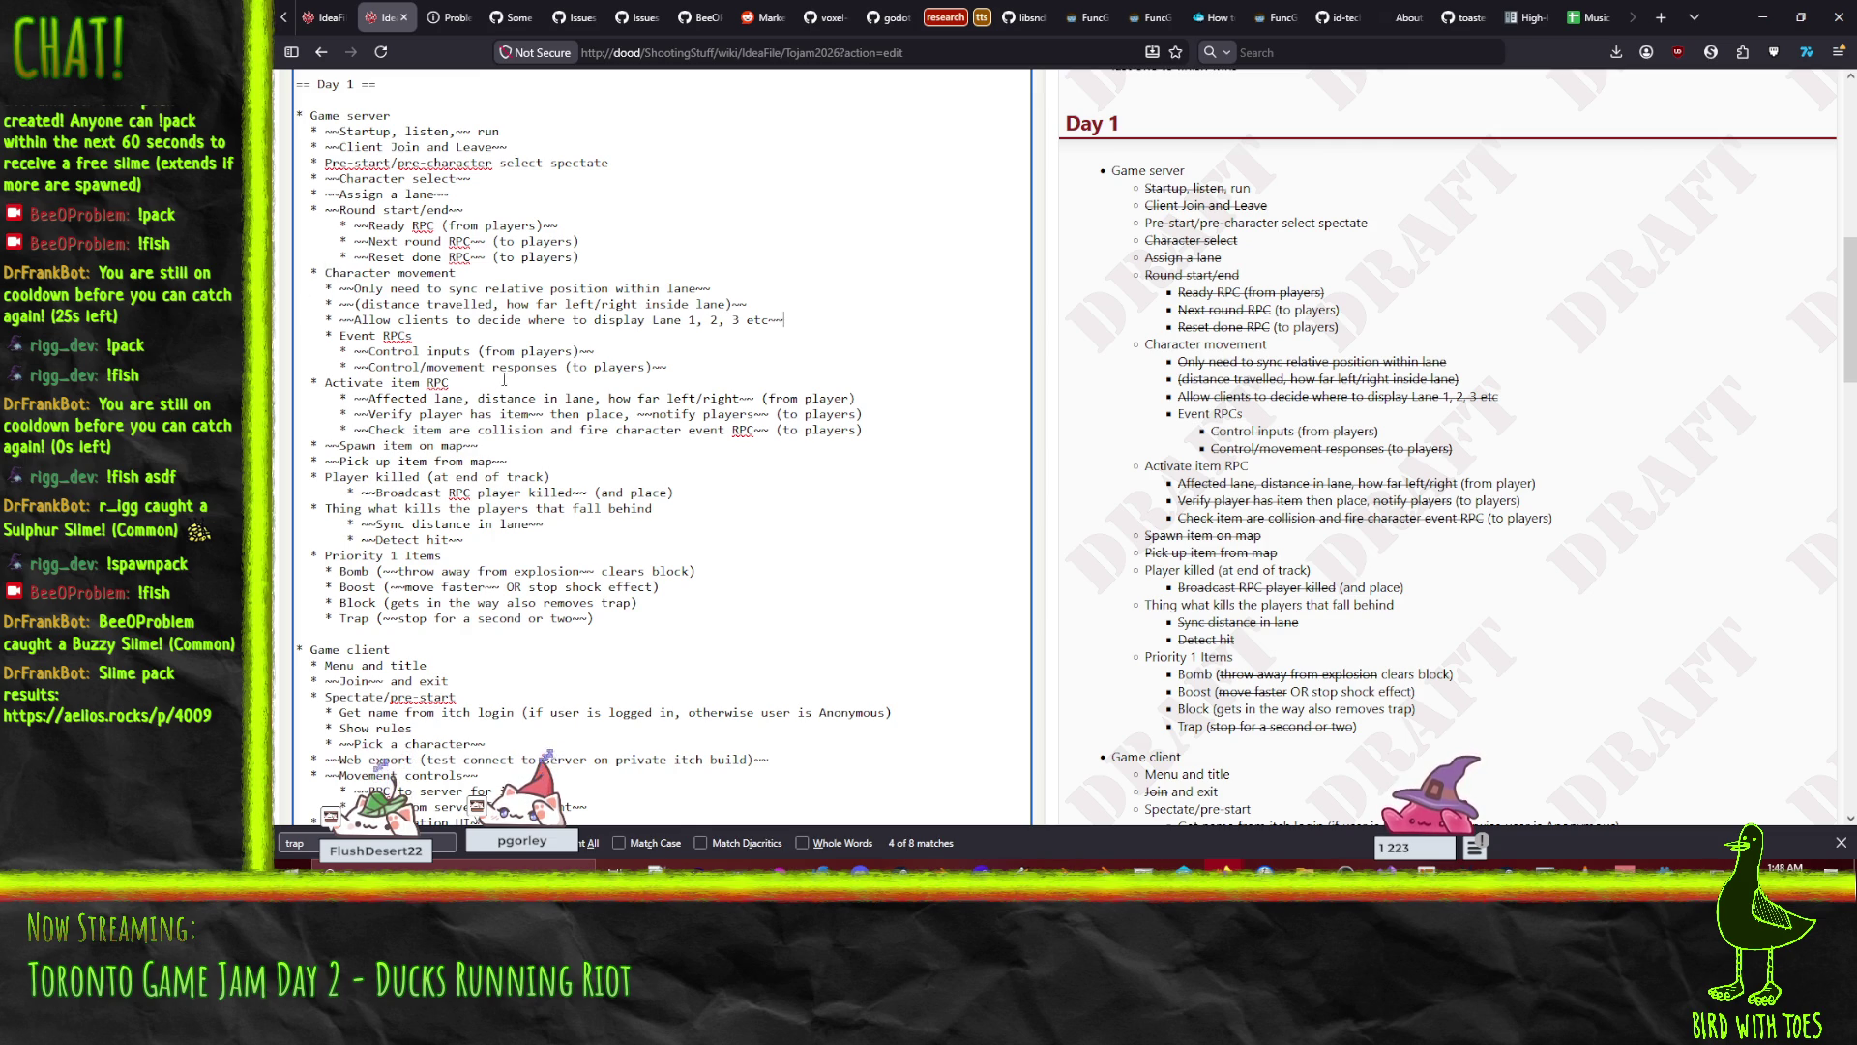
{"action": "left_click", "coordinate": [414, 336]}
{"action": "left_click", "coordinate": [335, 336]}
{"action": "type", "text": "~~"}
{"action": "key", "text": "End"}
{"action": "type", "text": "~~"}
Strike through the Character movement item.
{"action": "left_click_drag", "start_coordinate": [318, 257], "coordinate": [324, 265]}
{"action": "left_click", "coordinate": [325, 273]}
{"action": "type", "text": "~~"}
{"action": "key", "text": "End"}
{"action": "type", "text": "~~"}
{"action": "scroll", "coordinate": [673, 392], "scroll_direction": "down", "scroll_amount": 3}
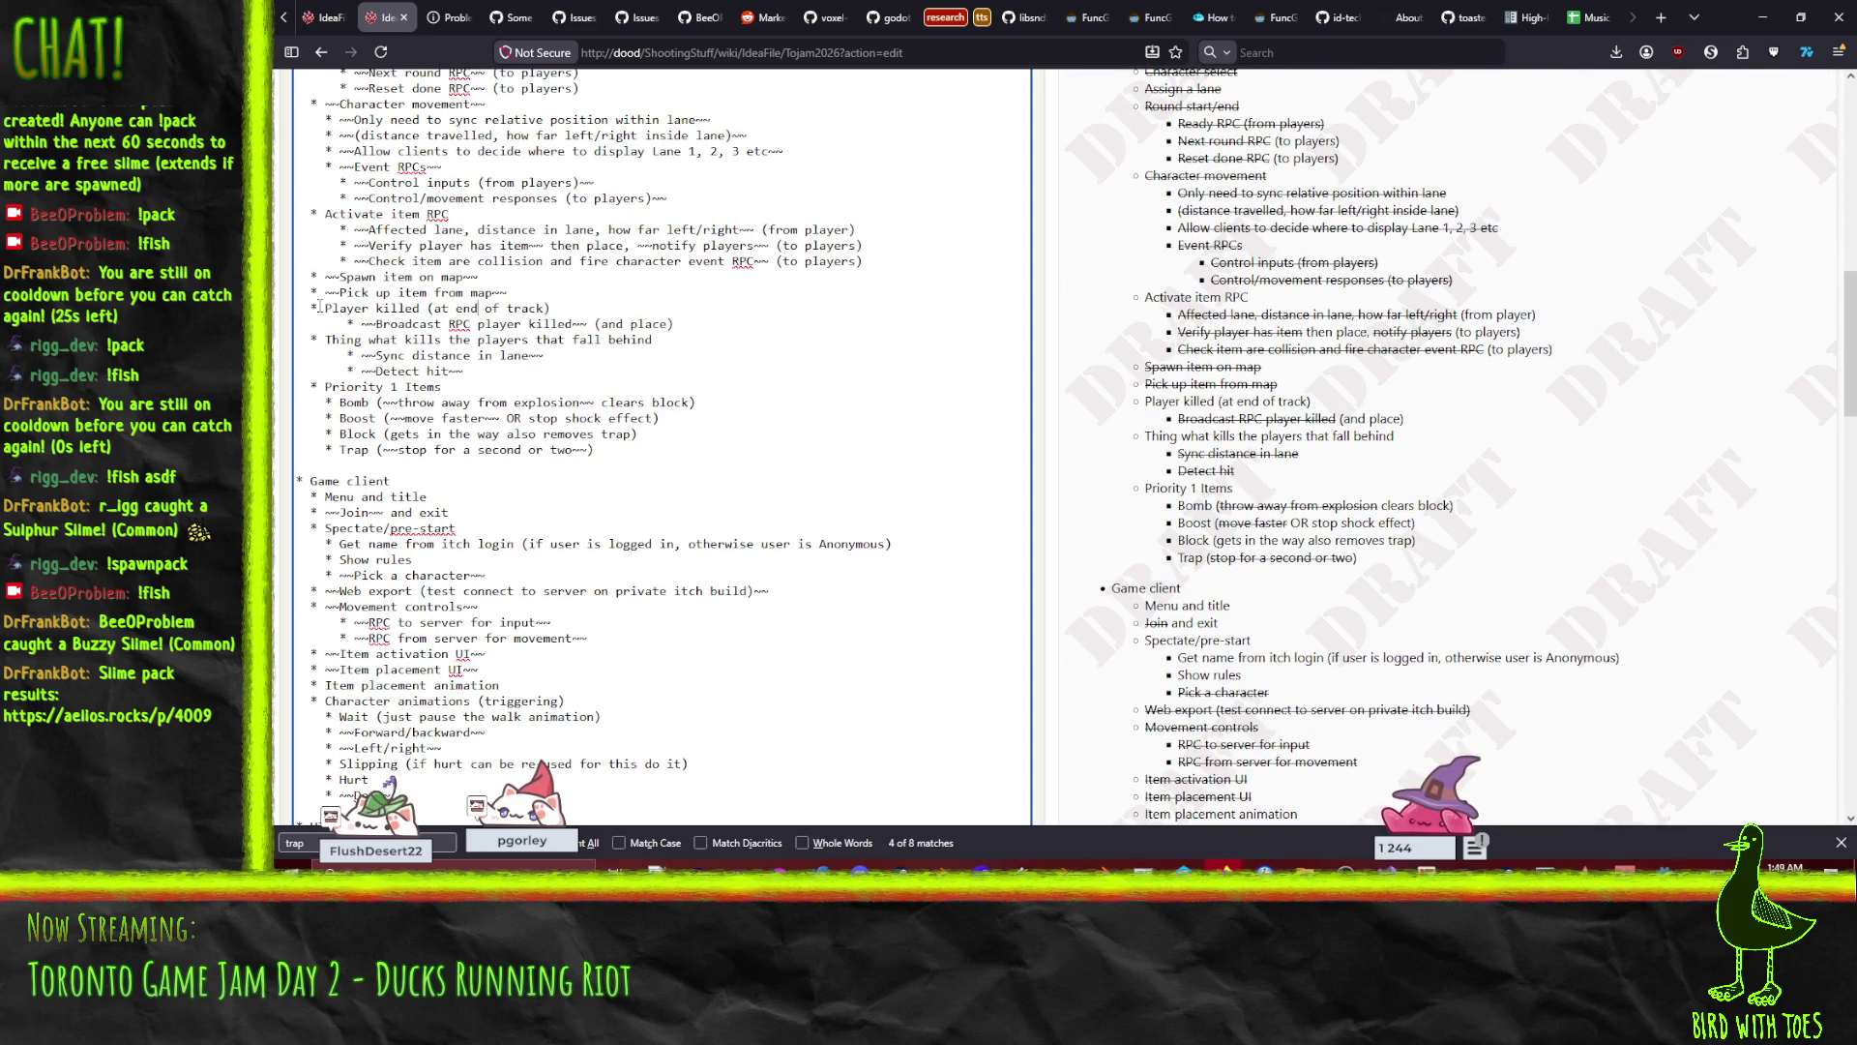
Strike through 'Thing what kills the players that fall behind'.
{"action": "left_click", "coordinate": [666, 338]}
{"action": "left_click", "coordinate": [327, 340]}
{"action": "type", "text": "~~"}
{"action": "left_click", "coordinate": [684, 340]}
{"action": "type", "text": "~~"}
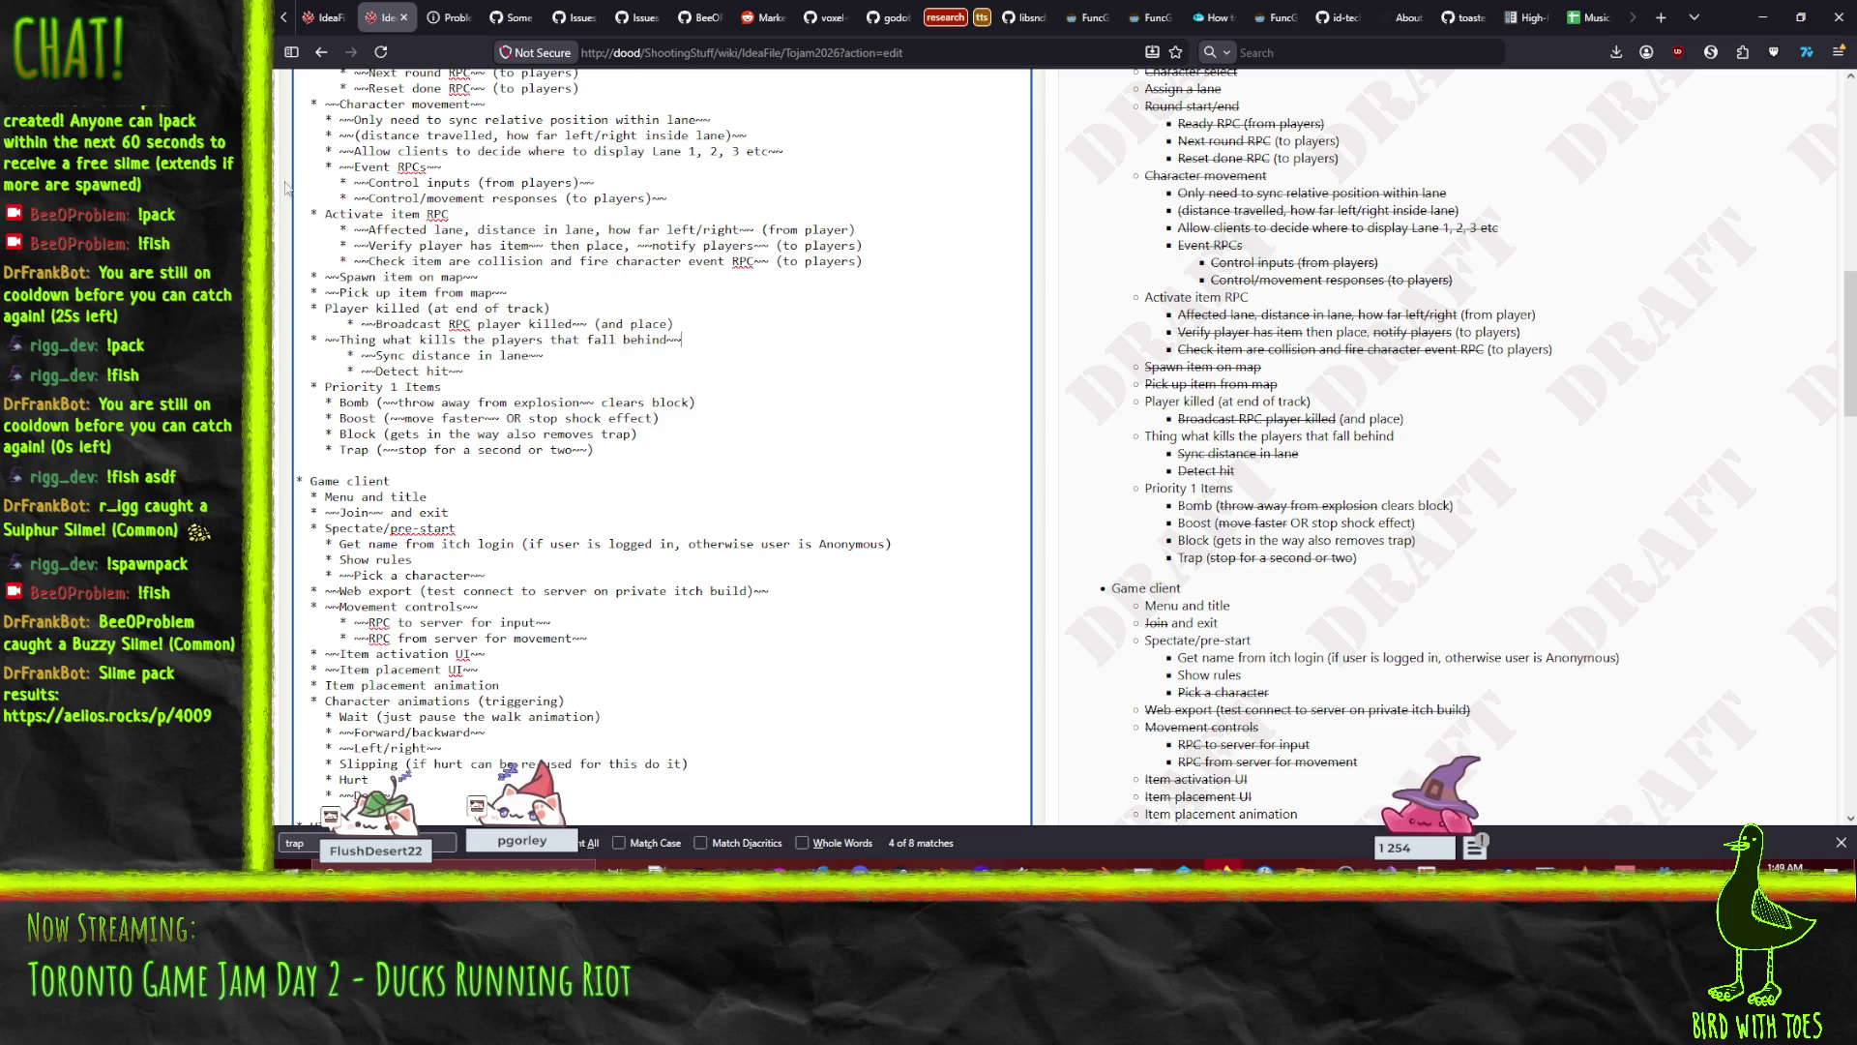
{"action": "left_click_drag", "start_coordinate": [547, 339], "coordinate": [379, 373]}
{"action": "left_click", "coordinate": [379, 372]}
Strike through the Menu and title item.
{"action": "scroll", "coordinate": [510, 389], "scroll_direction": "down", "scroll_amount": 3}
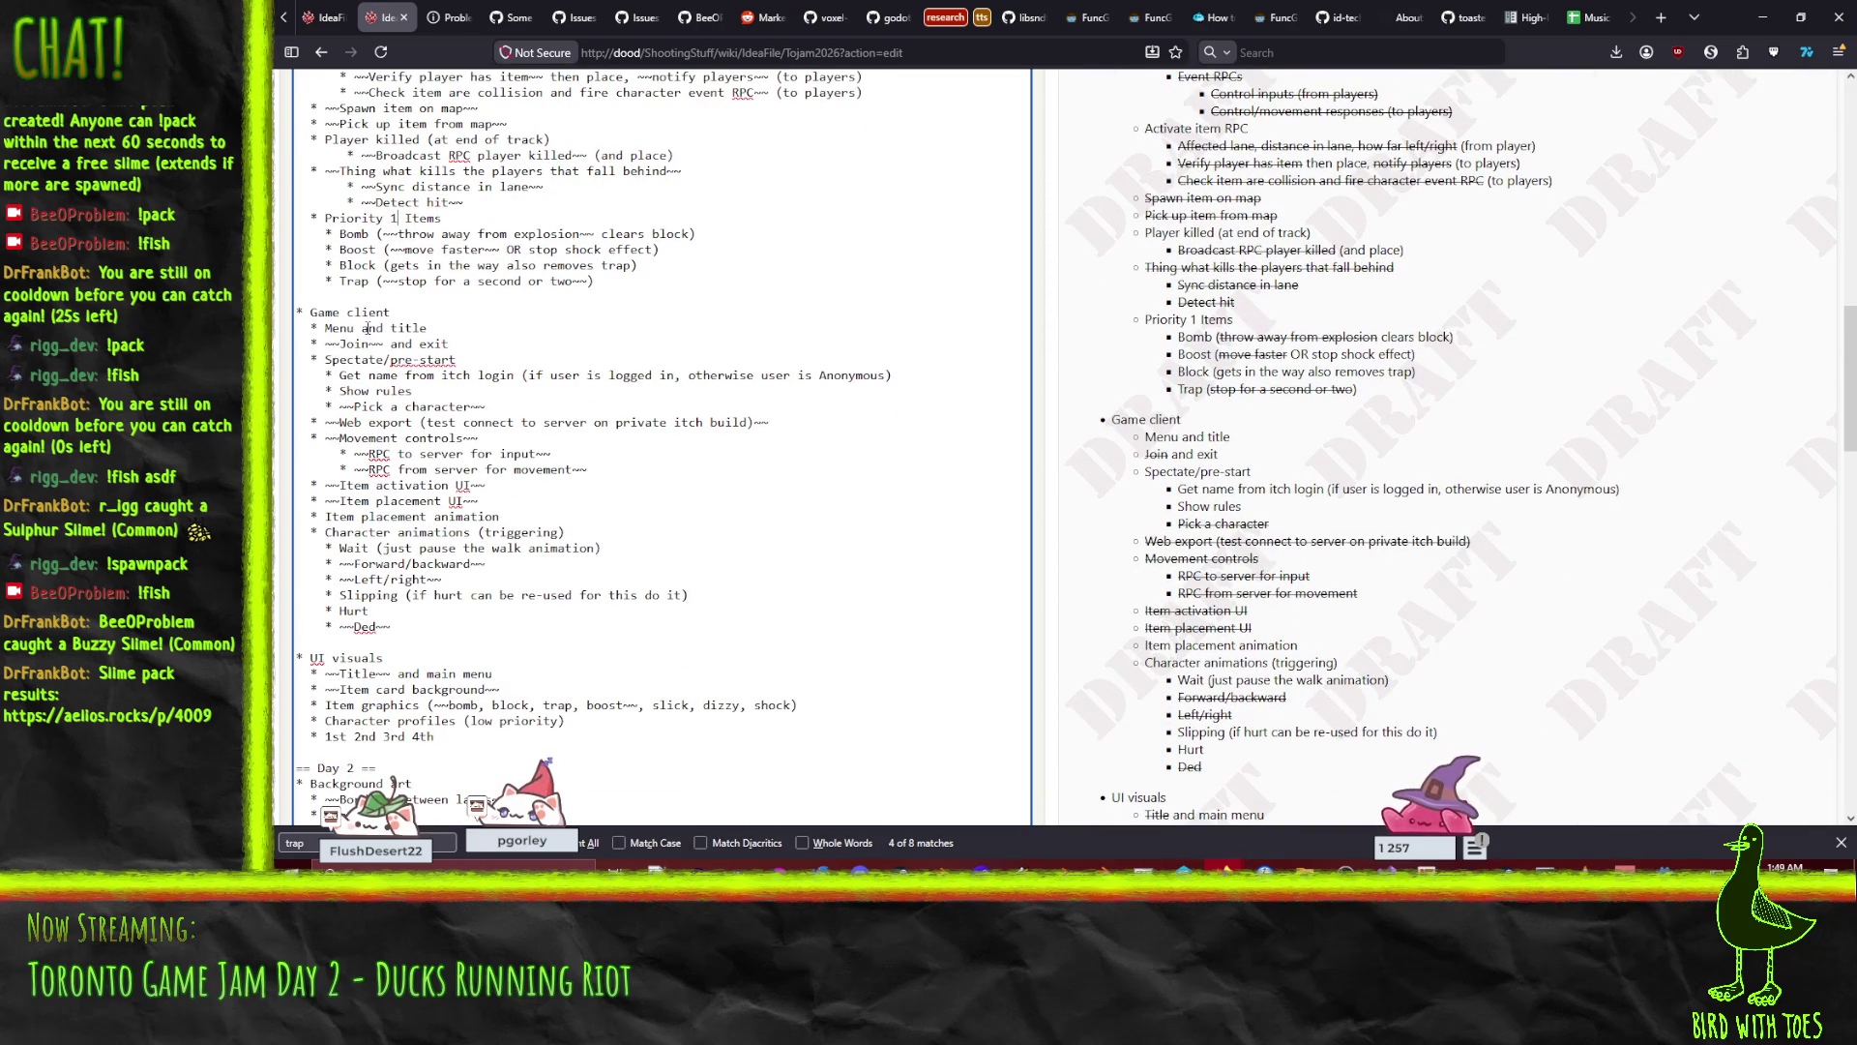
{"action": "left_click", "coordinate": [432, 329]}
{"action": "key", "text": "Home"}
{"action": "type", "text": "~~"}
{"action": "left_click", "coordinate": [464, 334]}
{"action": "key", "text": "End"}
{"action": "type", "text": "~~"}
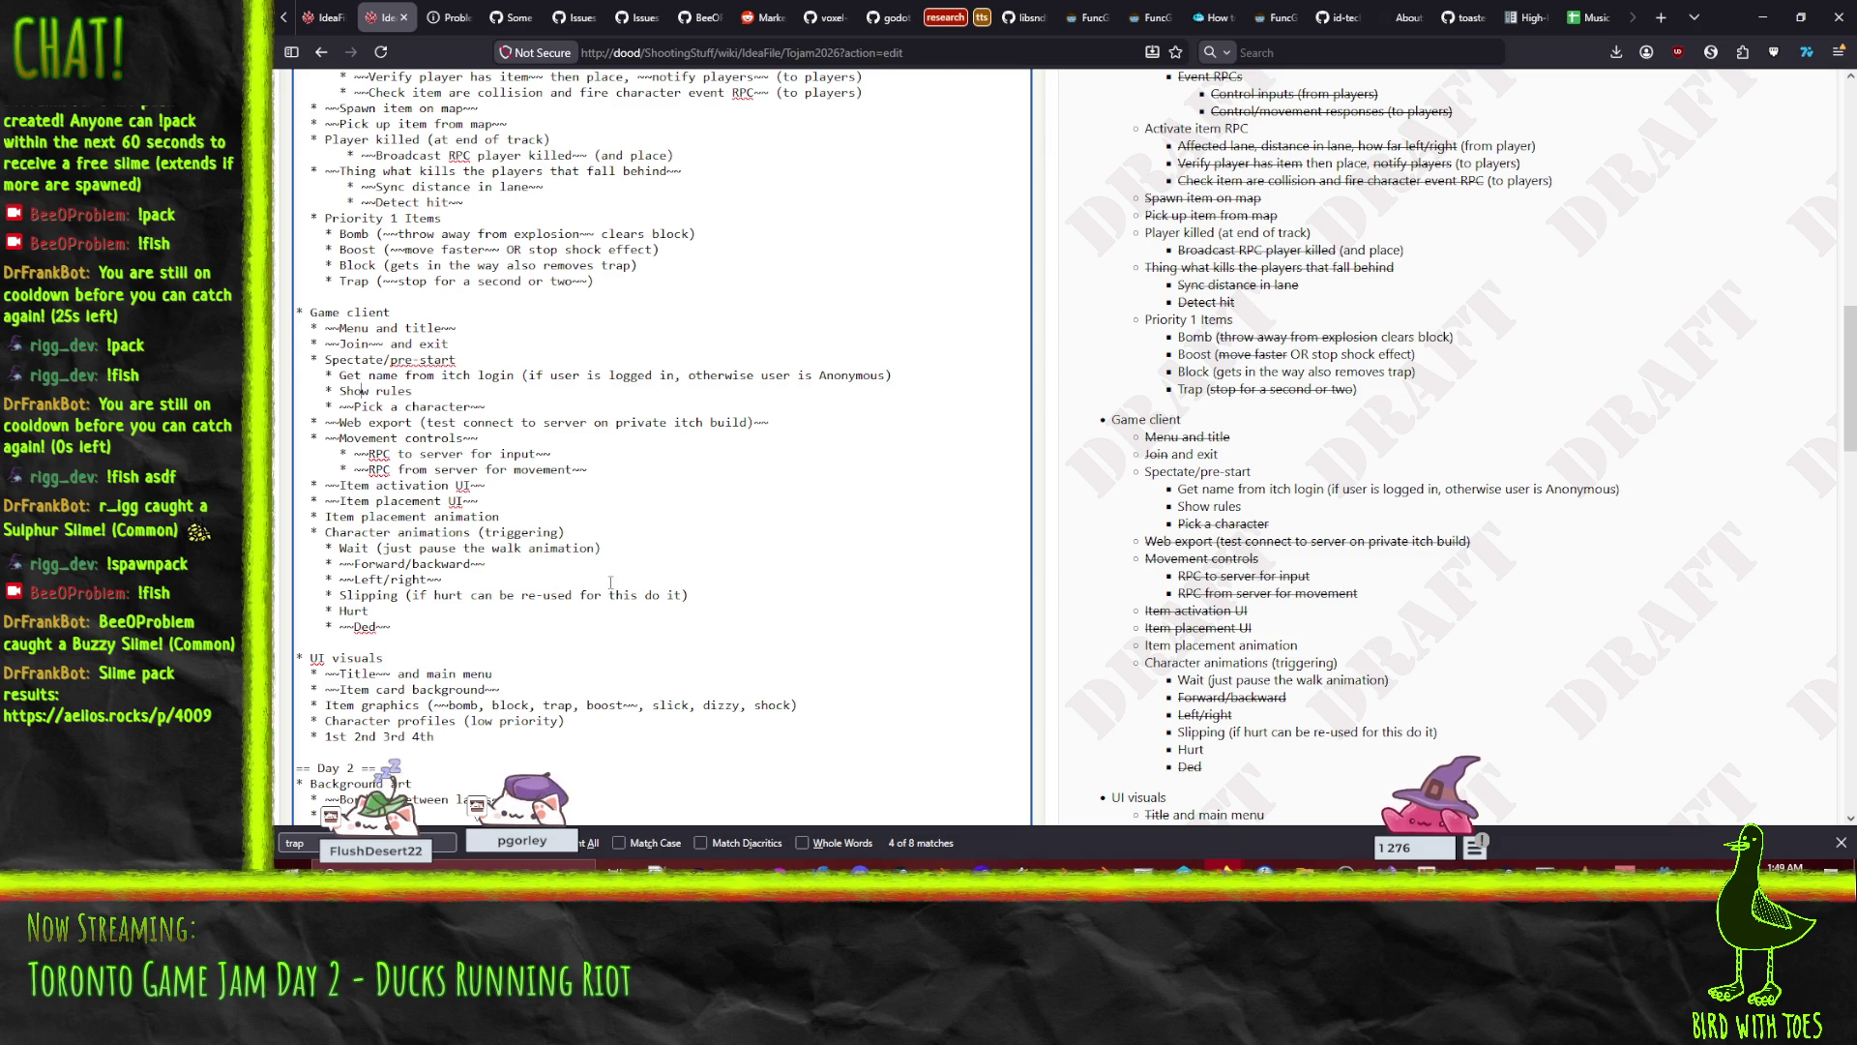
Look over the Left/right, Wait and Slipping lines without changing them.
{"action": "left_click", "coordinate": [554, 581]}
{"action": "left_click", "coordinate": [478, 532]}
{"action": "double_click", "coordinate": [354, 549]}
{"action": "double_click", "coordinate": [363, 595]}
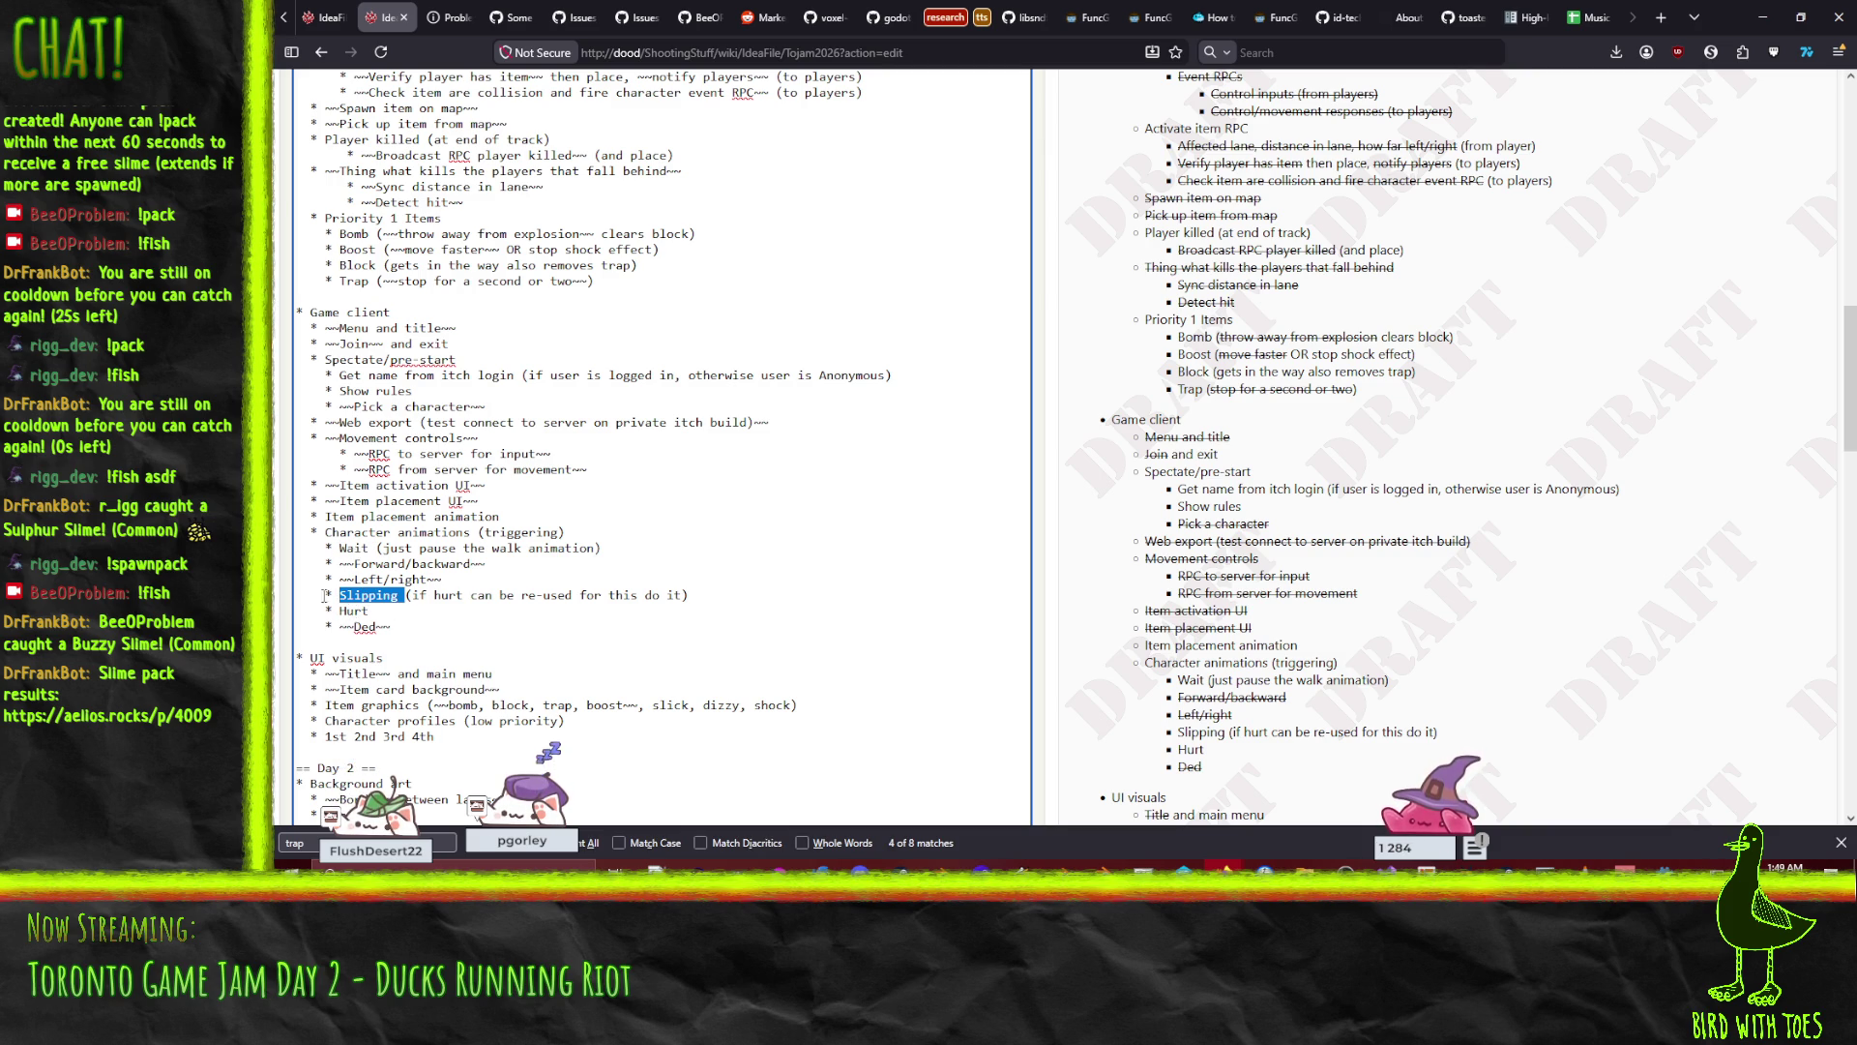
{"action": "left_click", "coordinate": [398, 622]}
{"action": "triple_click", "coordinate": [387, 595]}
{"action": "left_click", "coordinate": [375, 595]}
{"action": "scroll", "coordinate": [535, 544], "scroll_direction": "down", "scroll_amount": 5}
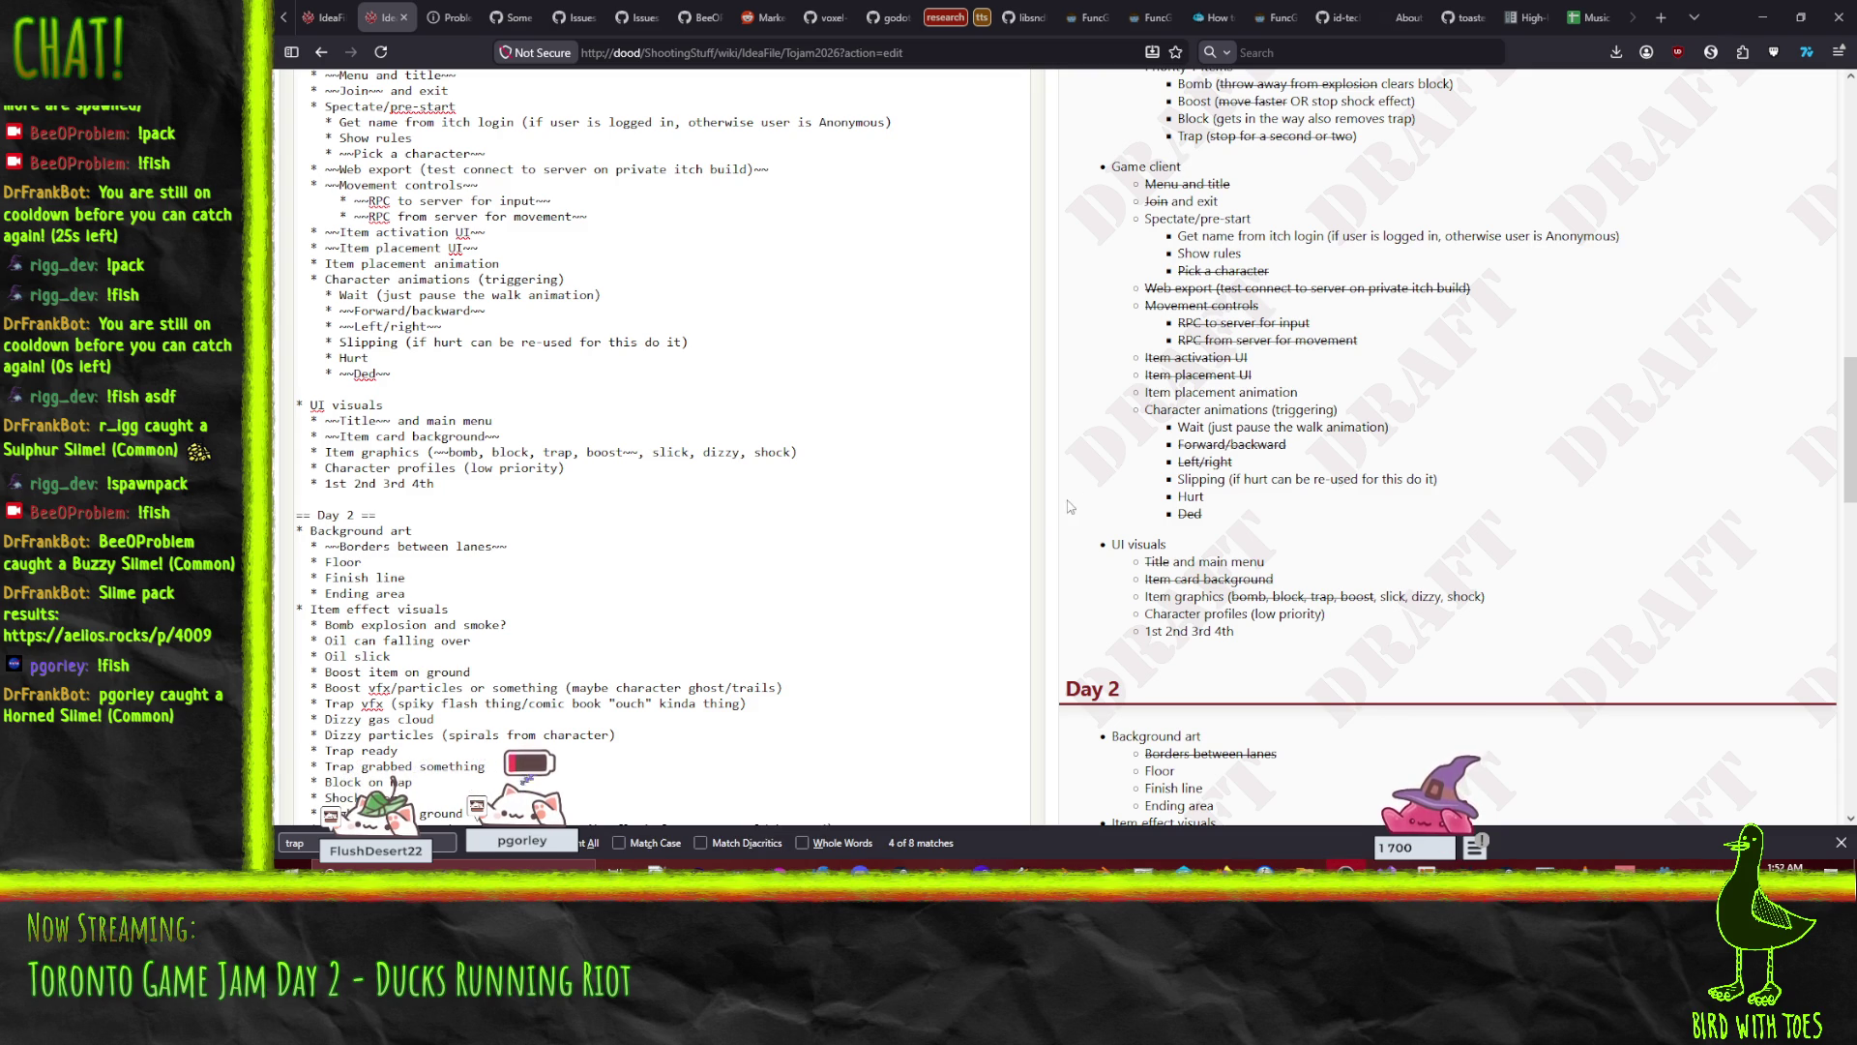
{"action": "scroll", "coordinate": [825, 513], "scroll_direction": "down", "scroll_amount": 8}
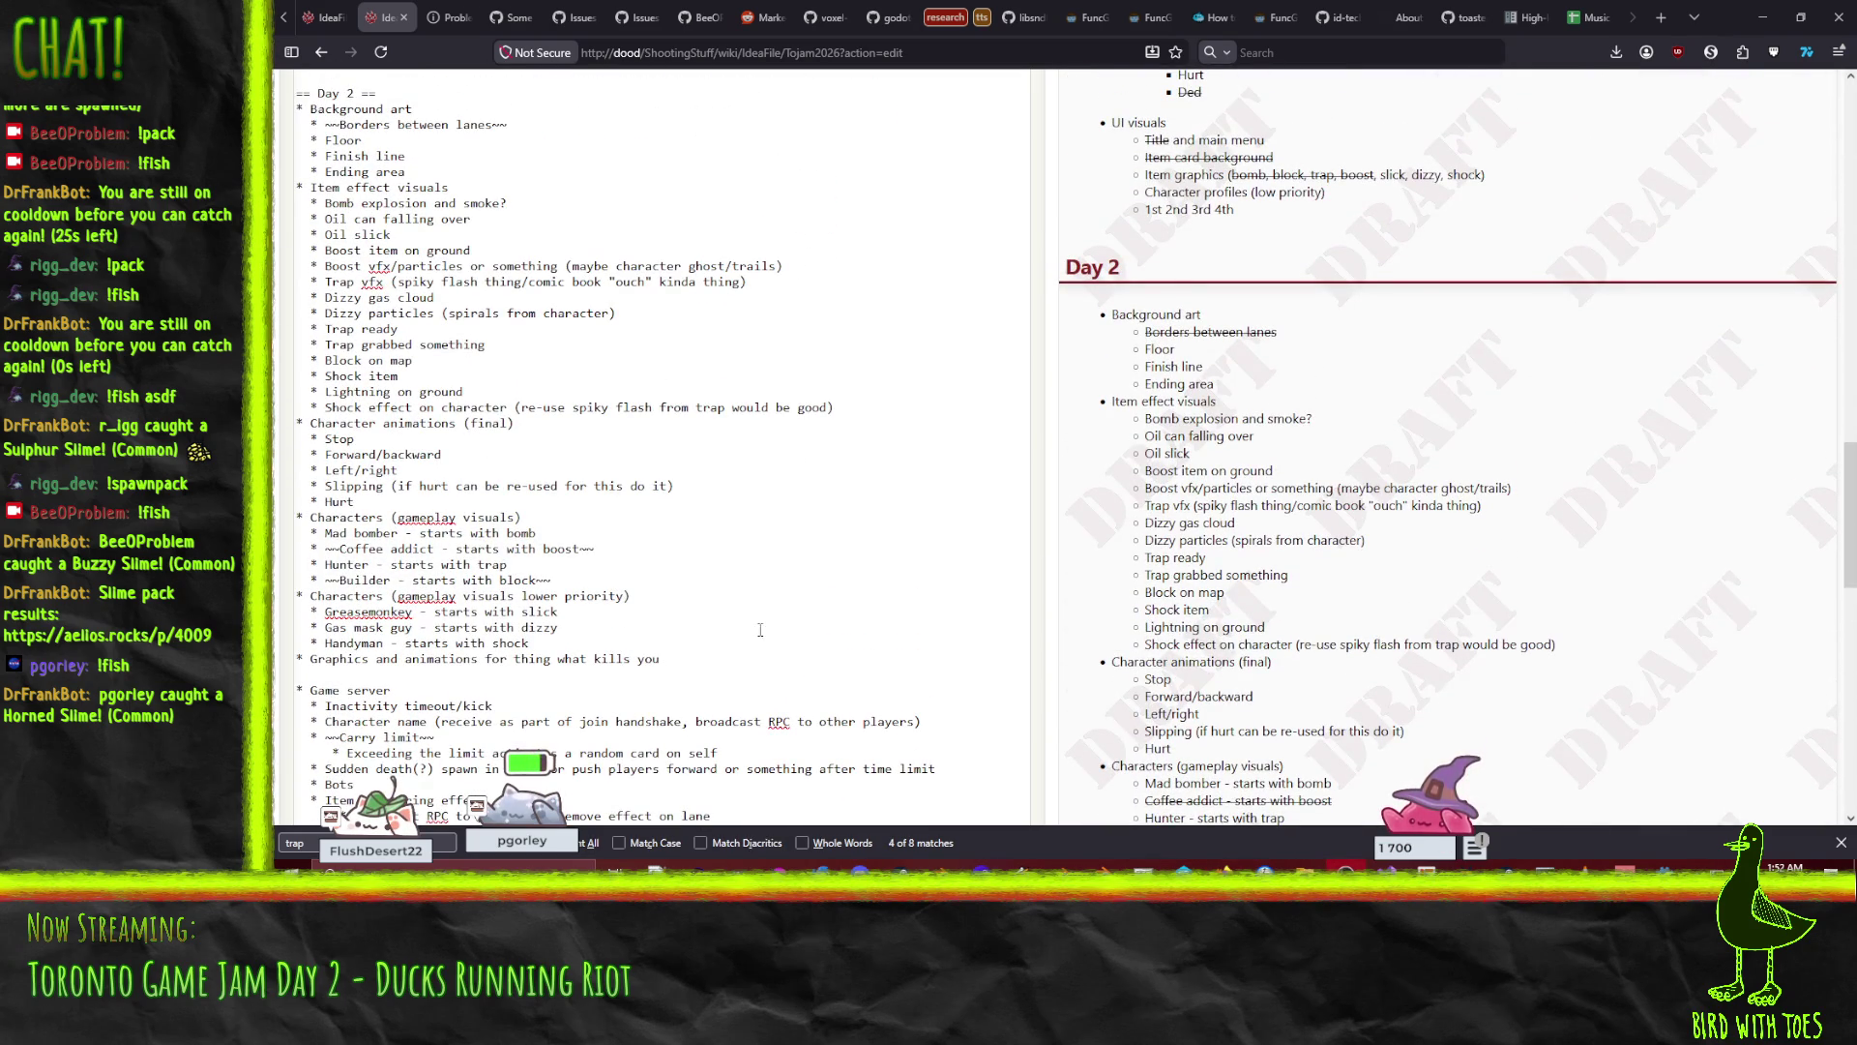
{"action": "mouse_move", "coordinate": [662, 659]}
{"action": "left_mouse_down"}
{"action": "mouse_move", "coordinate": [387, 486]}
{"action": "mouse_move", "coordinate": [407, 261]}
{"action": "mouse_move", "coordinate": [312, 125]}
{"action": "left_mouse_up"}
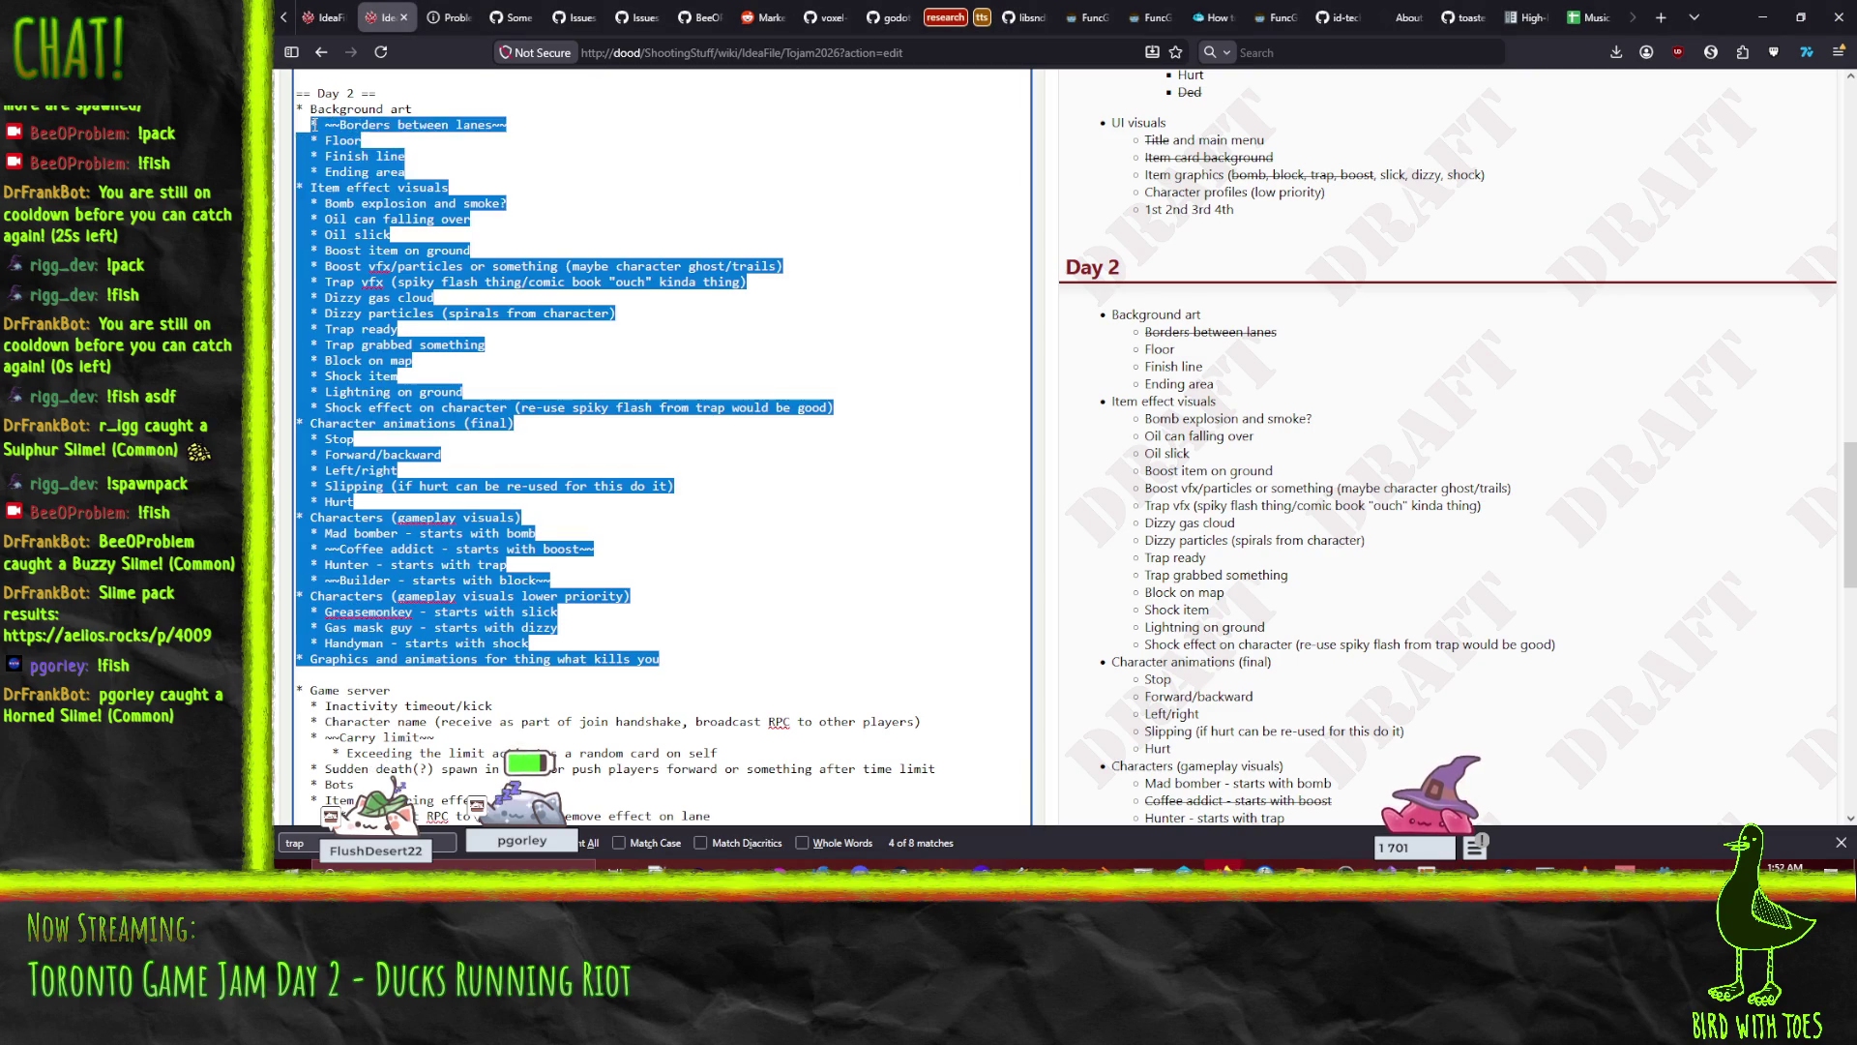
{"action": "scroll", "coordinate": [674, 242], "scroll_direction": "down", "scroll_amount": 5}
{"action": "left_click", "coordinate": [772, 326]}
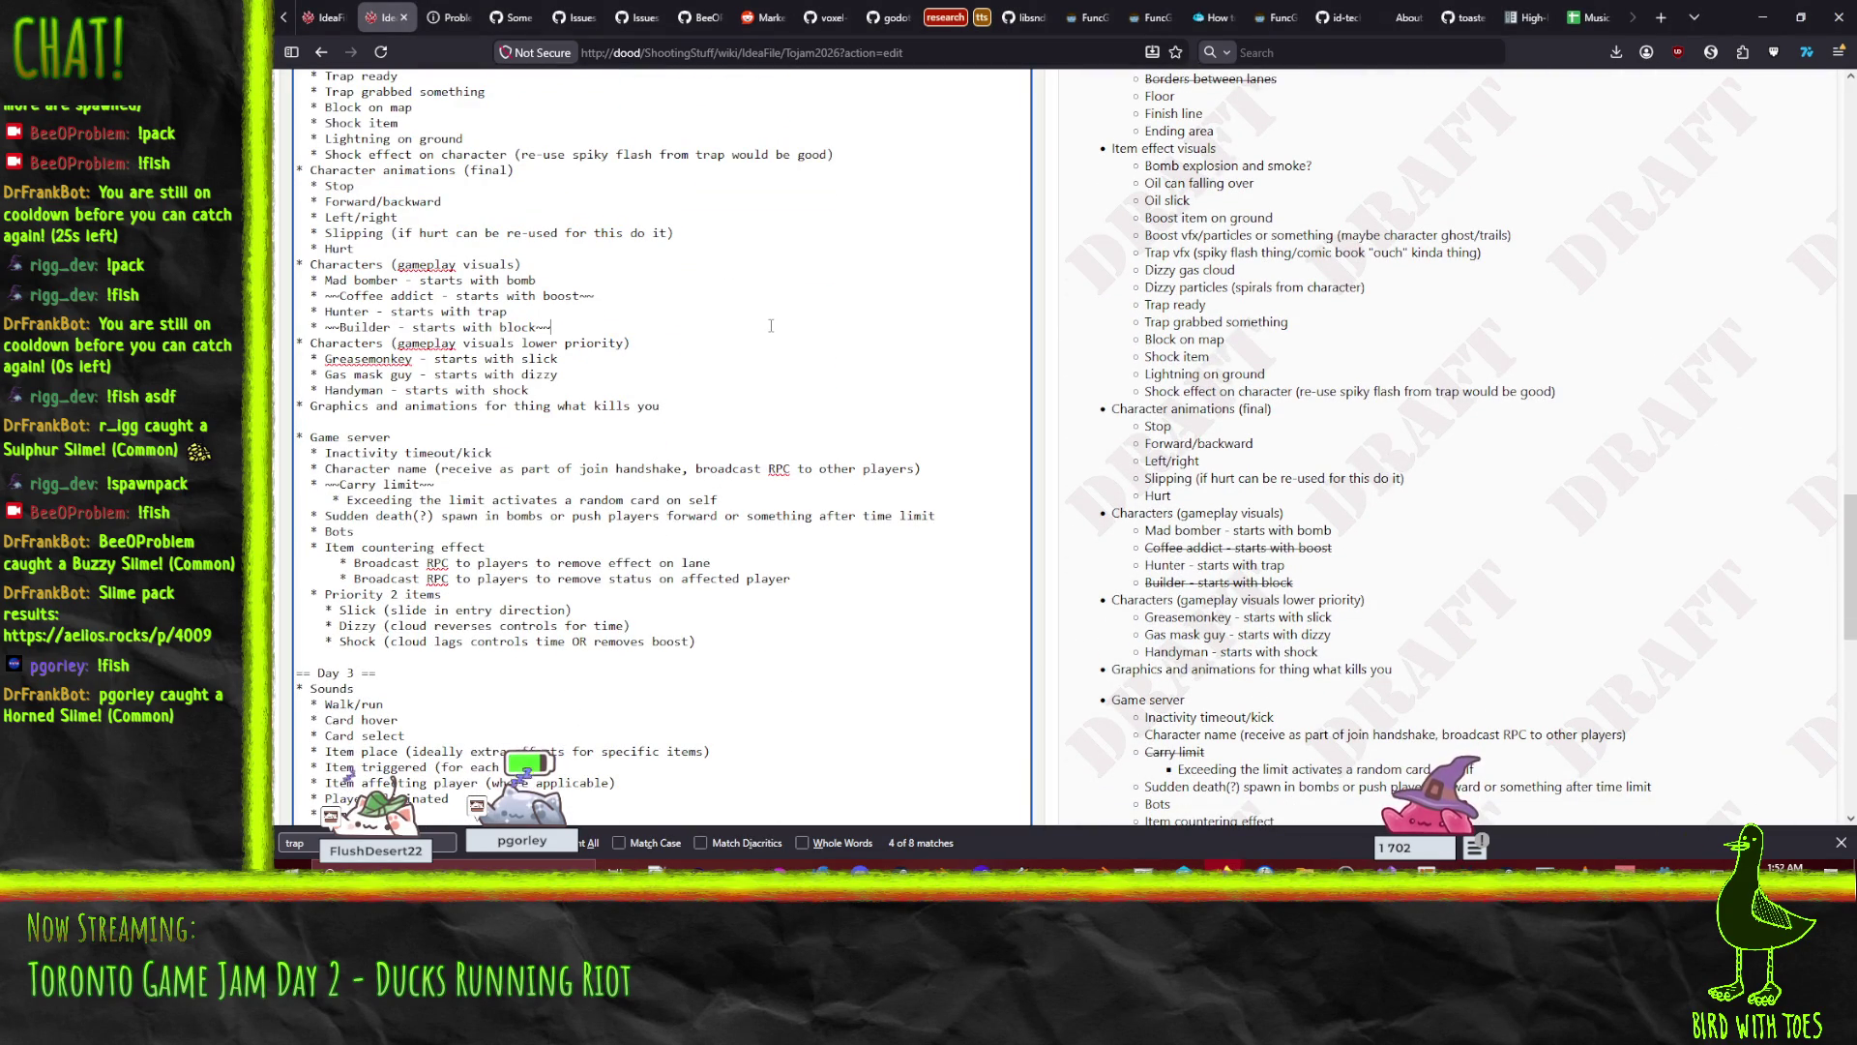
{"action": "scroll", "coordinate": [771, 326], "scroll_direction": "up", "scroll_amount": 2}
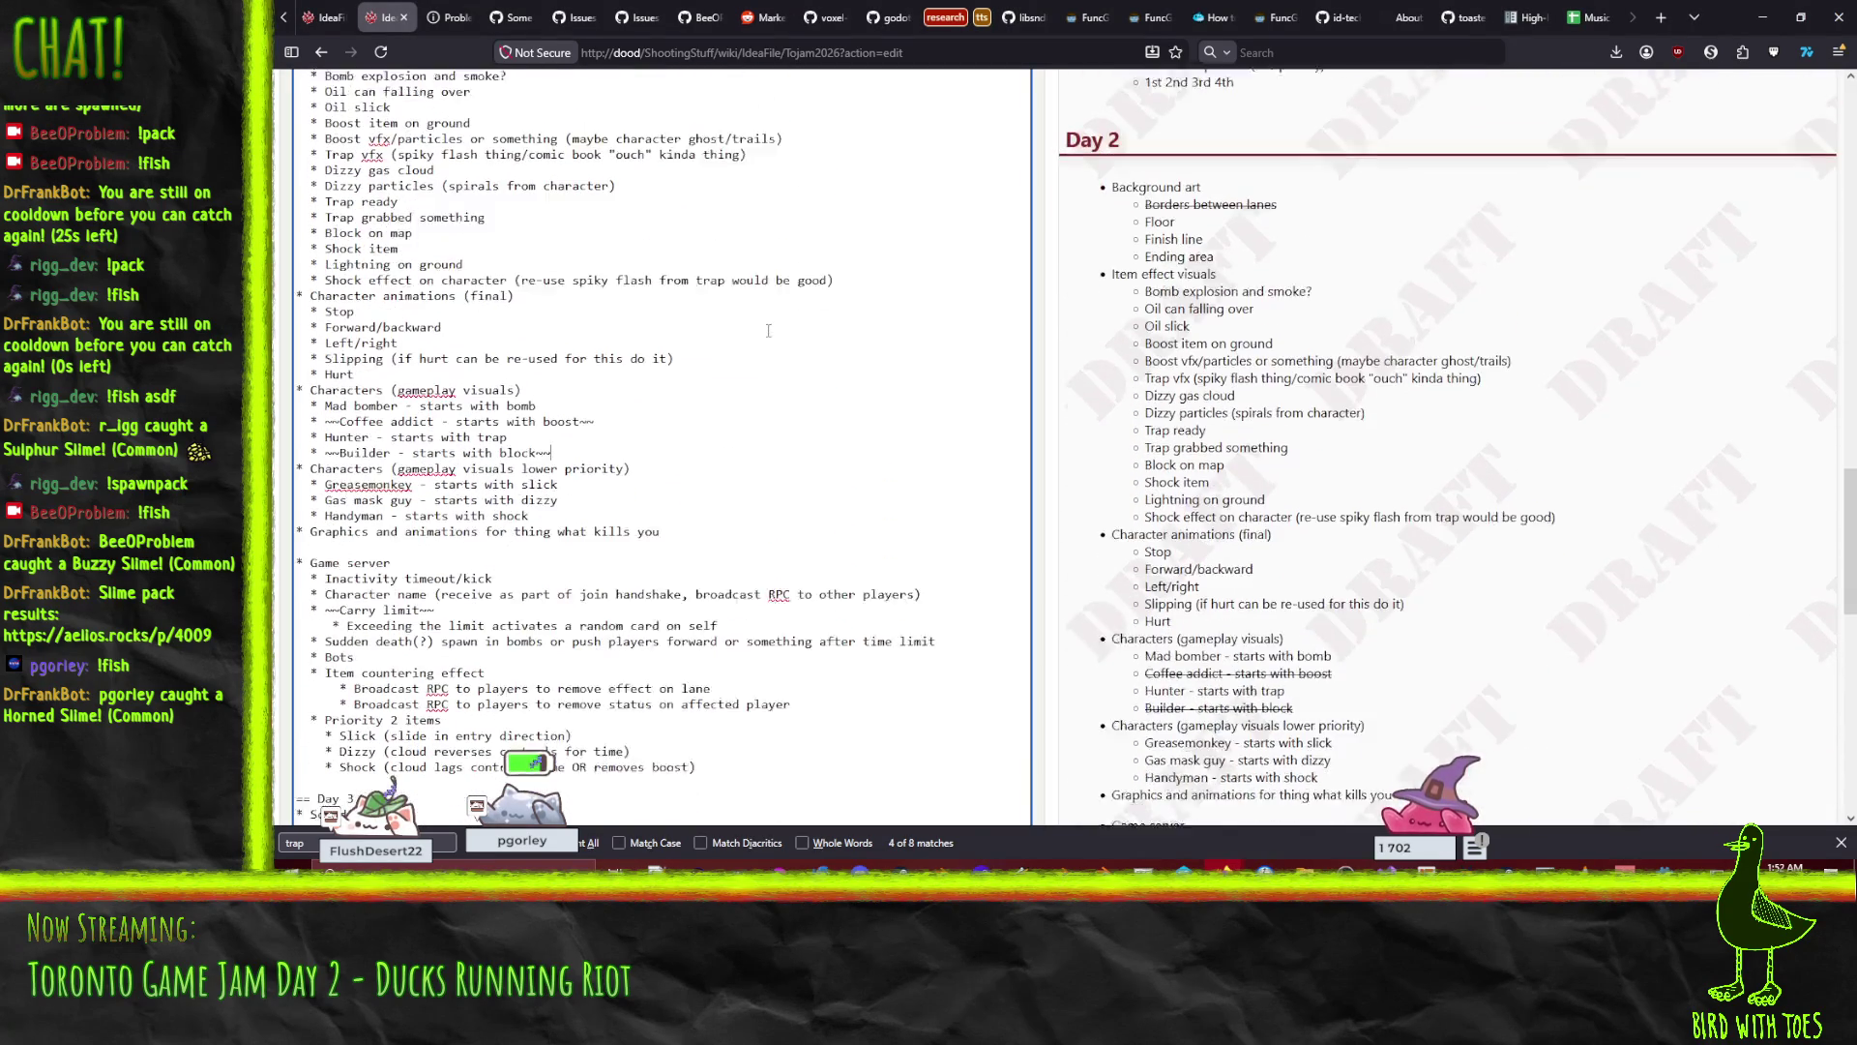
{"action": "scroll", "coordinate": [768, 331], "scroll_direction": "down", "scroll_amount": 10}
{"action": "scroll", "coordinate": [738, 304], "scroll_direction": "up", "scroll_amount": 4}
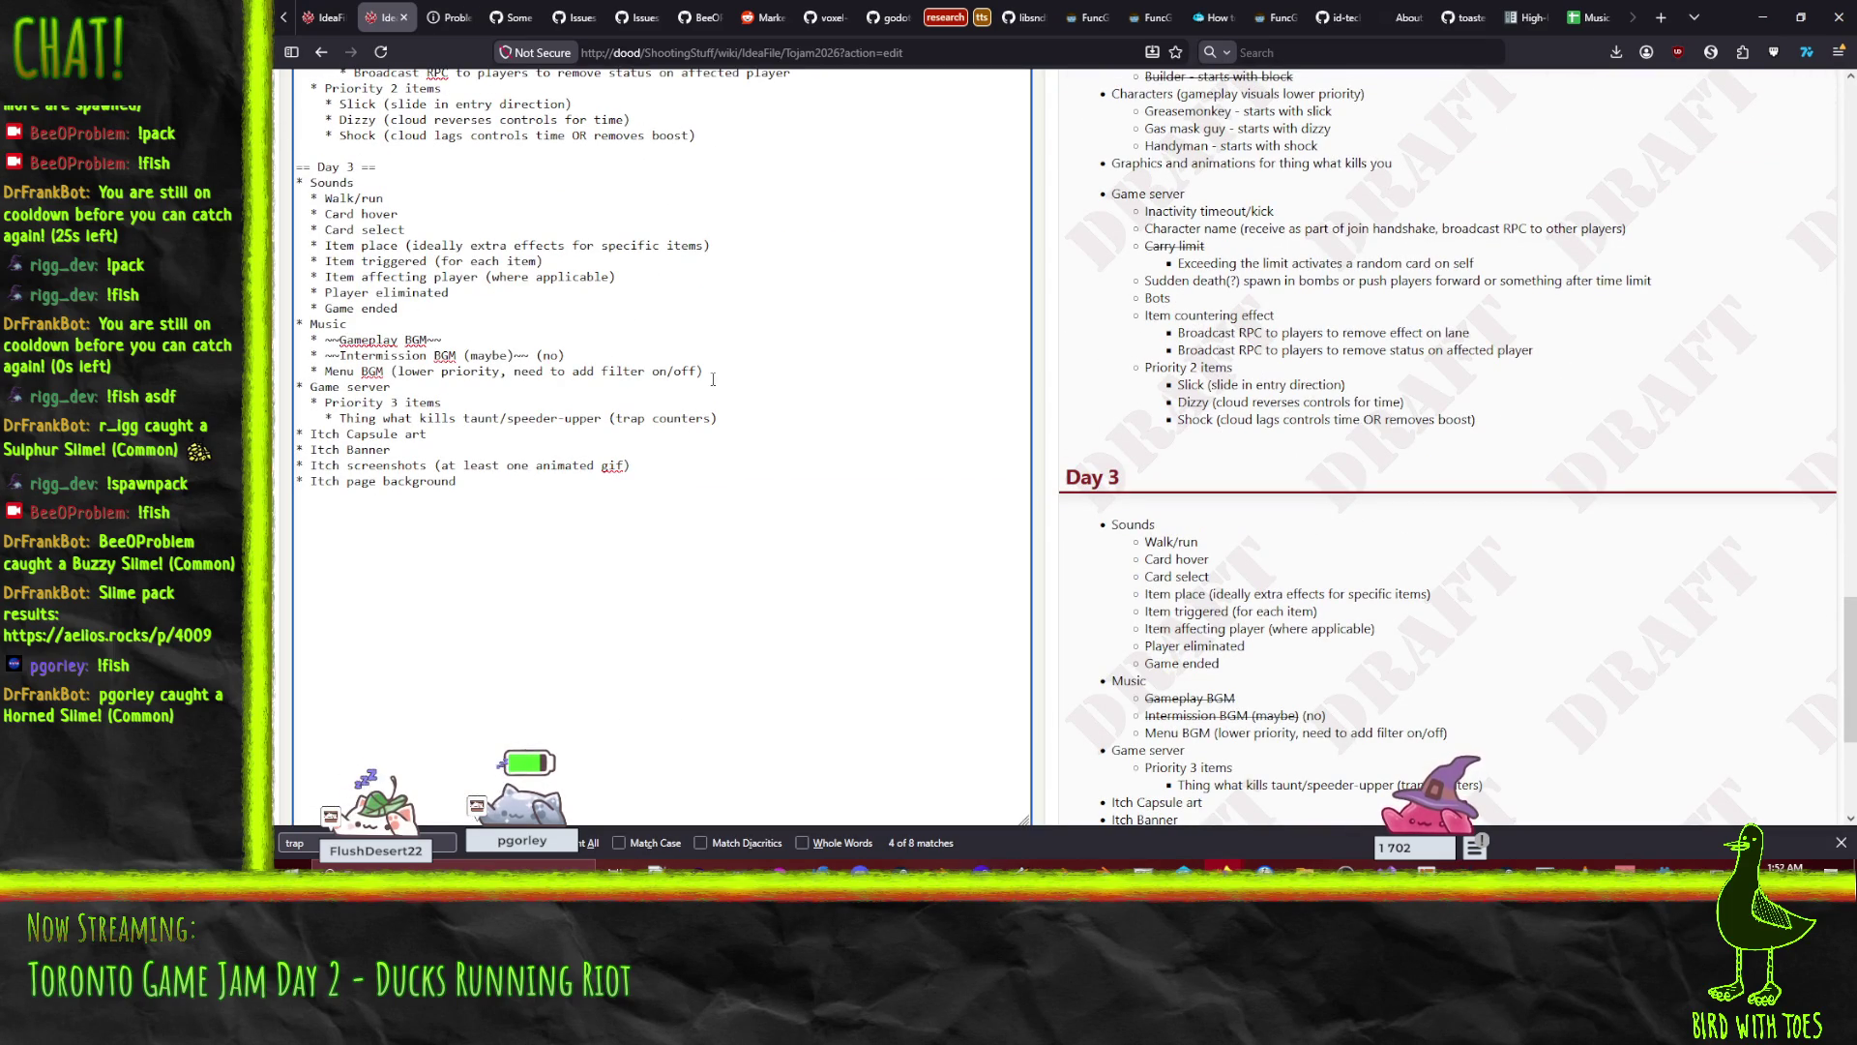
{"action": "scroll", "coordinate": [757, 378], "scroll_direction": "up", "scroll_amount": 15}
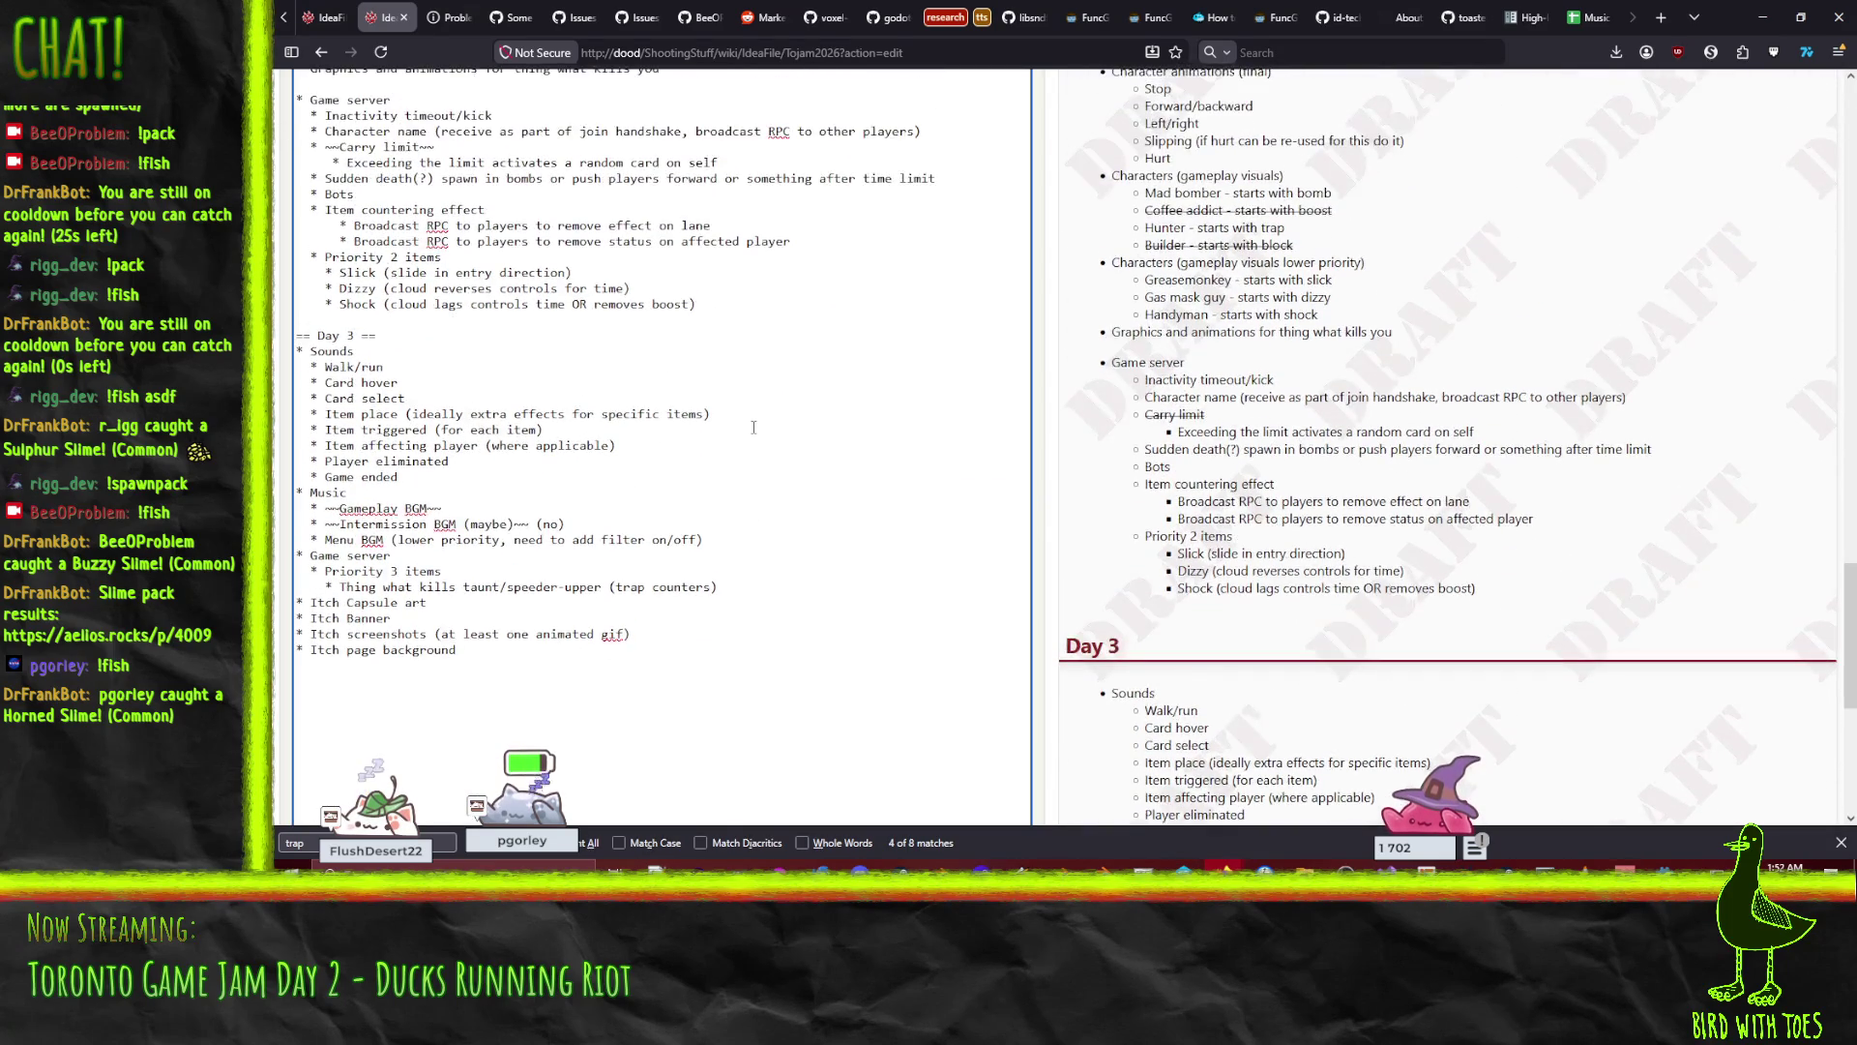
{"action": "scroll", "coordinate": [757, 378], "scroll_direction": "down", "scroll_amount": 5}
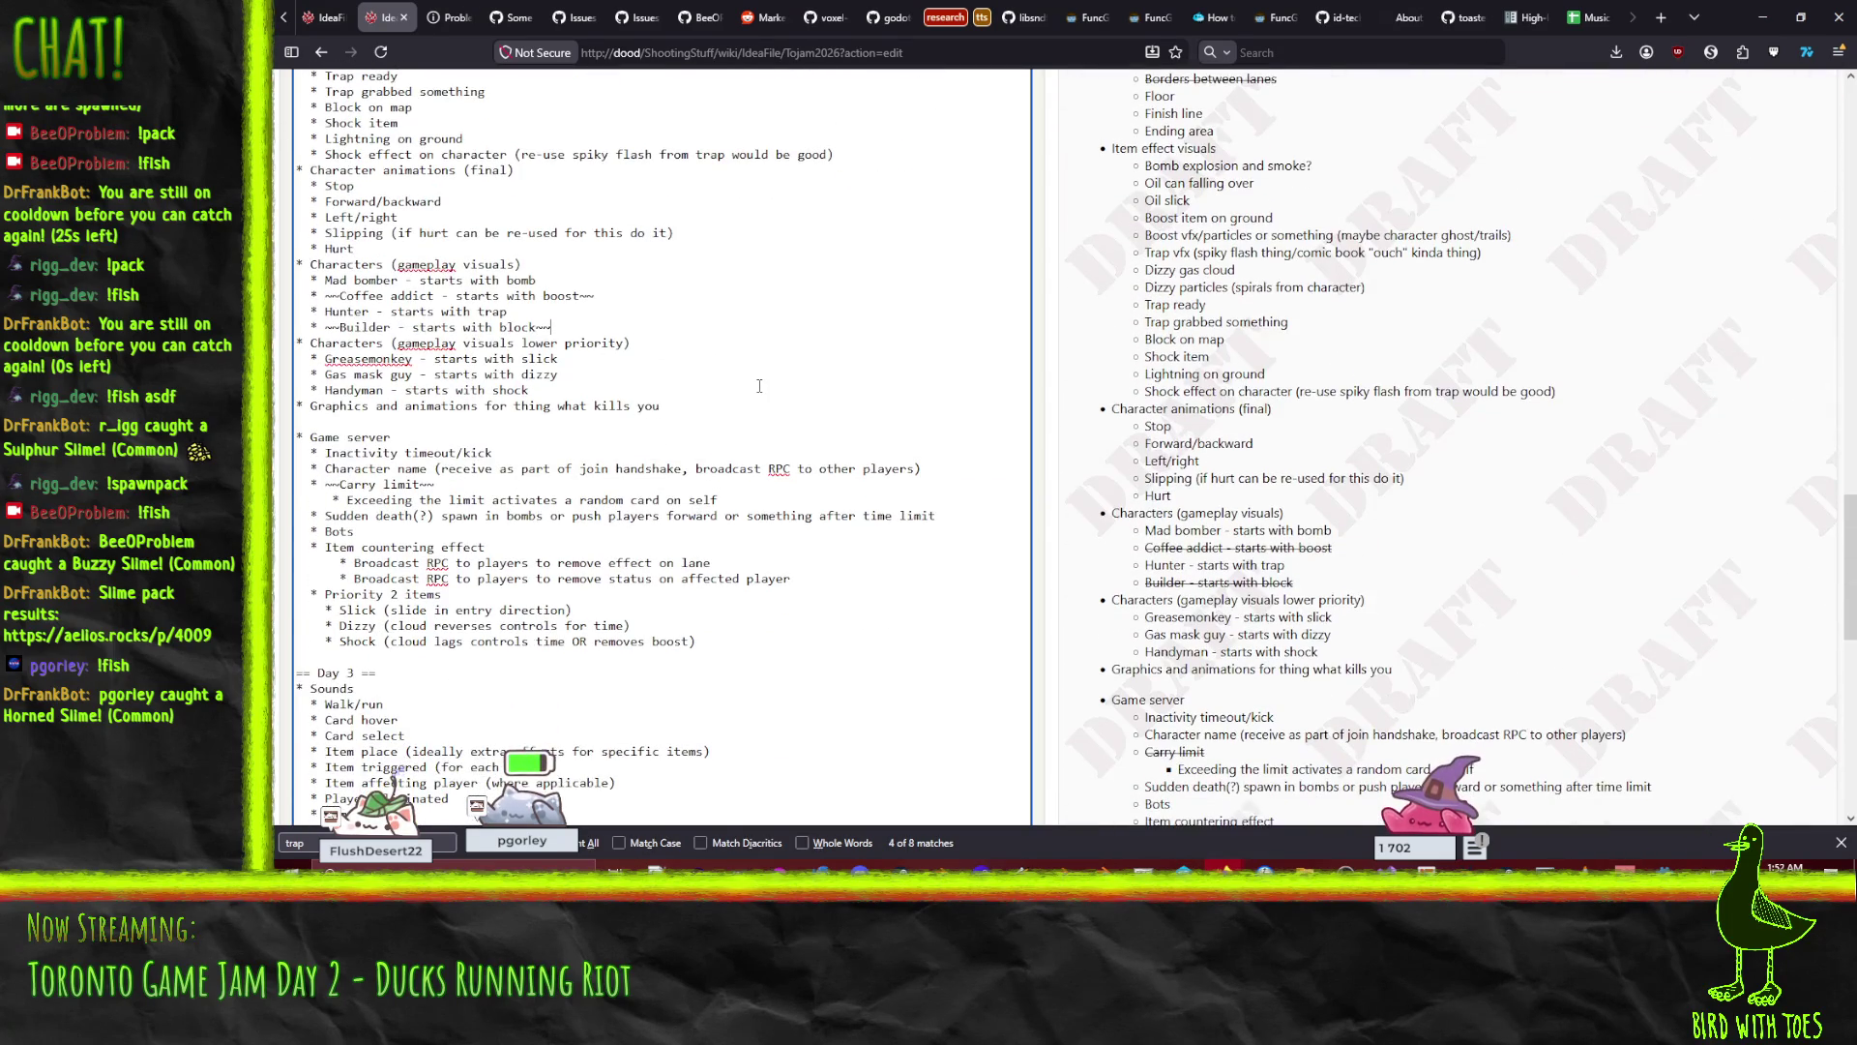